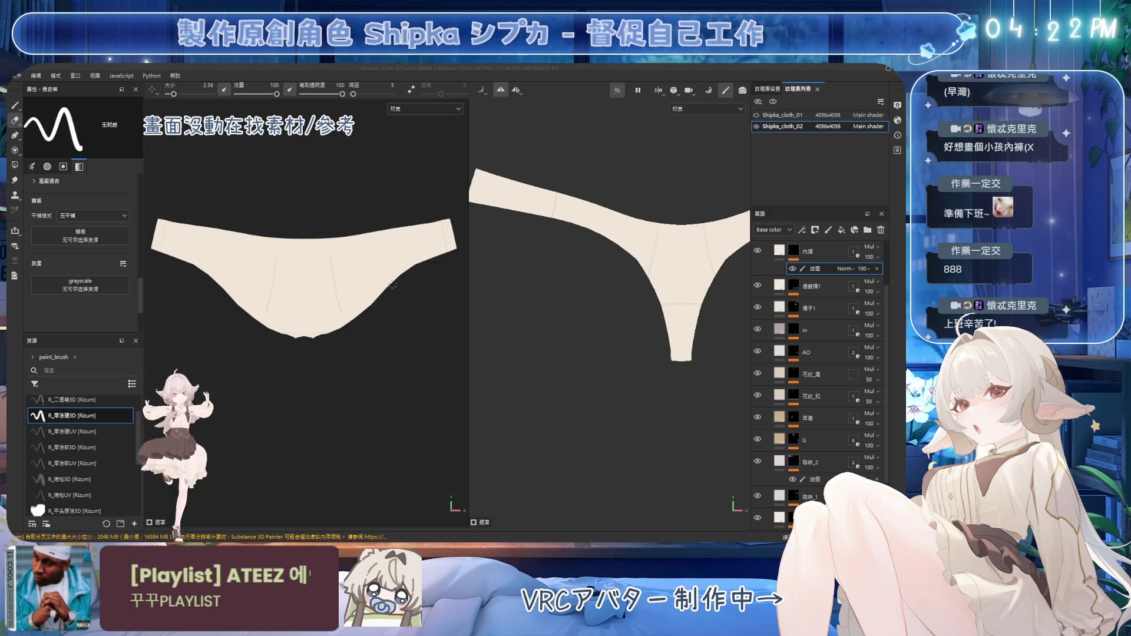
Select the 內褲 layer's mask and add a paint effect beneath it
{"action": "mouse_move", "coordinate": [392, 285]}
{"action": "left_mouse_down", "text": "alt"}
{"action": "mouse_move", "coordinate": [358, 216]}
{"action": "mouse_move", "coordinate": [364, 260]}
{"action": "mouse_move", "coordinate": [353, 268]}
{"action": "left_mouse_up", "text": "alt"}
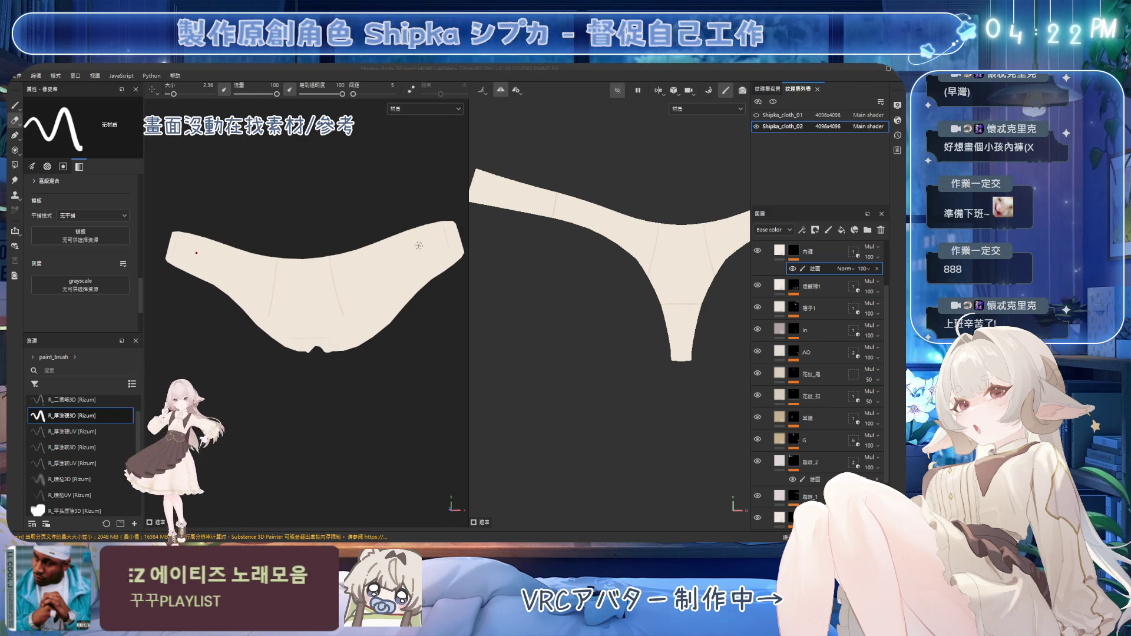
{"action": "left_click_drag", "start_coordinate": [419, 245], "coordinate": [455, 231], "text": "alt"}
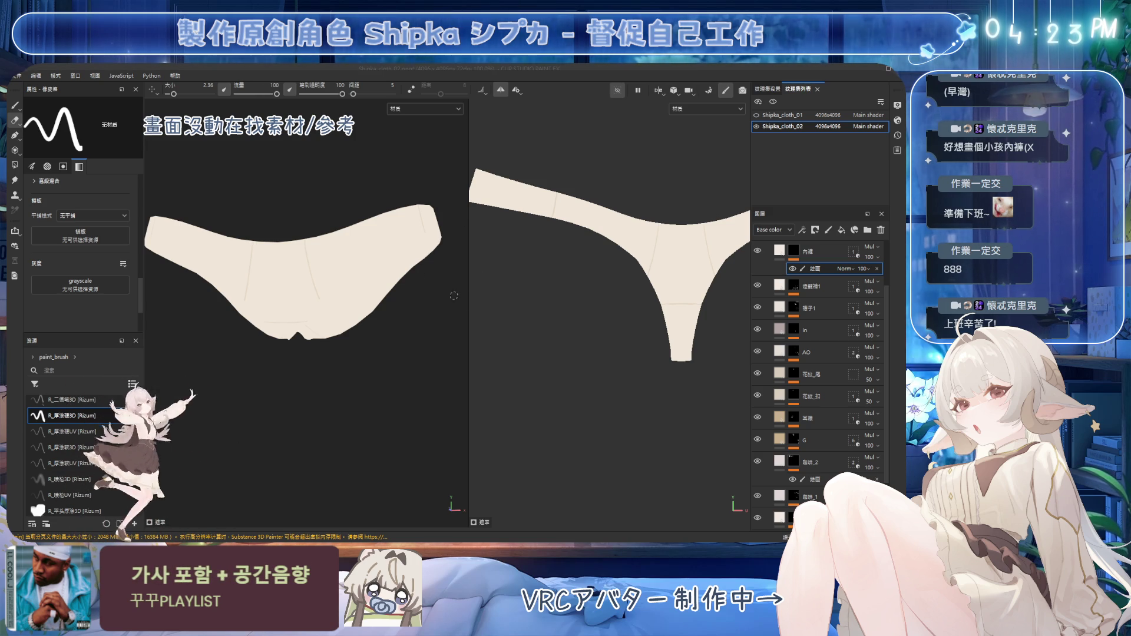
{"action": "left_click_drag", "start_coordinate": [461, 228], "coordinate": [577, 304], "text": "alt"}
{"action": "scroll", "coordinate": [834, 320], "scroll_direction": "up", "scroll_amount": 3}
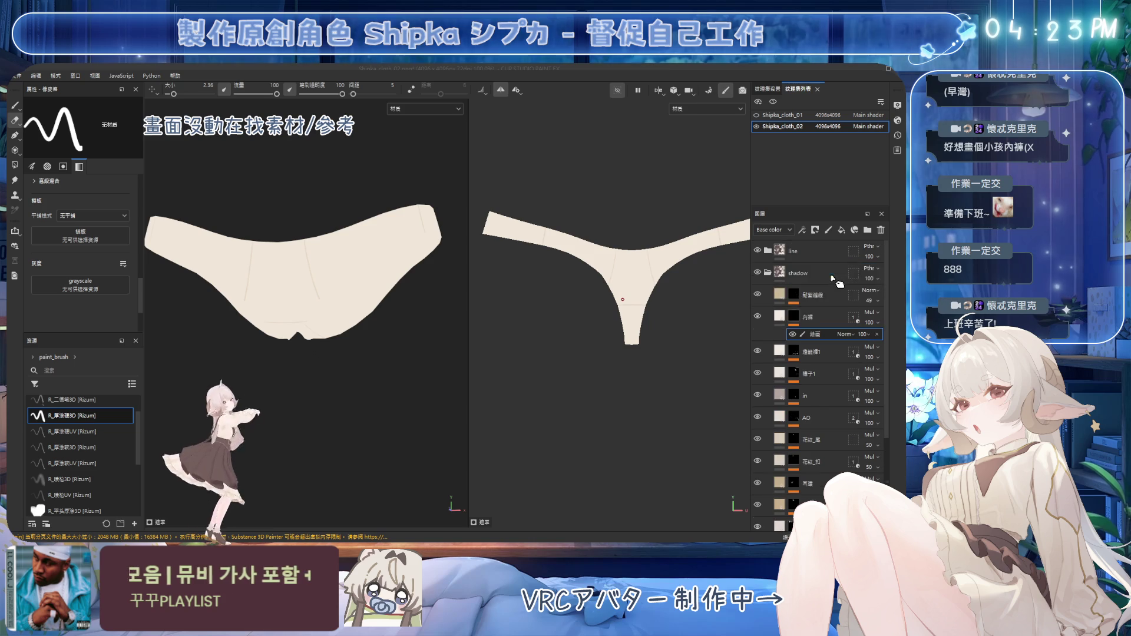
{"action": "left_click", "coordinate": [781, 319]}
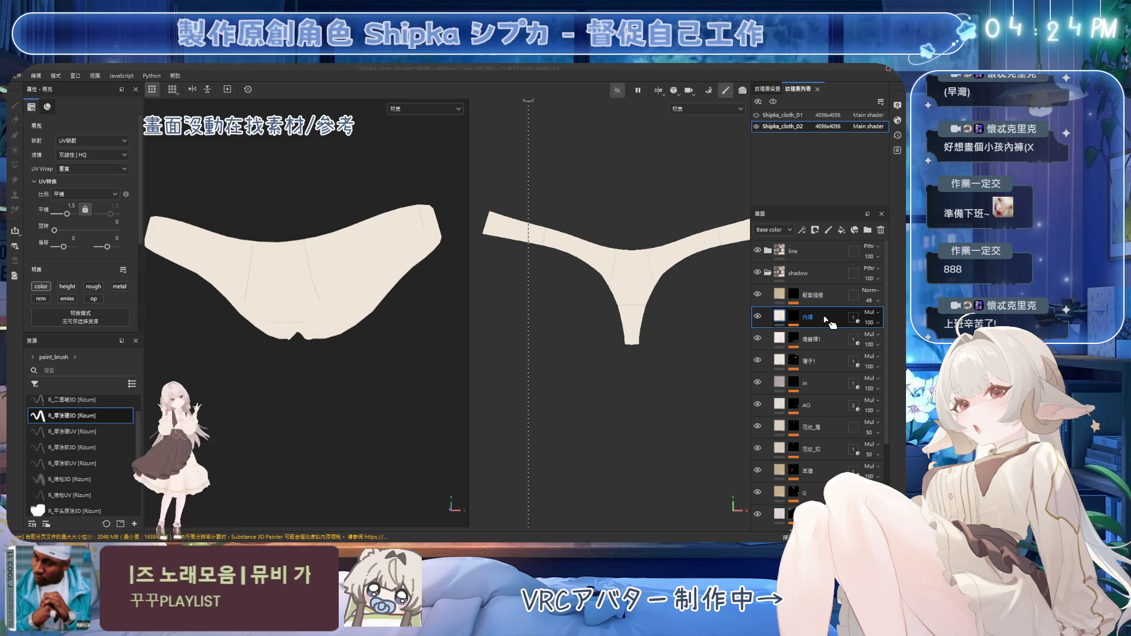
{"action": "left_click", "coordinate": [796, 317]}
{"action": "key", "text": "2"}
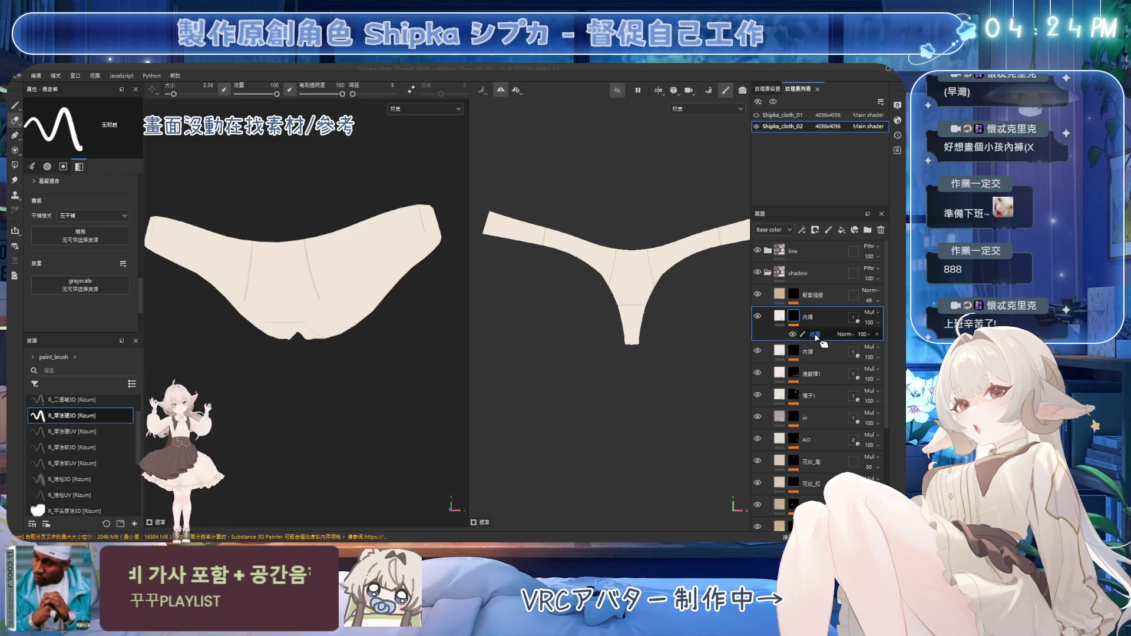
{"action": "left_click", "coordinate": [817, 335]}
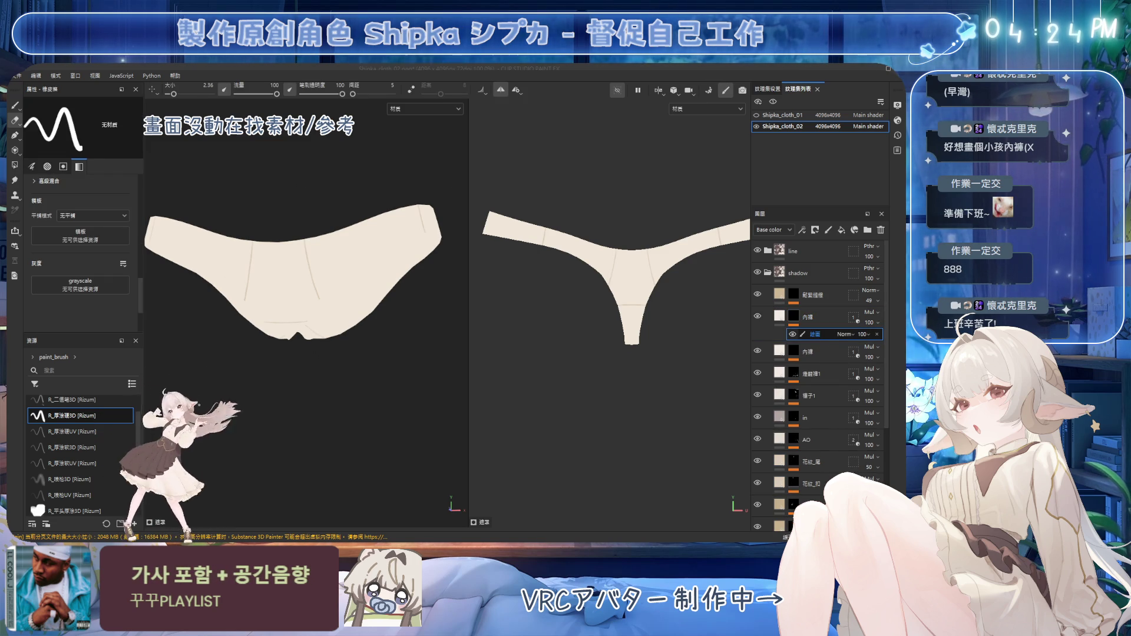
{"action": "left_click", "coordinate": [807, 317]}
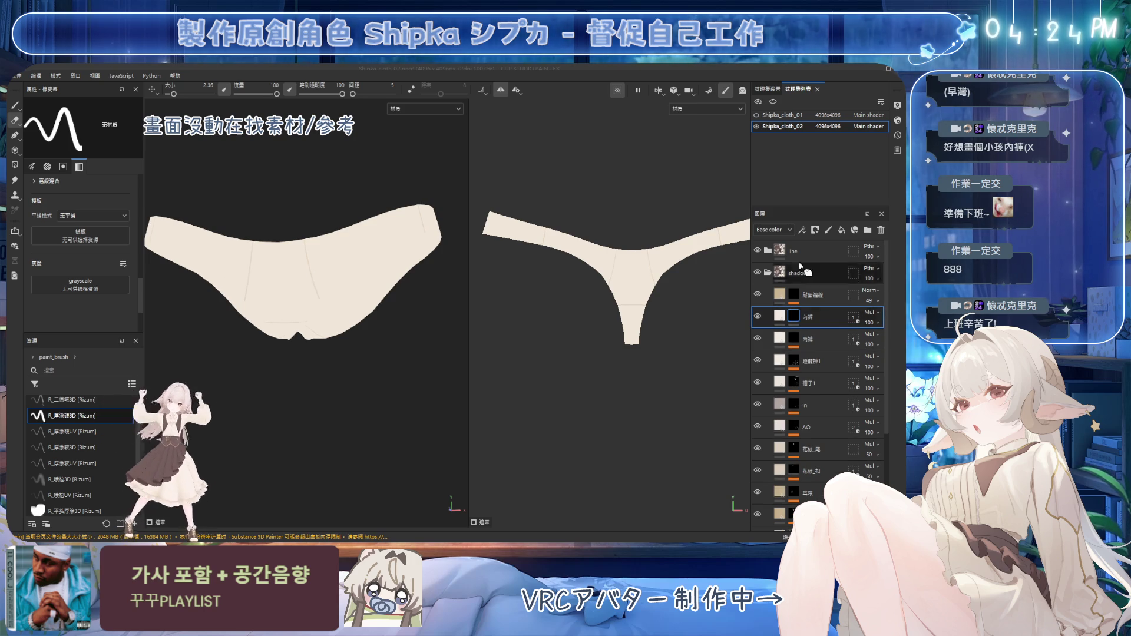
Add a fill effect to the 內褲 mask with the 花紋 pattern as its grayscale, undoing a stray fill layer
{"action": "left_click", "coordinate": [843, 230]}
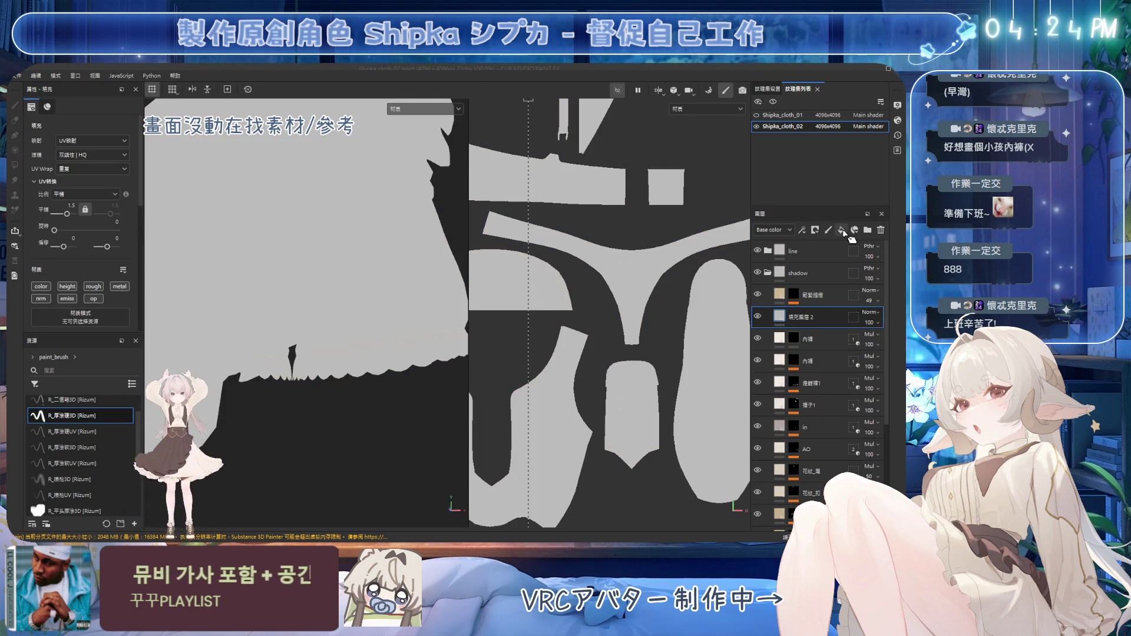
{"action": "key", "text": "ctrl+z"}
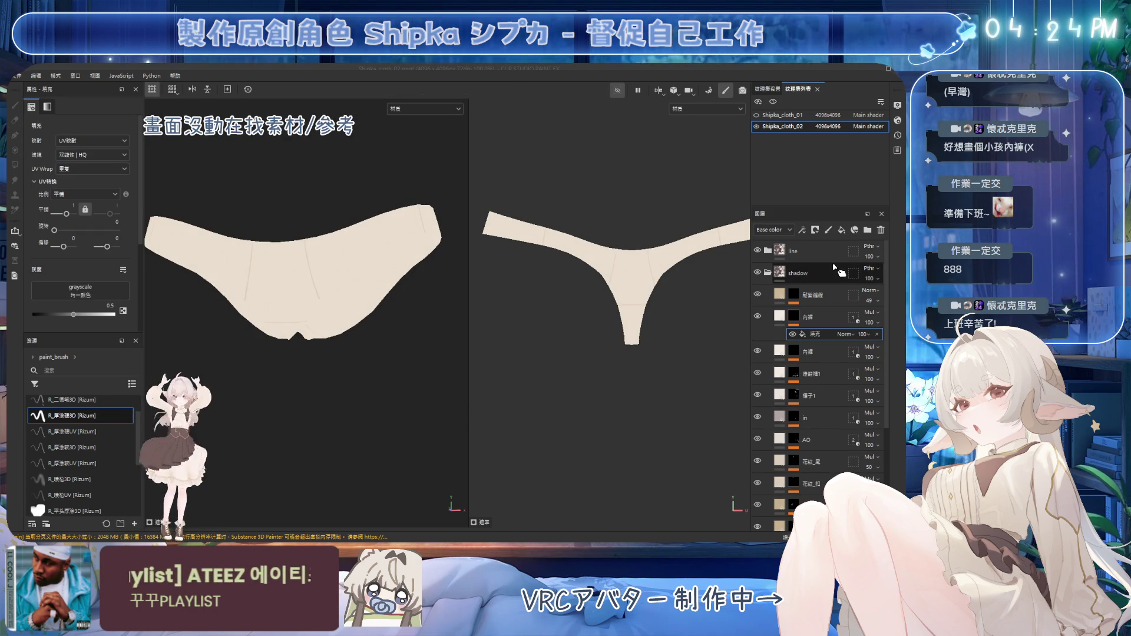
{"action": "left_click", "coordinate": [815, 230]}
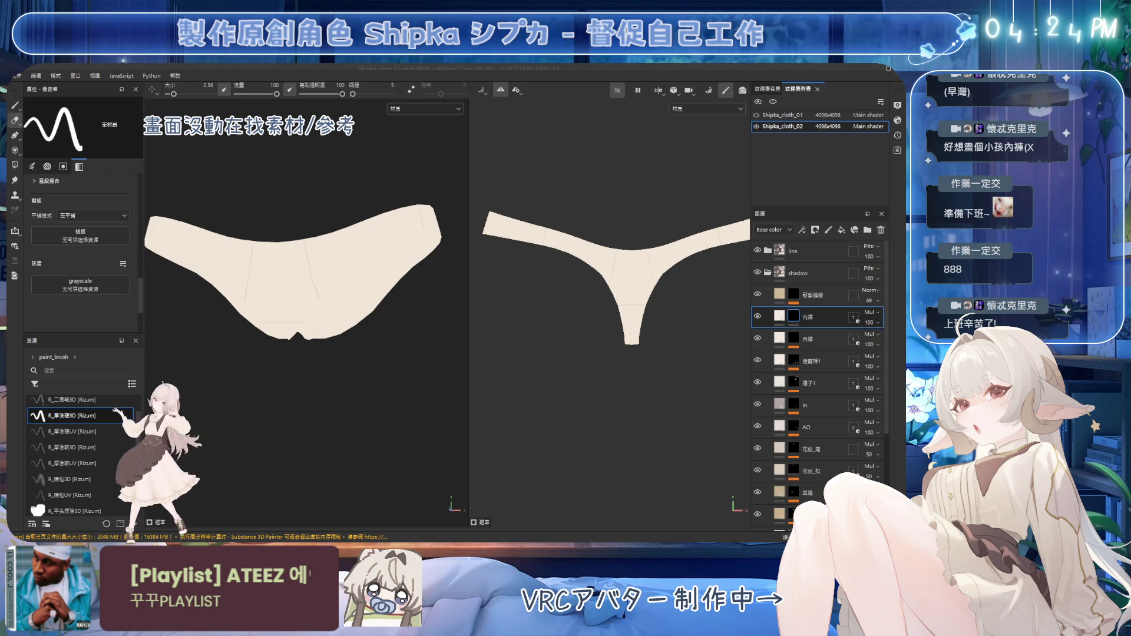
{"action": "left_click_drag", "start_coordinate": [102, 423], "coordinate": [795, 324]}
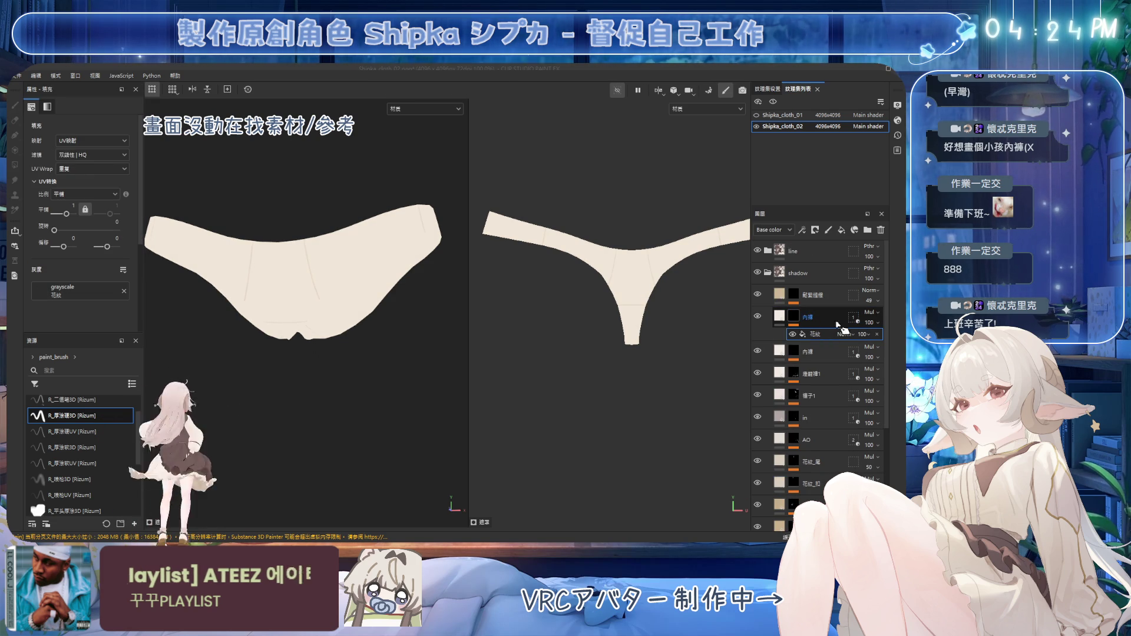
{"action": "left_click", "coordinate": [793, 320]}
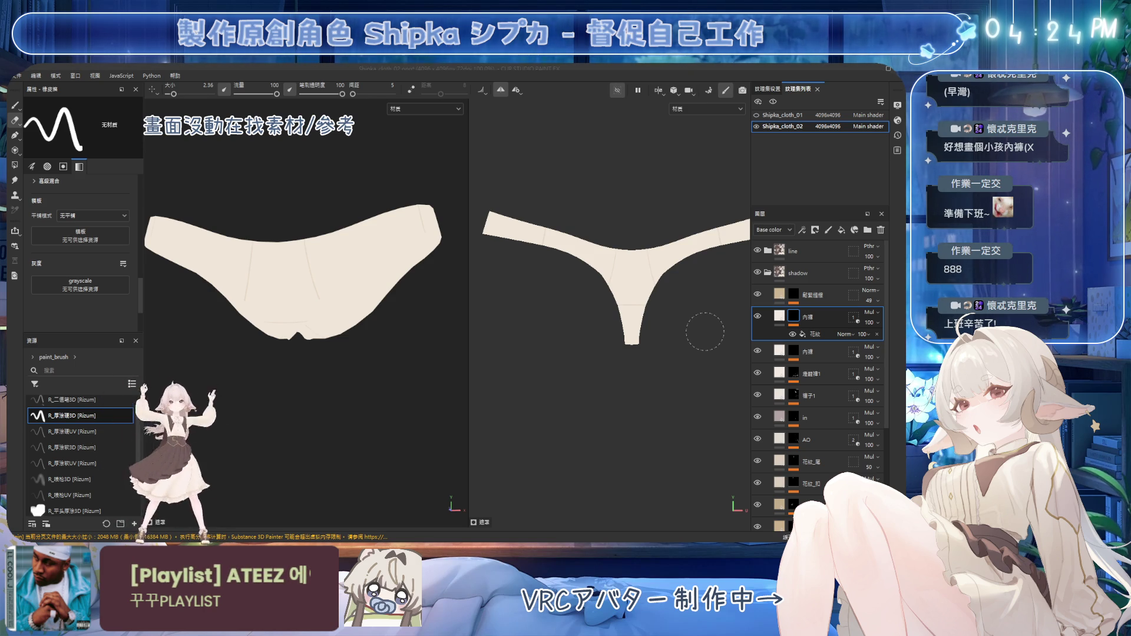
Select the 花紋 fill effect and the 內褲 layer so the lace pattern shows on the garment
{"action": "left_click", "coordinate": [817, 335]}
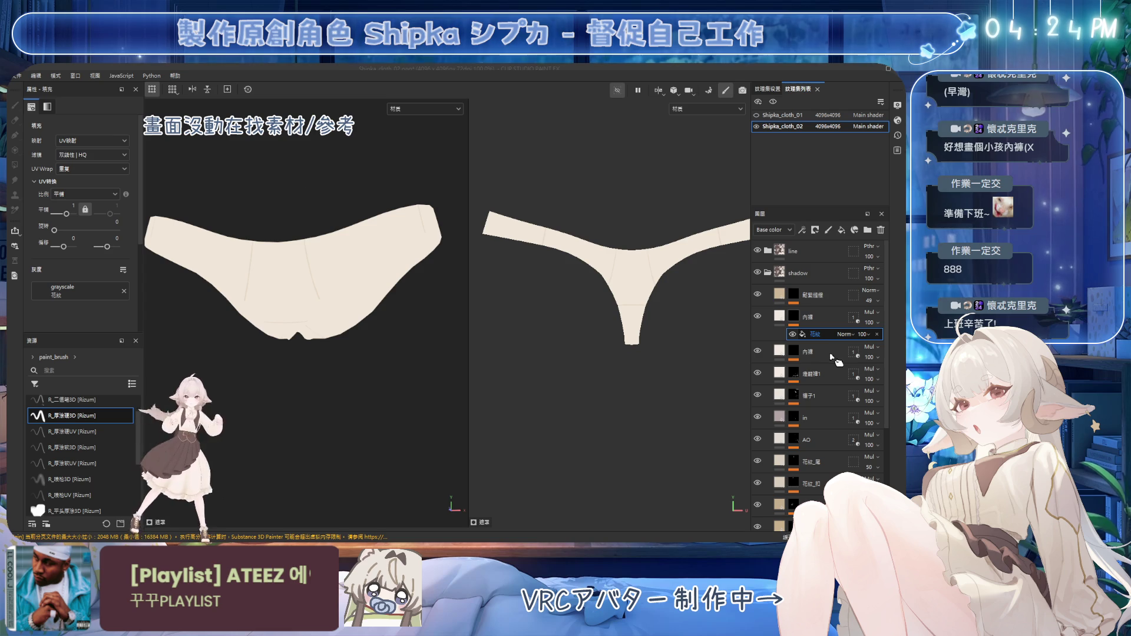
{"action": "left_click", "coordinate": [808, 316]}
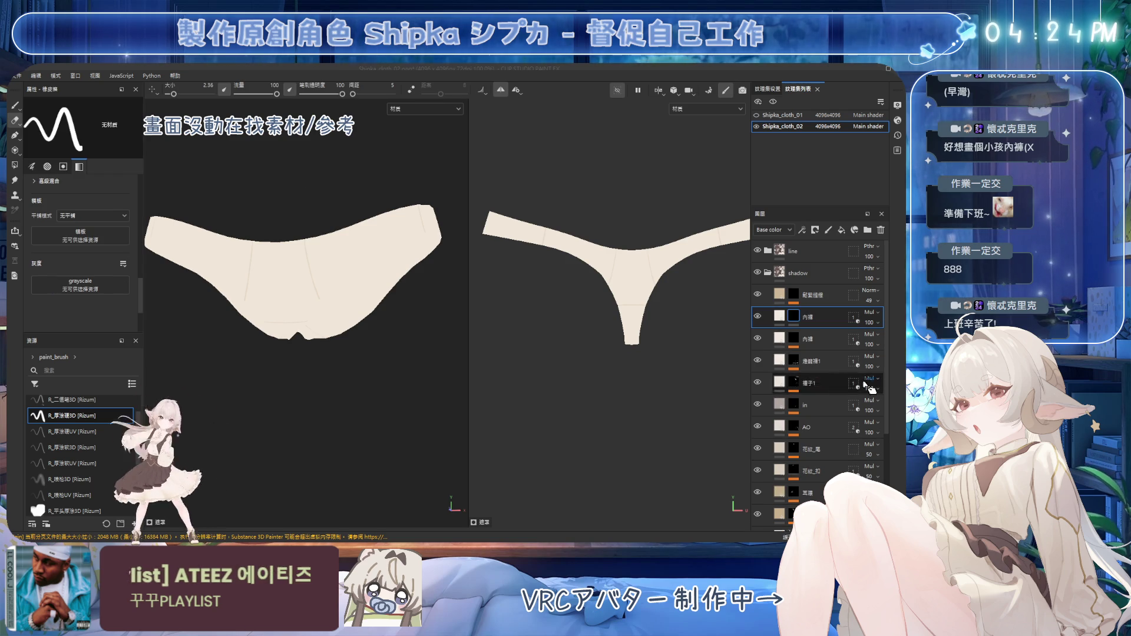
{"action": "left_click", "coordinate": [794, 318]}
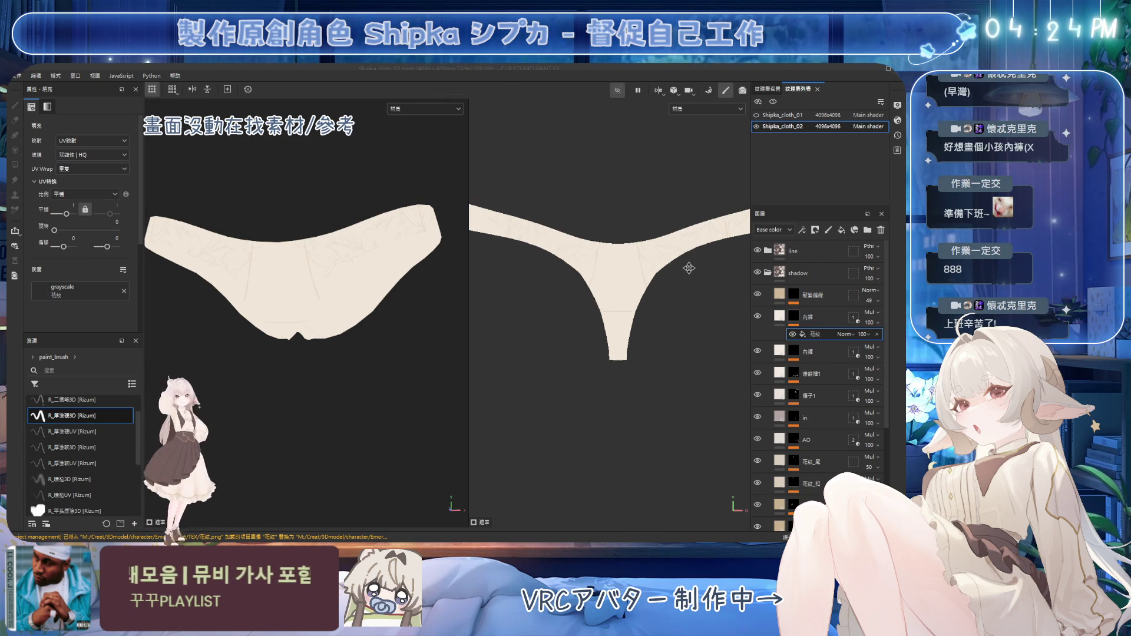
{"action": "scroll", "coordinate": [686, 268], "scroll_direction": "up", "scroll_amount": 2}
{"action": "scroll", "coordinate": [687, 268], "scroll_direction": "up", "scroll_amount": 1}
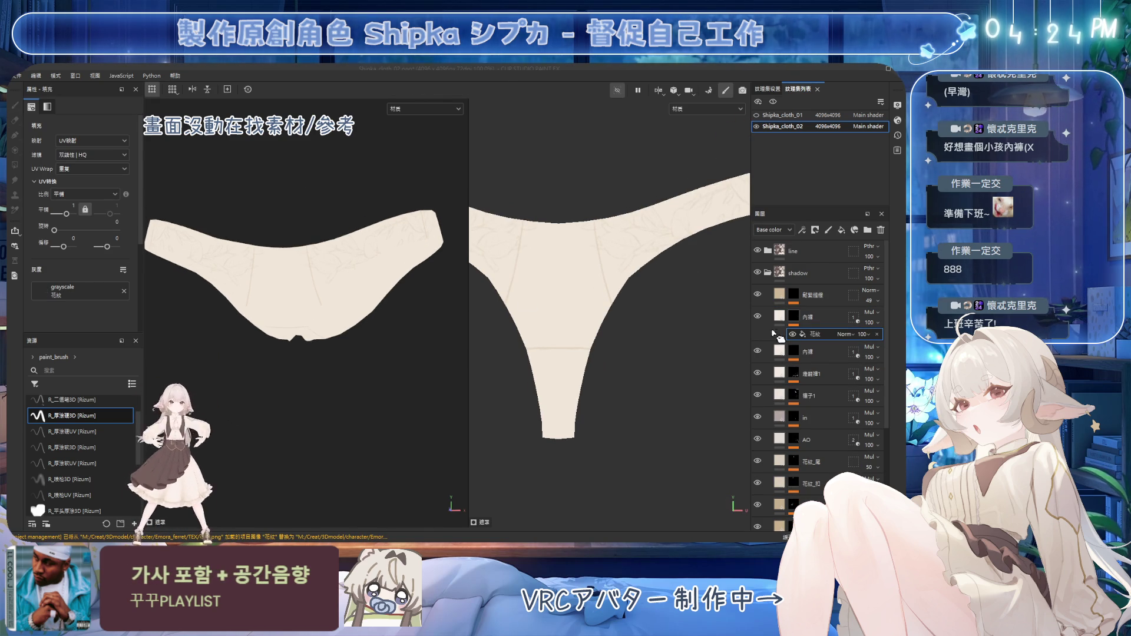
{"action": "left_click", "coordinate": [781, 317]}
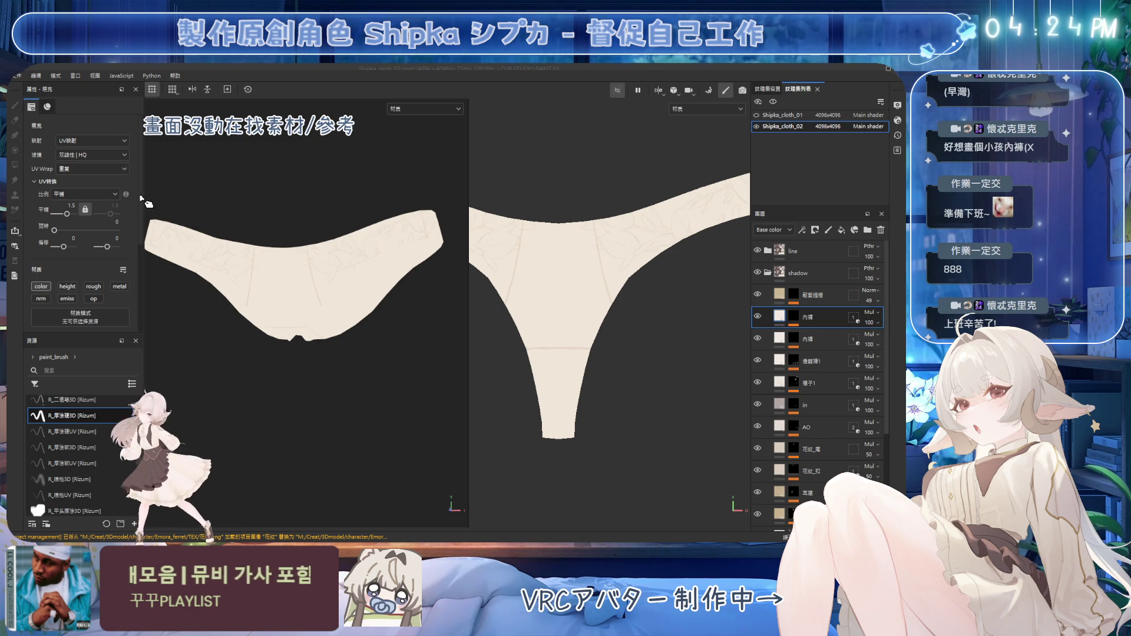
{"action": "scroll", "coordinate": [106, 265], "scroll_direction": "down", "scroll_amount": 3}
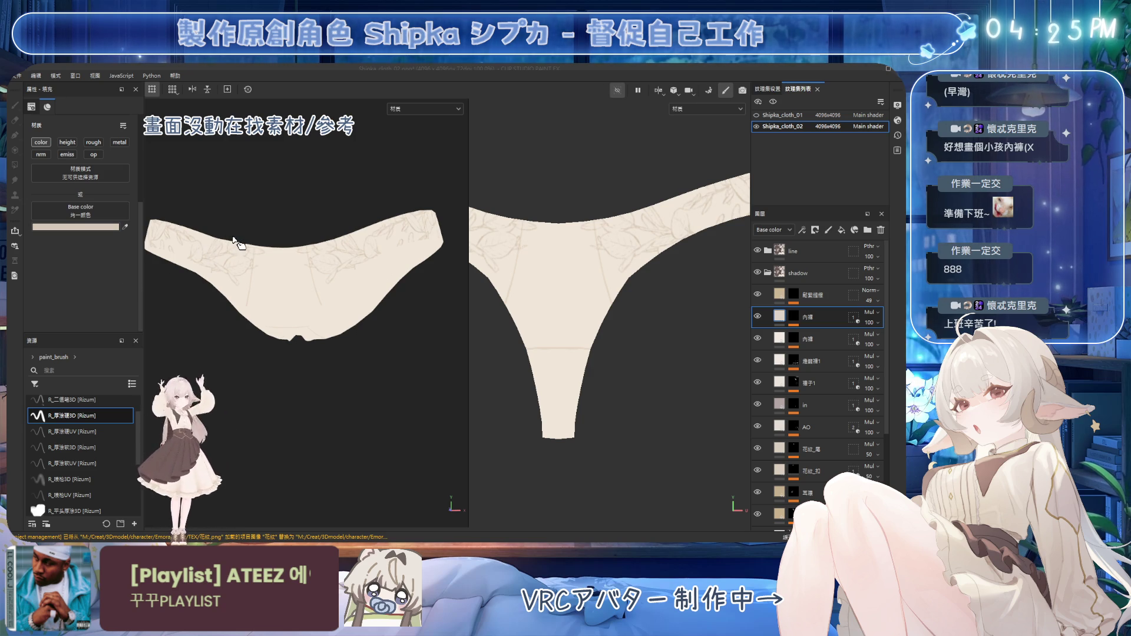
Widen the flat texture view and hide the 花紋 fill effect so the underwear reads plain cream
{"action": "mouse_move", "coordinate": [277, 269]}
{"action": "left_mouse_down", "text": "alt"}
{"action": "mouse_move", "coordinate": [304, 298]}
{"action": "mouse_move", "coordinate": [303, 328]}
{"action": "mouse_move", "coordinate": [391, 321]}
{"action": "mouse_move", "coordinate": [305, 323]}
{"action": "mouse_move", "coordinate": [389, 300]}
{"action": "left_mouse_up", "text": "alt"}
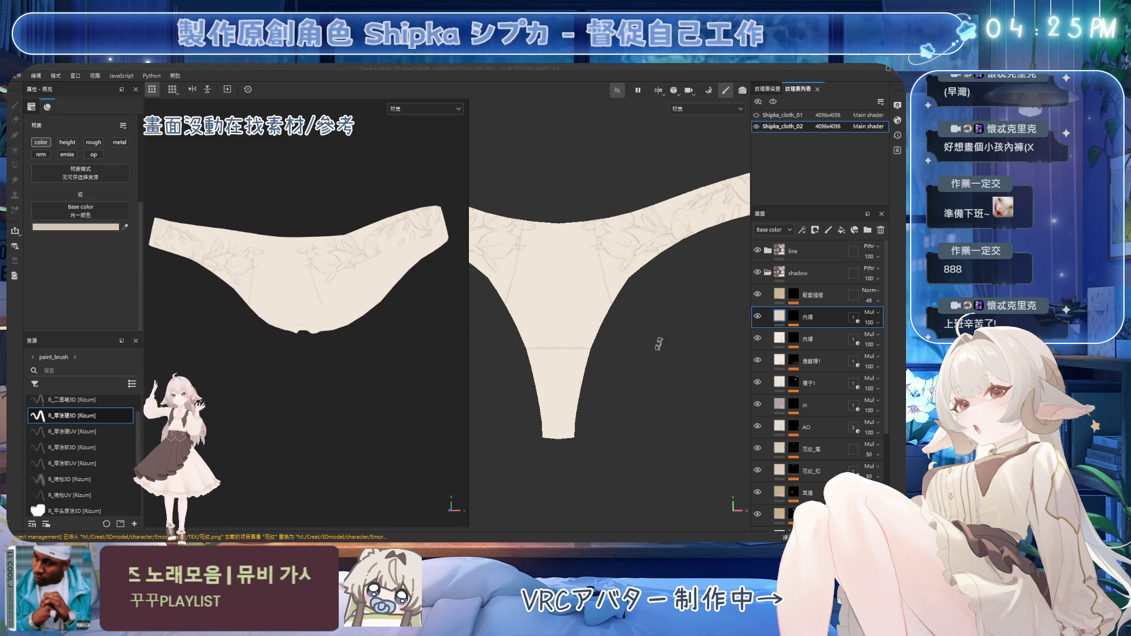
{"action": "left_click", "coordinate": [794, 316]}
{"action": "left_click", "coordinate": [813, 334]}
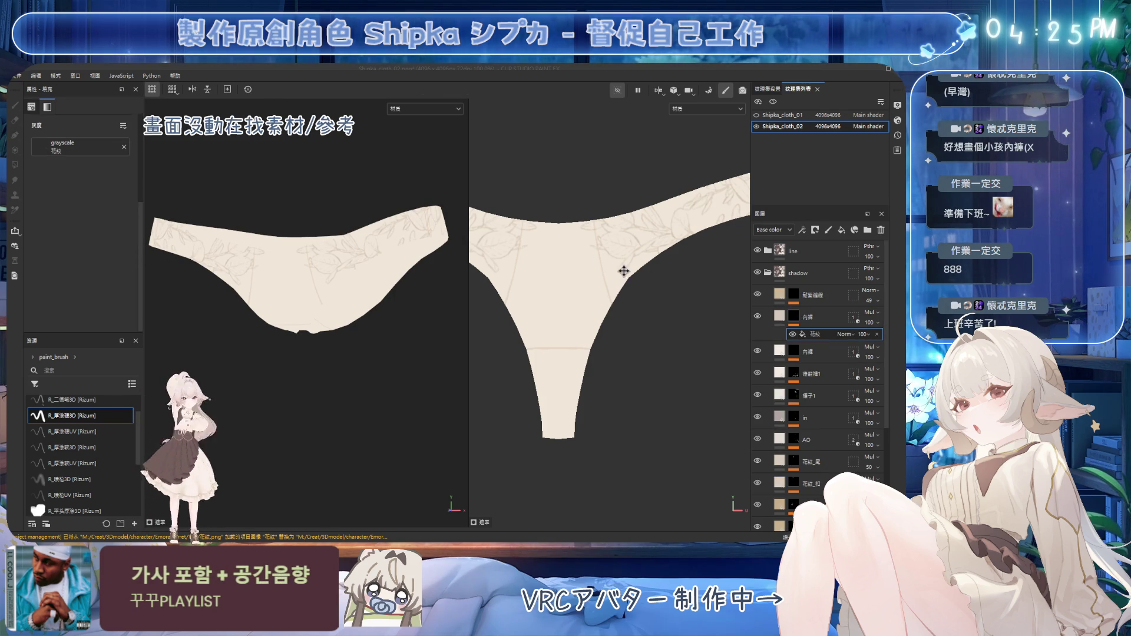
{"action": "scroll", "coordinate": [652, 290], "scroll_direction": "down", "scroll_amount": 2}
{"action": "scroll", "coordinate": [652, 291], "scroll_direction": "down", "scroll_amount": 1}
{"action": "scroll", "coordinate": [562, 263], "scroll_direction": "down", "scroll_amount": 1}
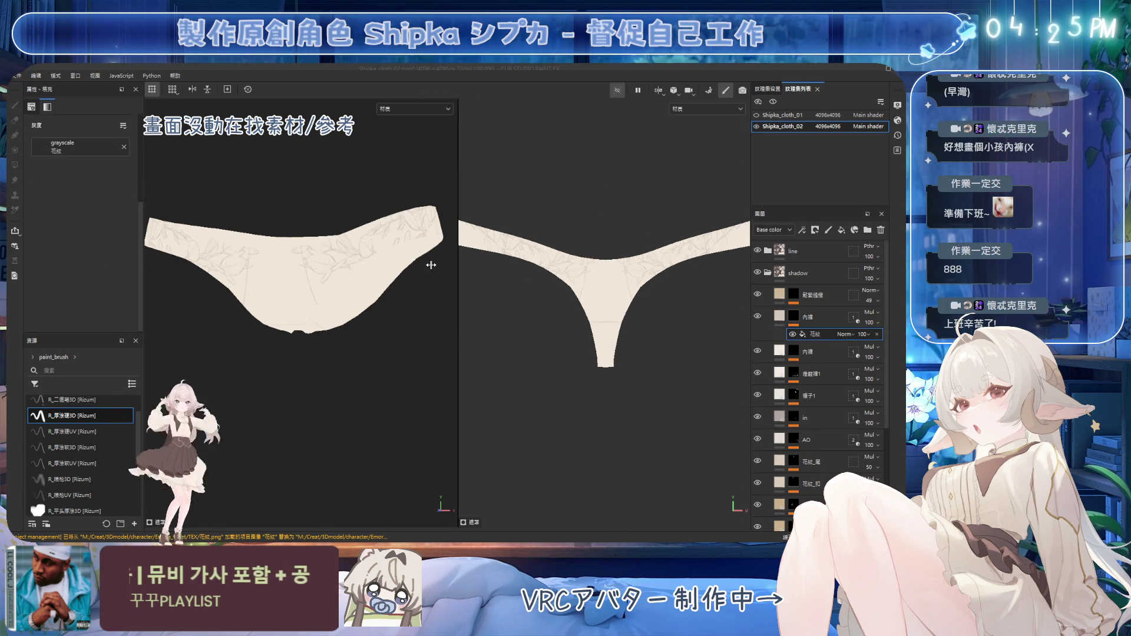
{"action": "left_click_drag", "start_coordinate": [470, 266], "coordinate": [365, 265]}
{"action": "left_click", "coordinate": [791, 335]}
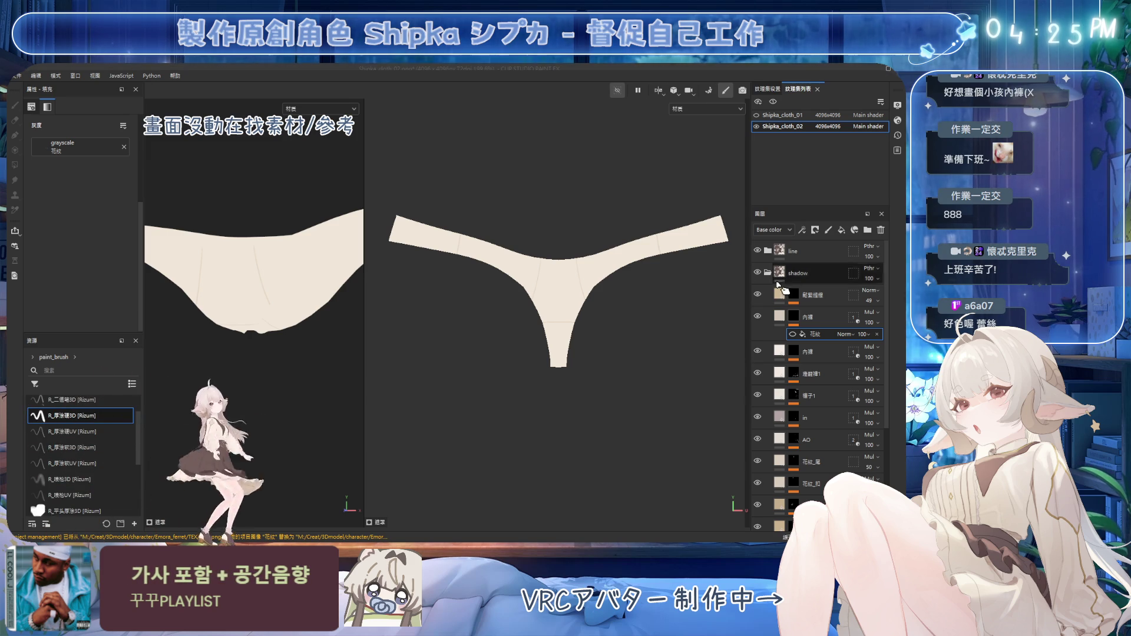
{"action": "scroll", "coordinate": [596, 261], "scroll_direction": "up", "scroll_amount": 2}
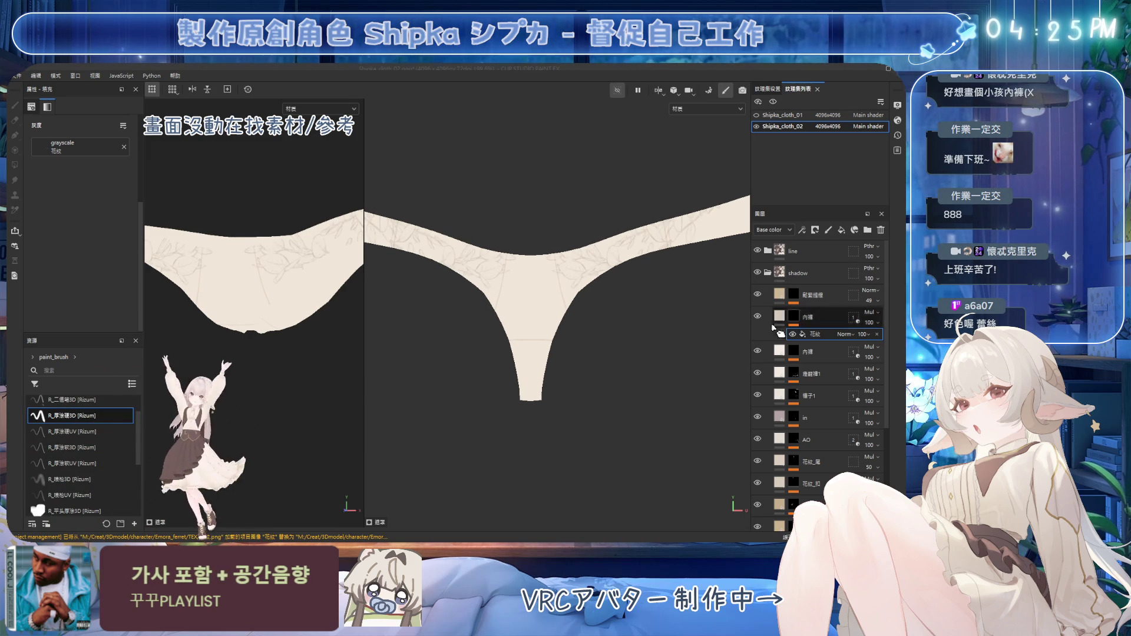
Show the 花紋 lace-pattern fill effect again on the cream underwear
{"action": "left_click", "coordinate": [792, 335]}
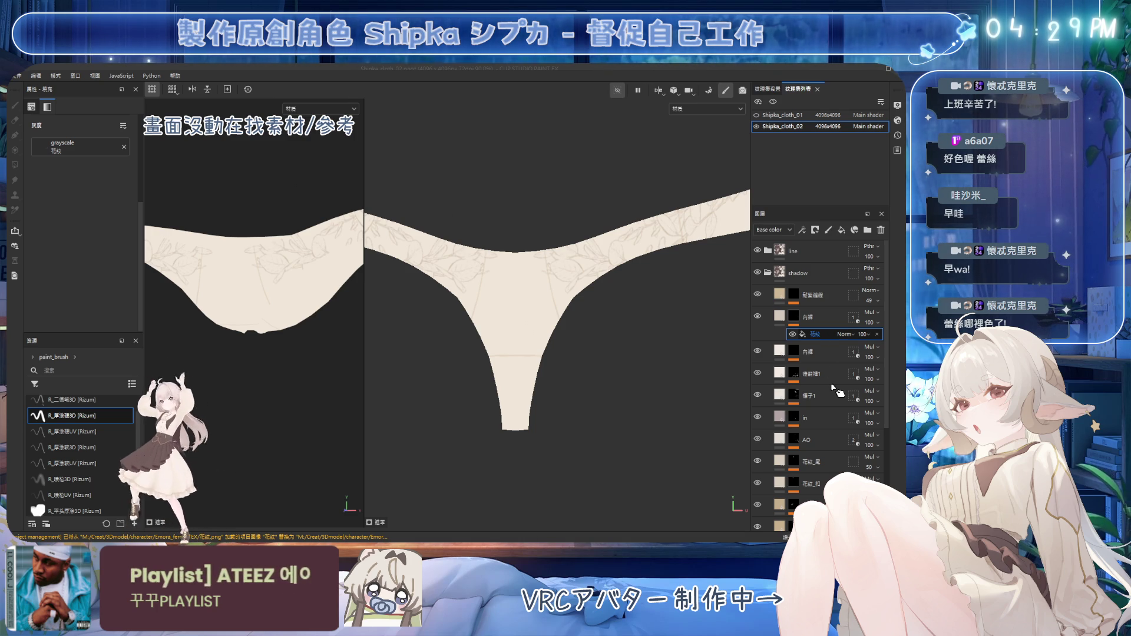
Restore the lace fill after a Delete, select the 内裡 layer and the paint brush tool
{"action": "key", "text": "Delete"}
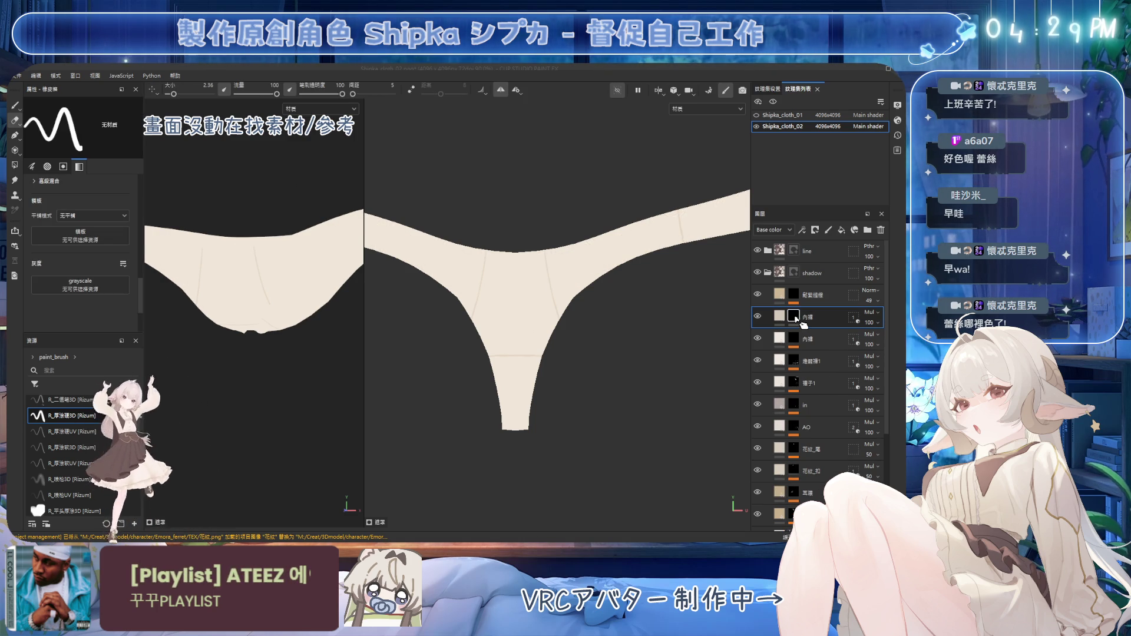
{"action": "key", "text": "ctrl+z"}
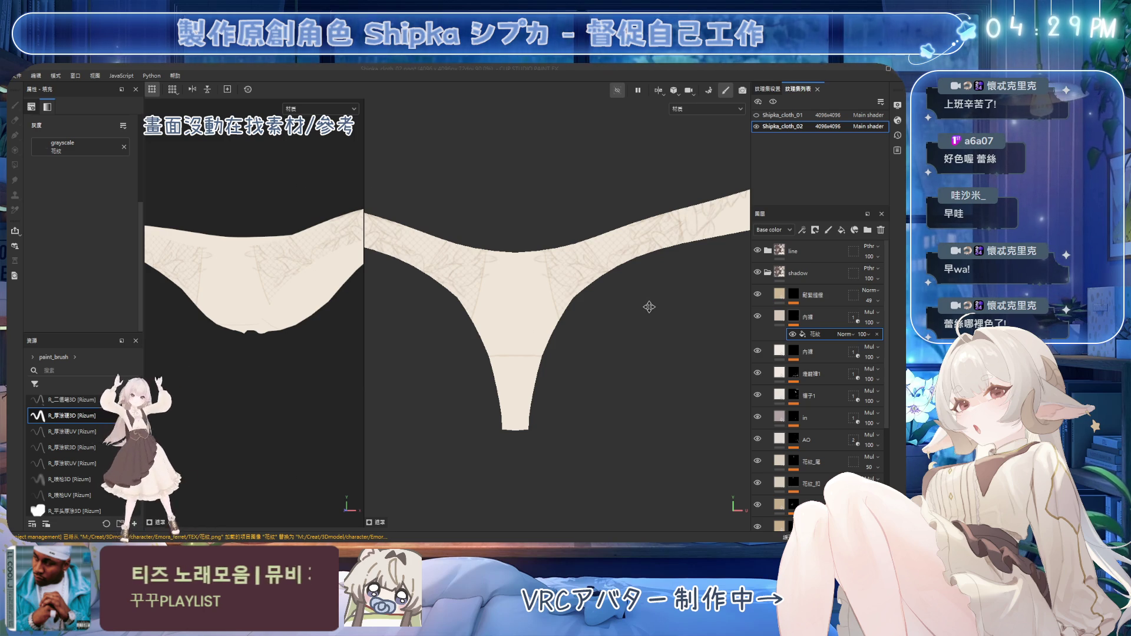
{"action": "left_click", "coordinate": [794, 317]}
{"action": "left_click", "coordinate": [16, 106]}
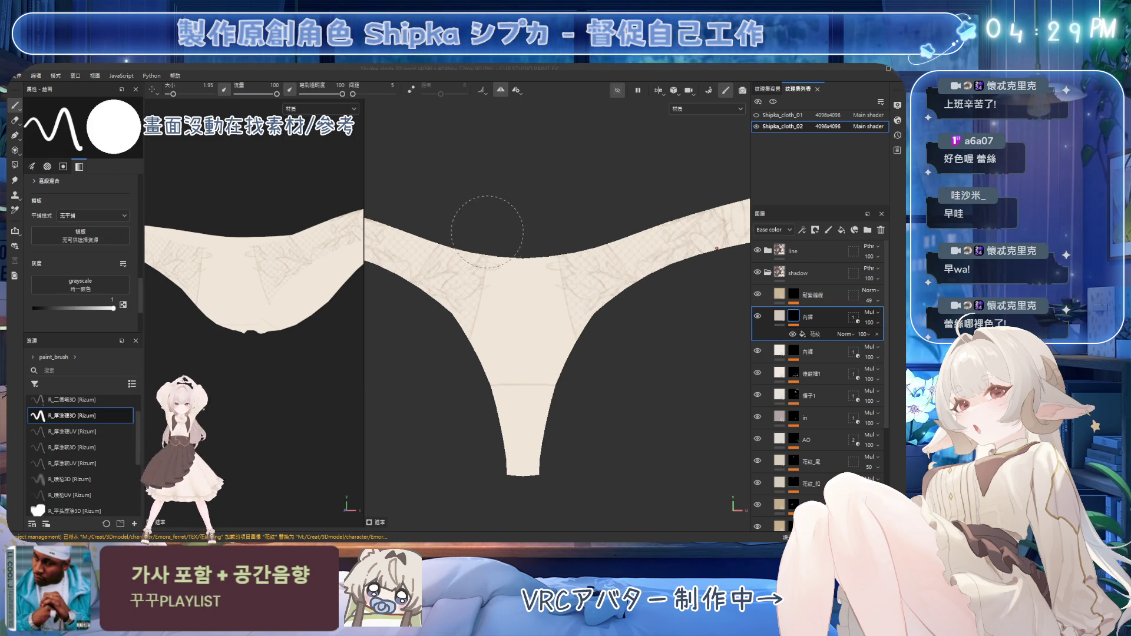
{"action": "scroll", "coordinate": [464, 302], "scroll_direction": "up", "scroll_amount": 3}
Swap the paint colour to black, choose the R_厚塗硬UV brush at size 0.1, then select the 花紋 fill
{"action": "key", "text": "x"}
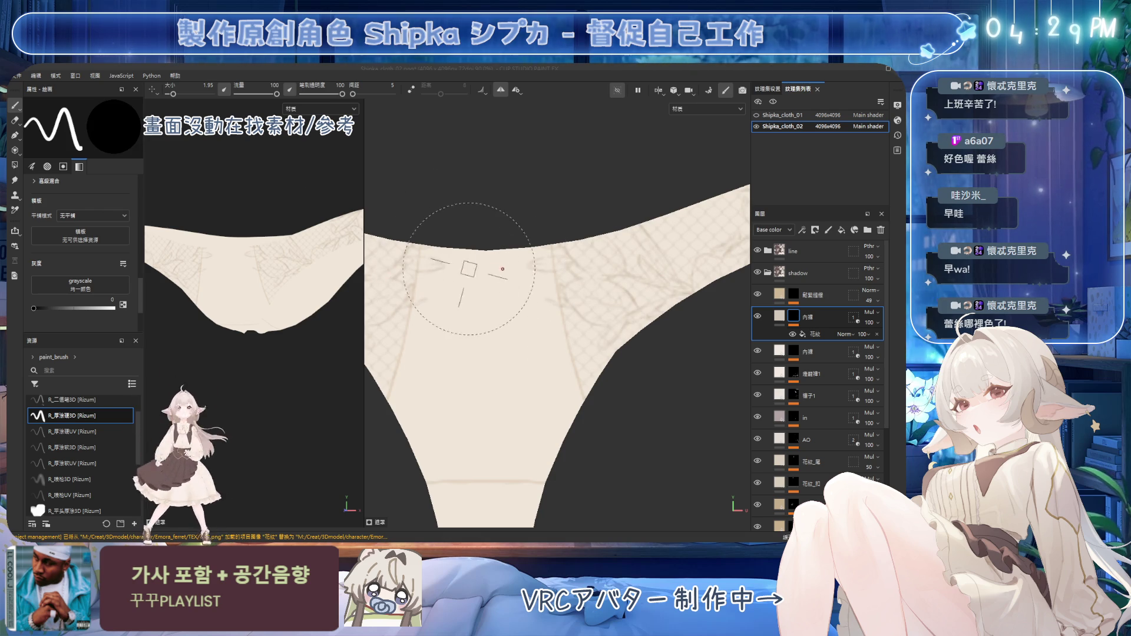
{"action": "right_click_drag", "start_coordinate": [463, 302], "coordinate": [478, 275], "text": "ctrl"}
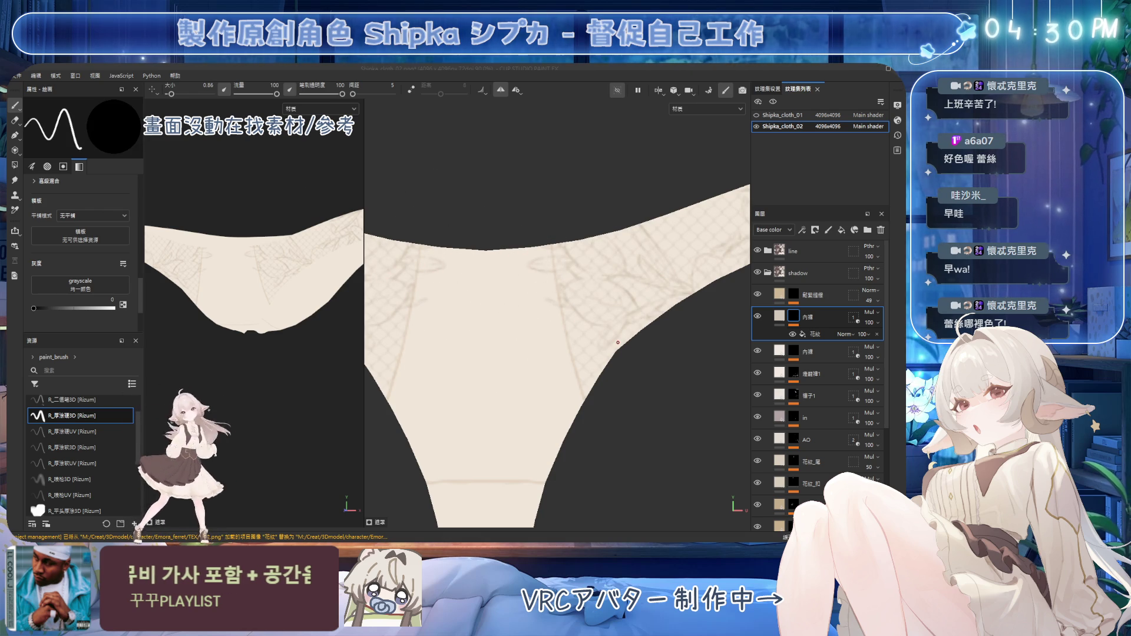
{"action": "left_click", "coordinate": [80, 431]}
{"action": "right_click_drag", "start_coordinate": [451, 300], "coordinate": [523, 262], "text": "ctrl"}
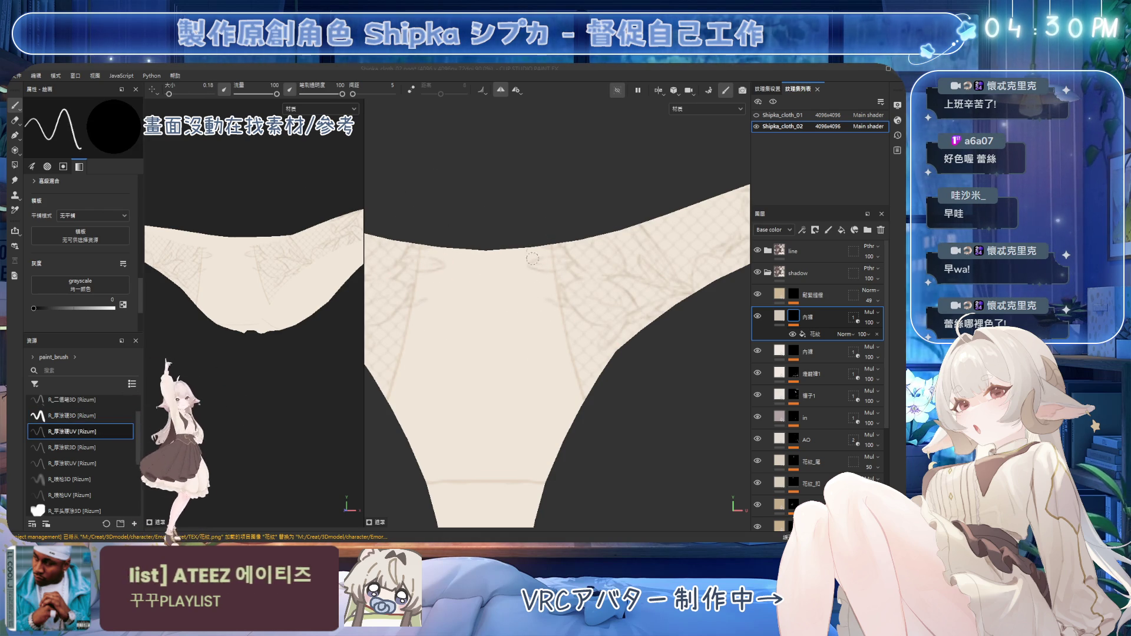
{"action": "left_click", "coordinate": [823, 335]}
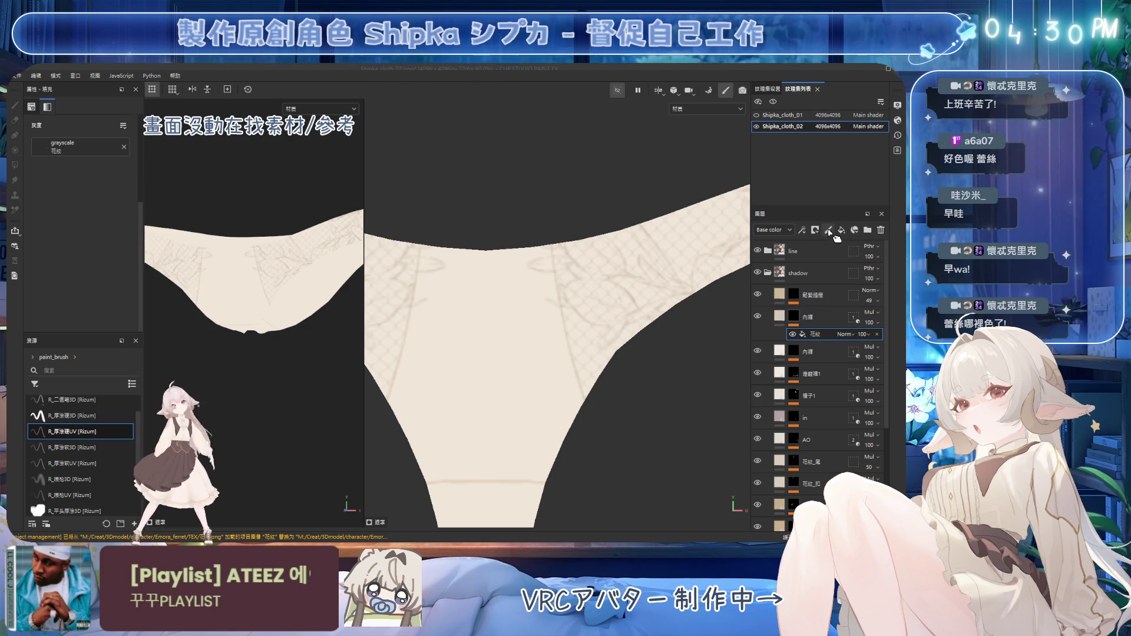
Add a new paint layer above the 花紋 lace pattern for hand-painted shading
{"action": "left_click", "coordinate": [829, 230]}
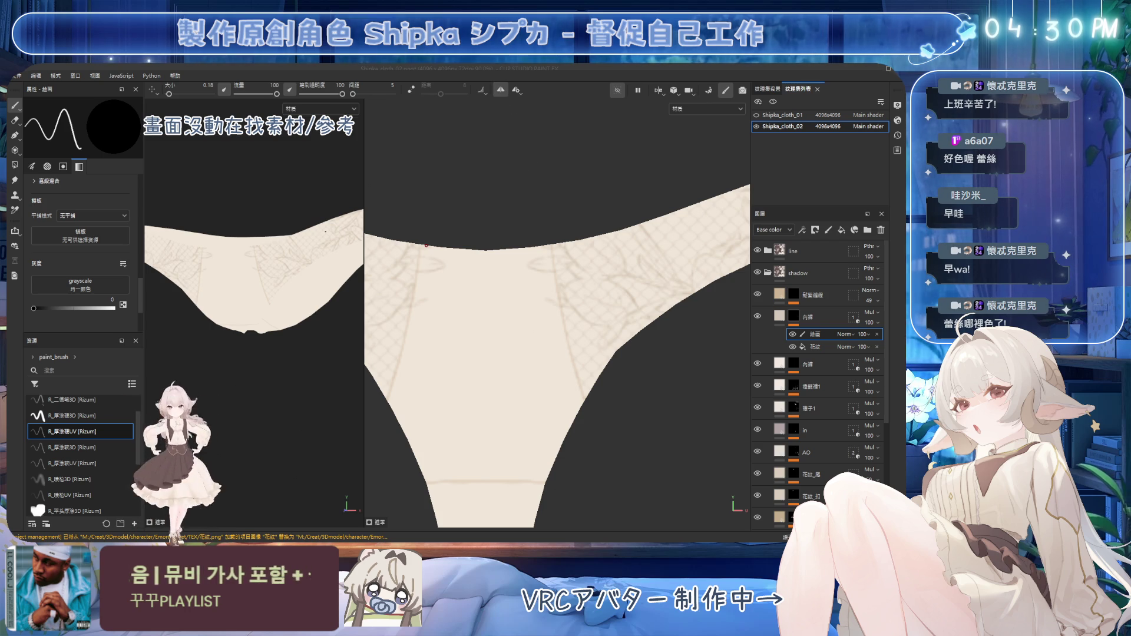
{"action": "left_click_drag", "start_coordinate": [230, 265], "coordinate": [166, 242], "text": "alt"}
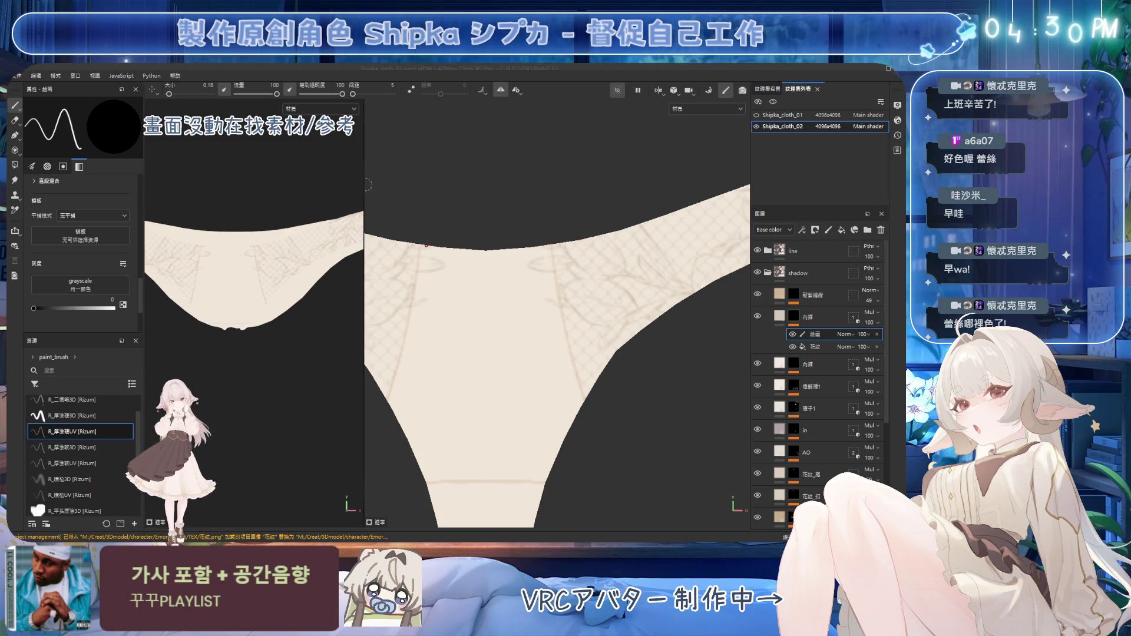
{"action": "left_click_drag", "start_coordinate": [364, 185], "coordinate": [572, 204]}
{"action": "scroll", "coordinate": [352, 206], "scroll_direction": "up", "scroll_amount": 3}
{"action": "scroll", "coordinate": [352, 206], "scroll_direction": "up", "scroll_amount": 3}
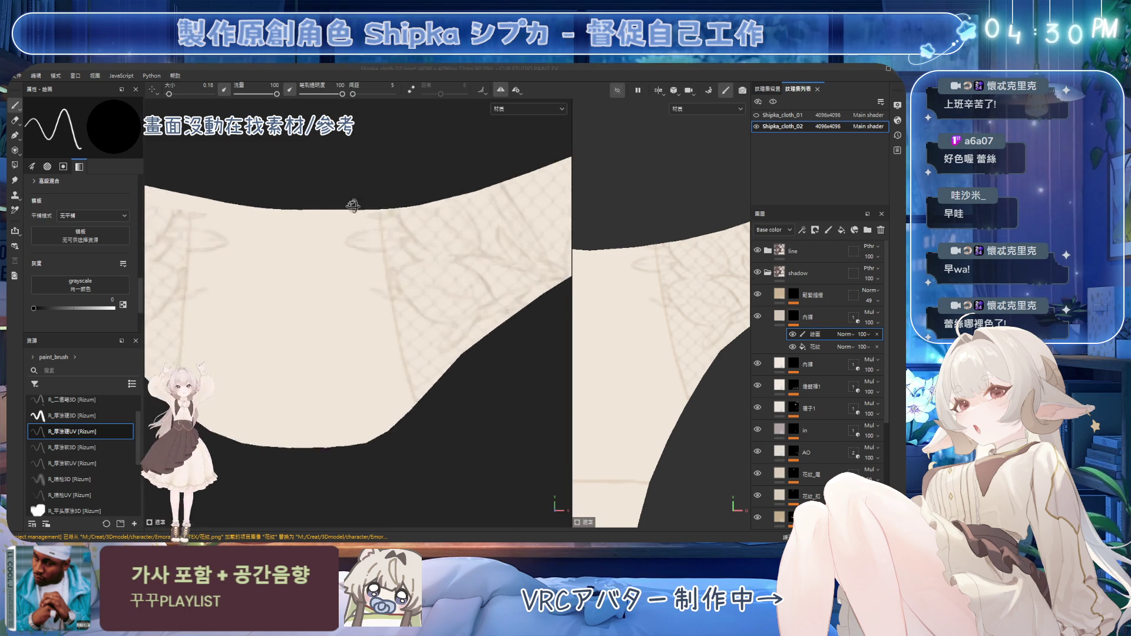
{"action": "left_click_drag", "start_coordinate": [352, 206], "coordinate": [348, 274], "text": "alt"}
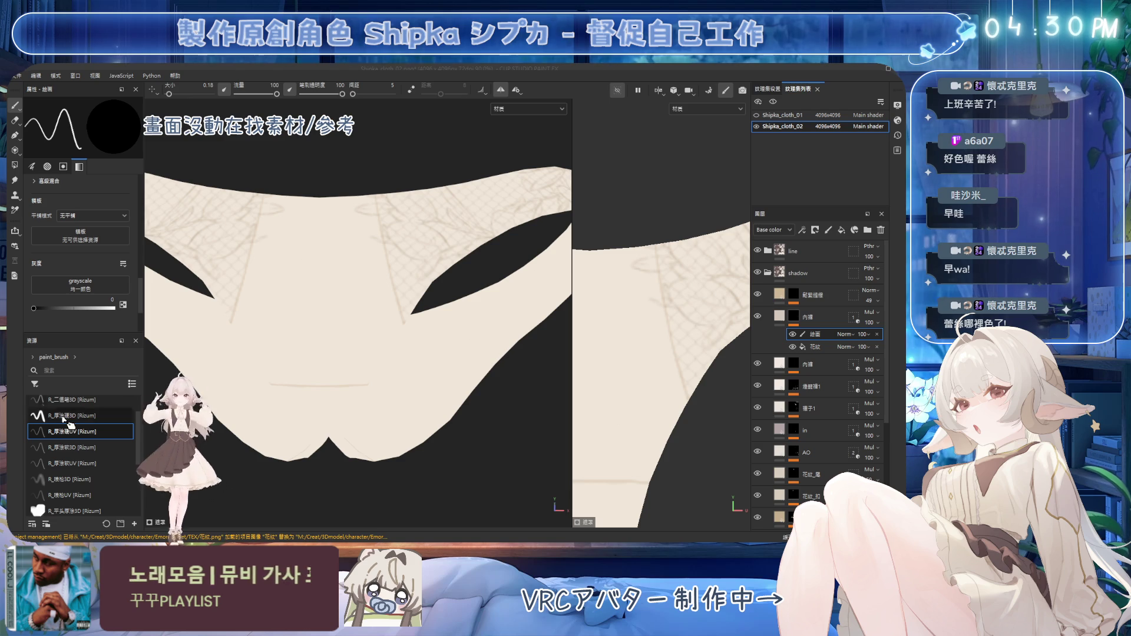
Choose the R_厚塗硬3D brush at about size 5 and orbit to a flat front view of the cloth
{"action": "left_click", "coordinate": [83, 448]}
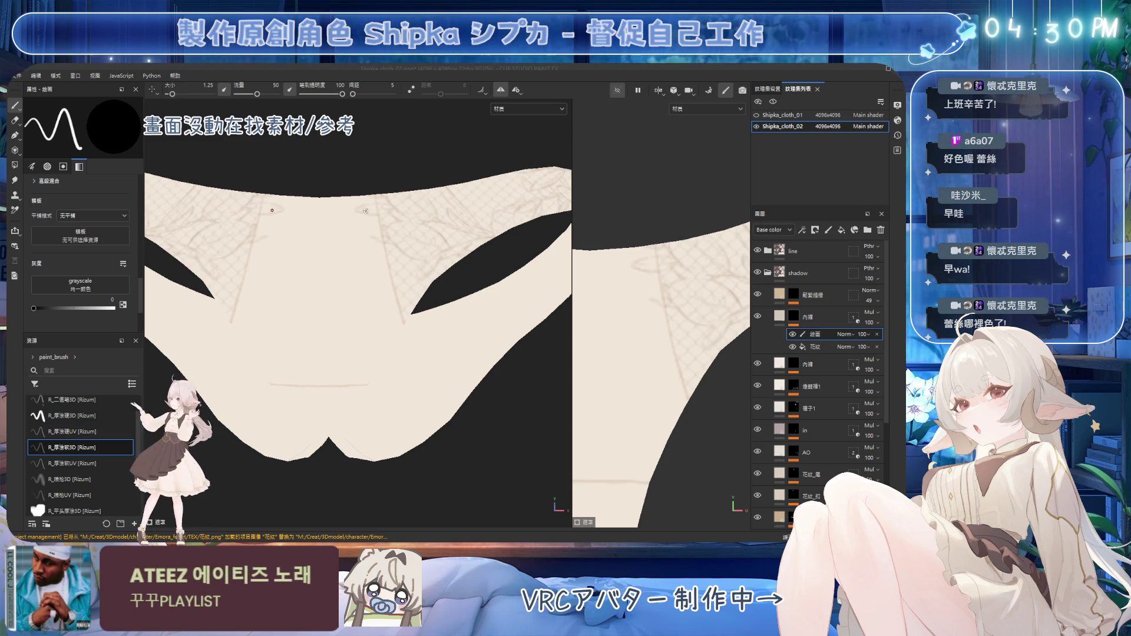
{"action": "right_click_drag", "start_coordinate": [358, 201], "coordinate": [375, 199], "text": "ctrl"}
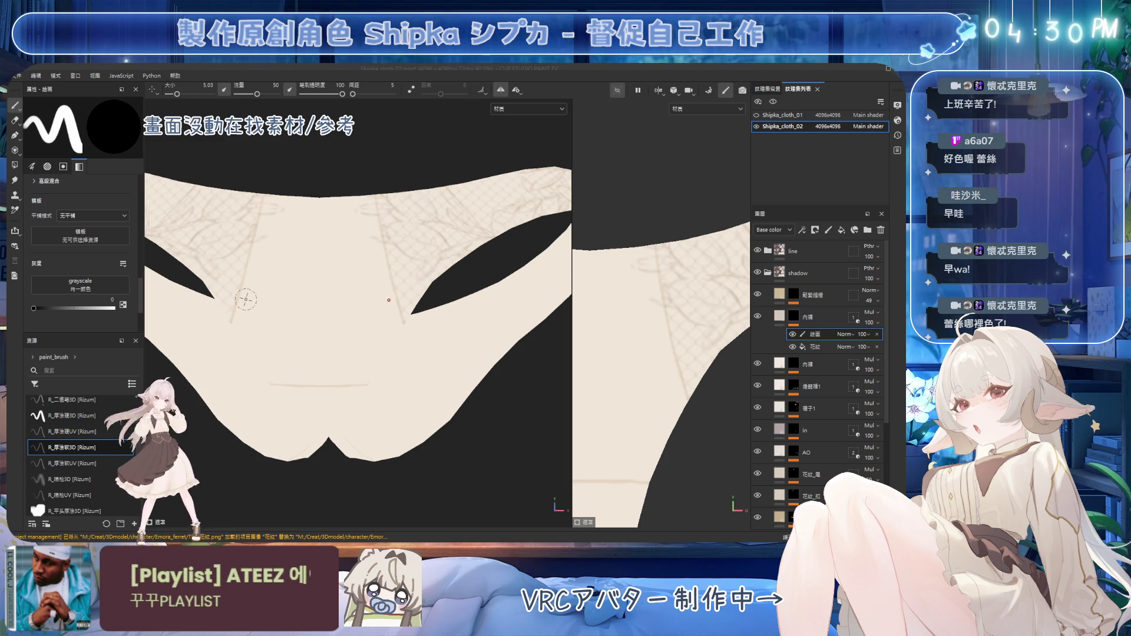
{"action": "left_click", "coordinate": [114, 415]}
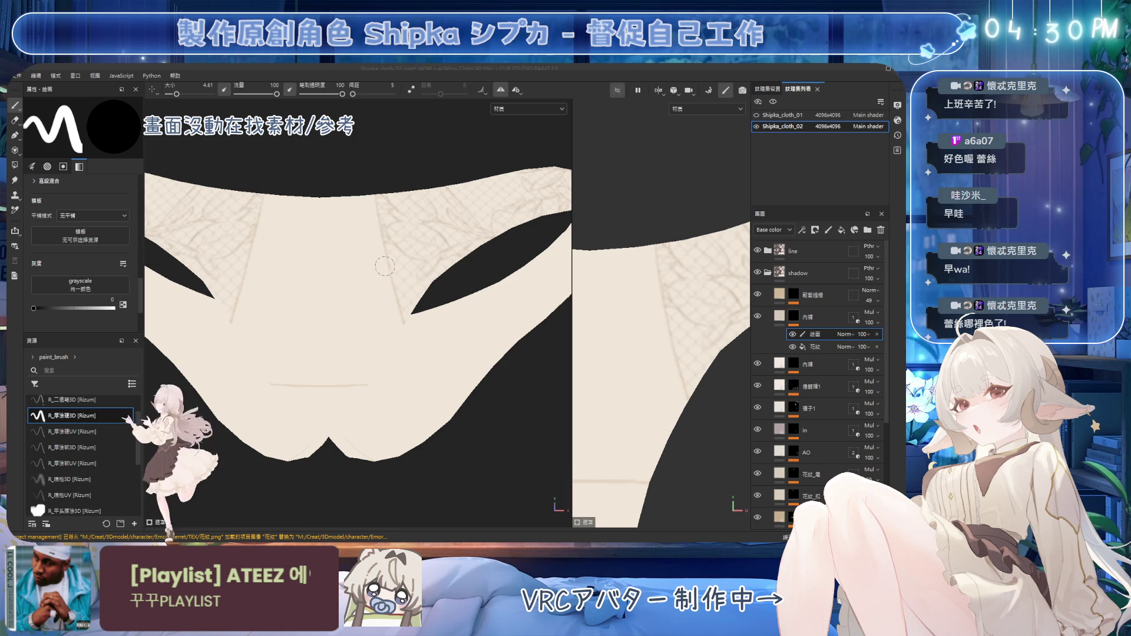
{"action": "left_click_drag", "start_coordinate": [380, 265], "coordinate": [418, 195], "text": "alt"}
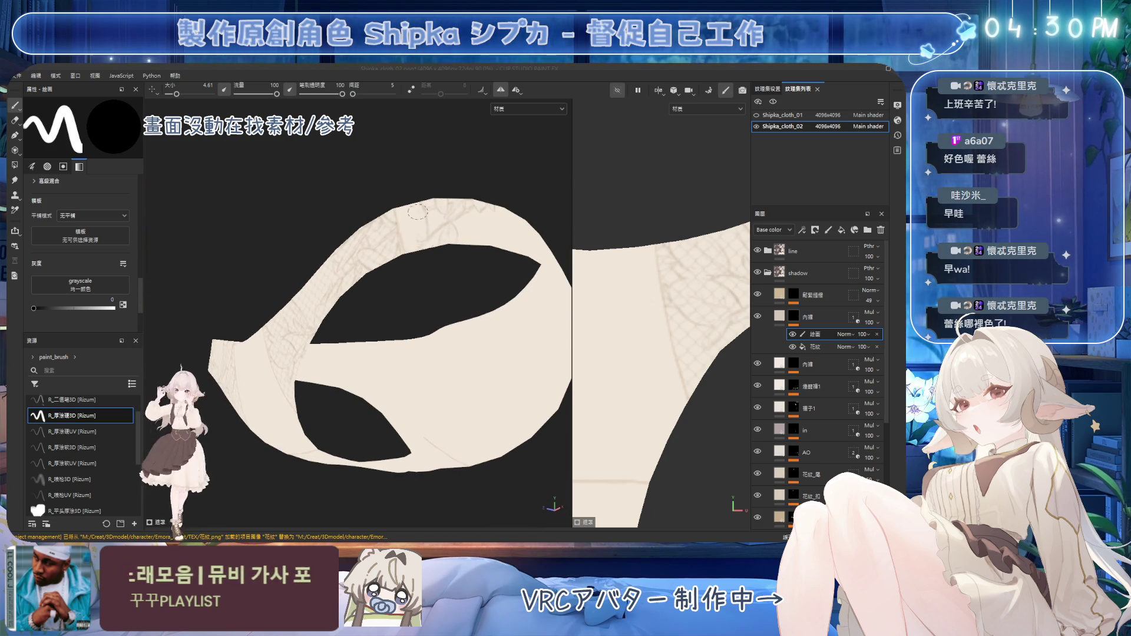
{"action": "left_click_drag", "start_coordinate": [424, 218], "coordinate": [438, 217], "text": "alt"}
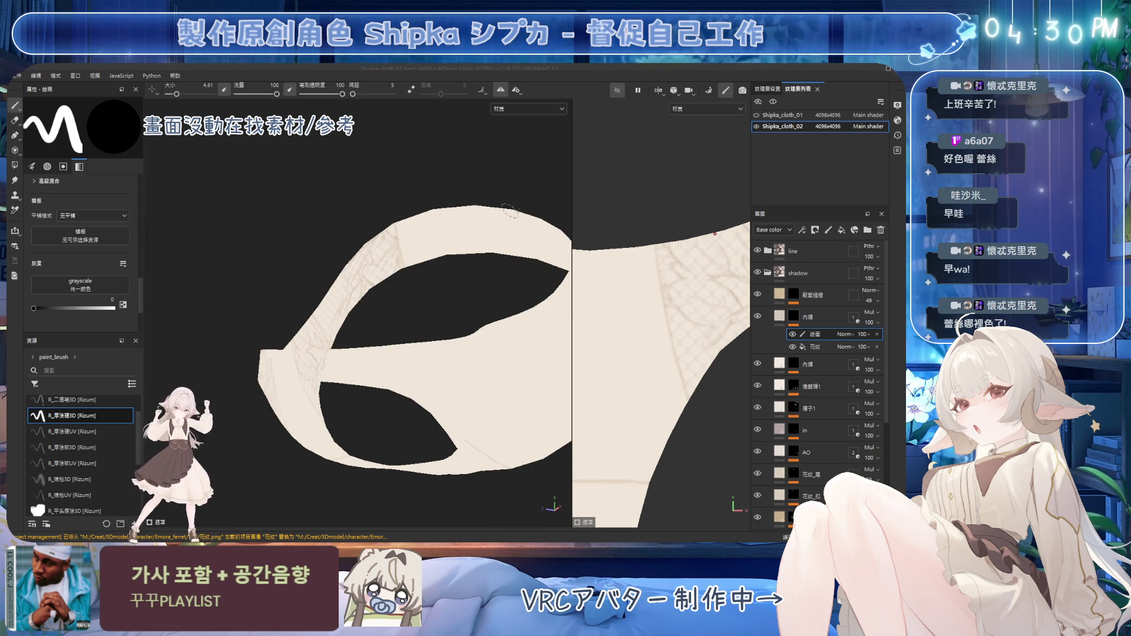
{"action": "mouse_move", "coordinate": [510, 222]}
{"action": "left_mouse_down", "text": "alt"}
{"action": "mouse_move", "coordinate": [434, 222]}
{"action": "mouse_move", "coordinate": [371, 239]}
{"action": "mouse_move", "coordinate": [428, 227]}
{"action": "mouse_move", "coordinate": [397, 280]}
{"action": "mouse_move", "coordinate": [477, 180]}
{"action": "left_mouse_up", "text": "alt"}
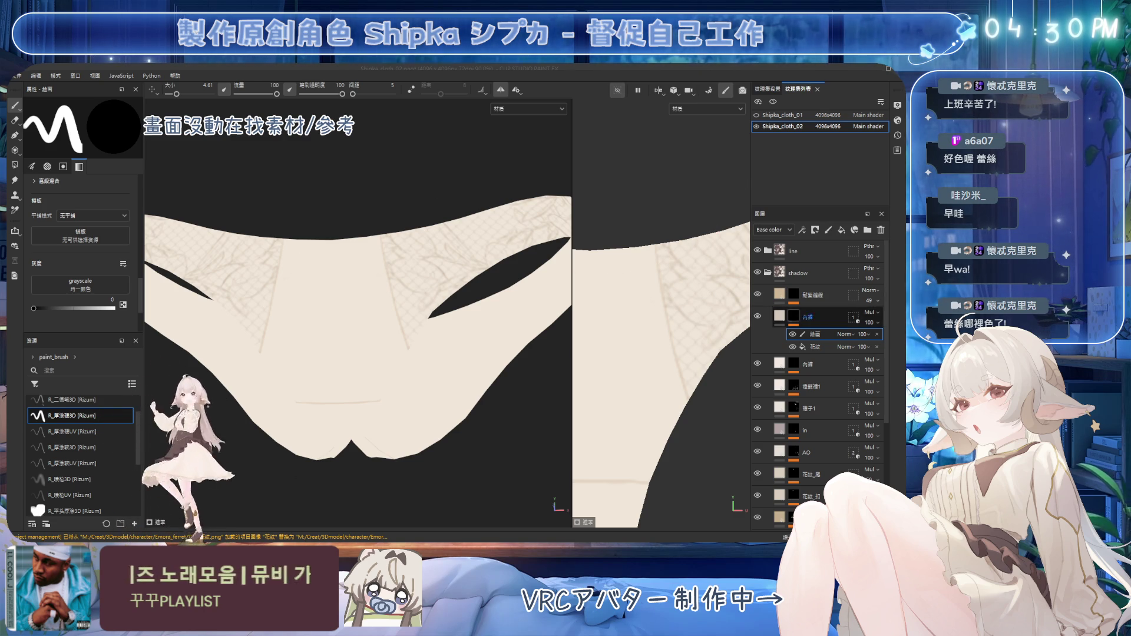
Collapse the layer group holding the 花紋 pattern and its paint layer, then orbit to a front view
{"action": "left_click", "coordinate": [817, 346]}
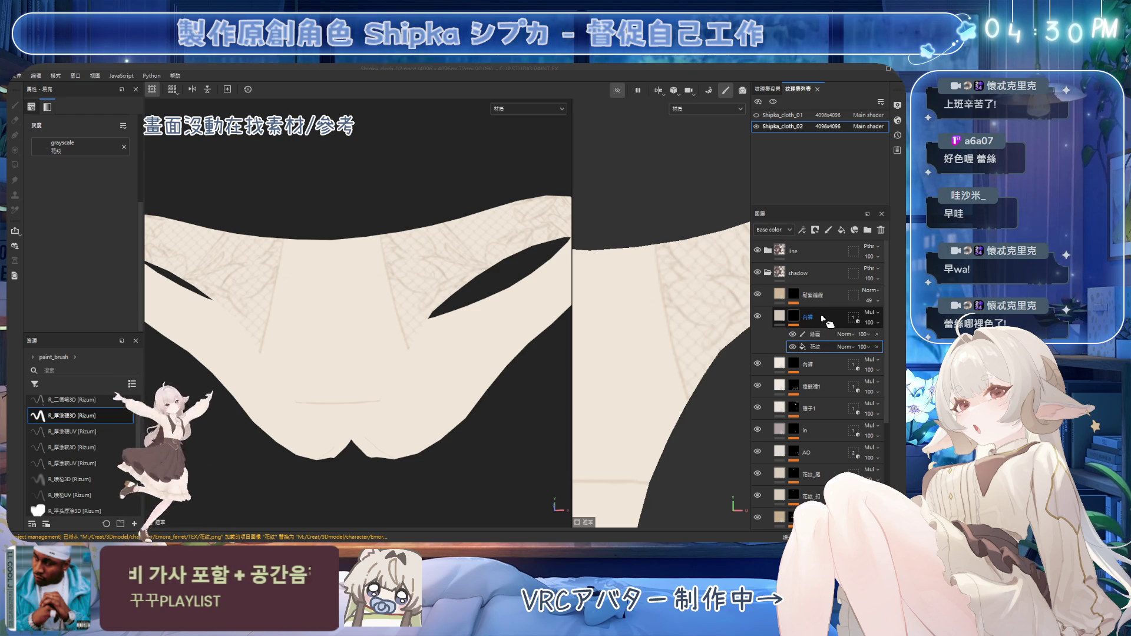
{"action": "left_click", "coordinate": [783, 318]}
{"action": "left_click", "coordinate": [785, 324]}
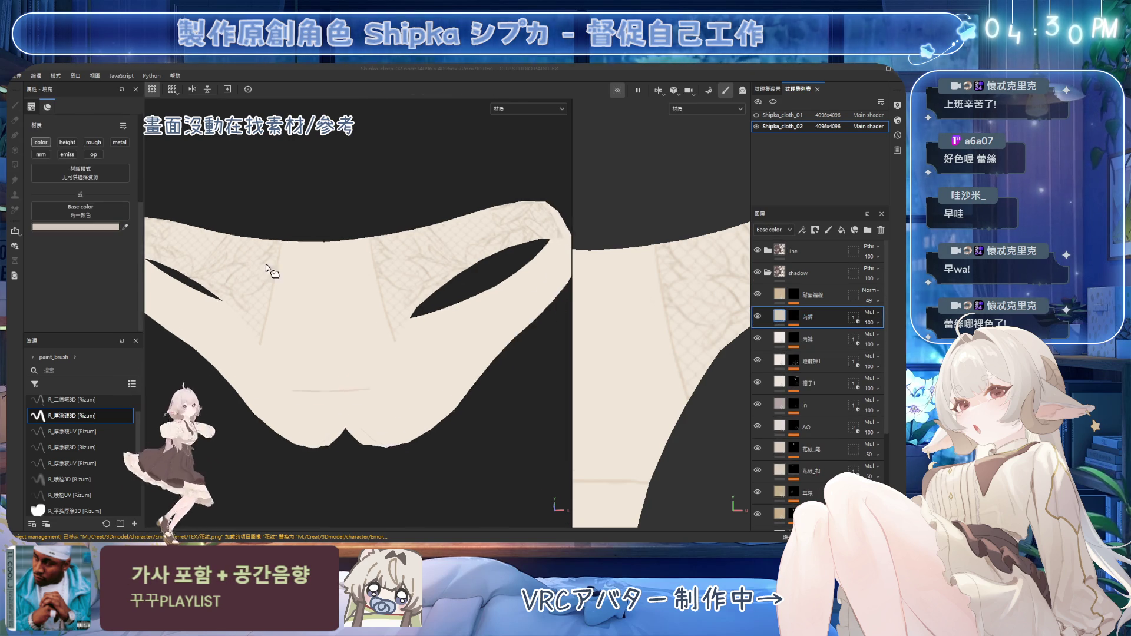
{"action": "scroll", "coordinate": [367, 279], "scroll_direction": "down", "scroll_amount": 3}
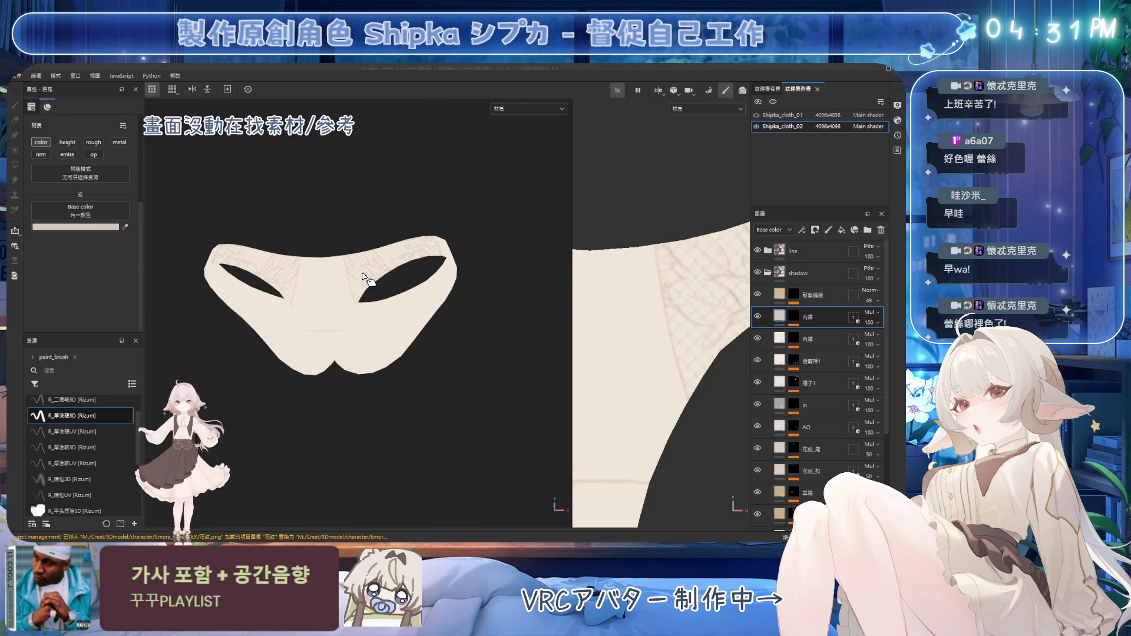
{"action": "mouse_move", "coordinate": [367, 279]}
{"action": "left_mouse_down", "text": "alt"}
{"action": "mouse_move", "coordinate": [346, 283]}
{"action": "mouse_move", "coordinate": [418, 253]}
{"action": "mouse_move", "coordinate": [425, 313]}
{"action": "left_mouse_up", "text": "alt"}
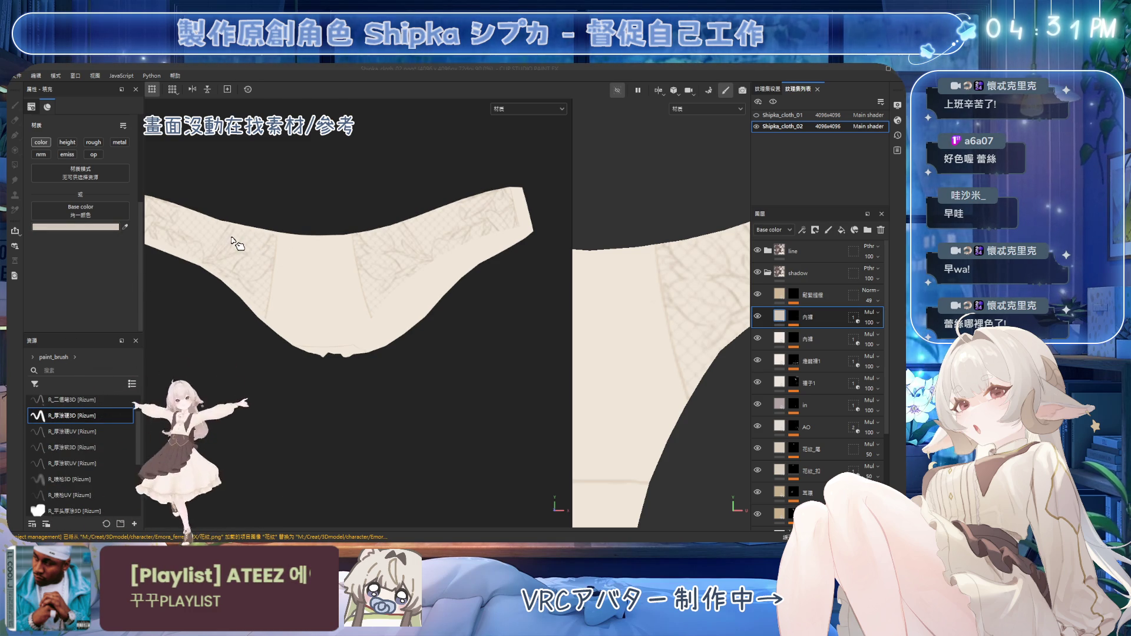
{"action": "mouse_move", "coordinate": [232, 244]}
{"action": "left_mouse_down", "text": "alt"}
{"action": "mouse_move", "coordinate": [416, 328]}
{"action": "mouse_move", "coordinate": [424, 295]}
{"action": "mouse_move", "coordinate": [440, 321]}
{"action": "mouse_move", "coordinate": [435, 295]}
{"action": "mouse_move", "coordinate": [449, 274]}
{"action": "left_mouse_up", "text": "alt"}
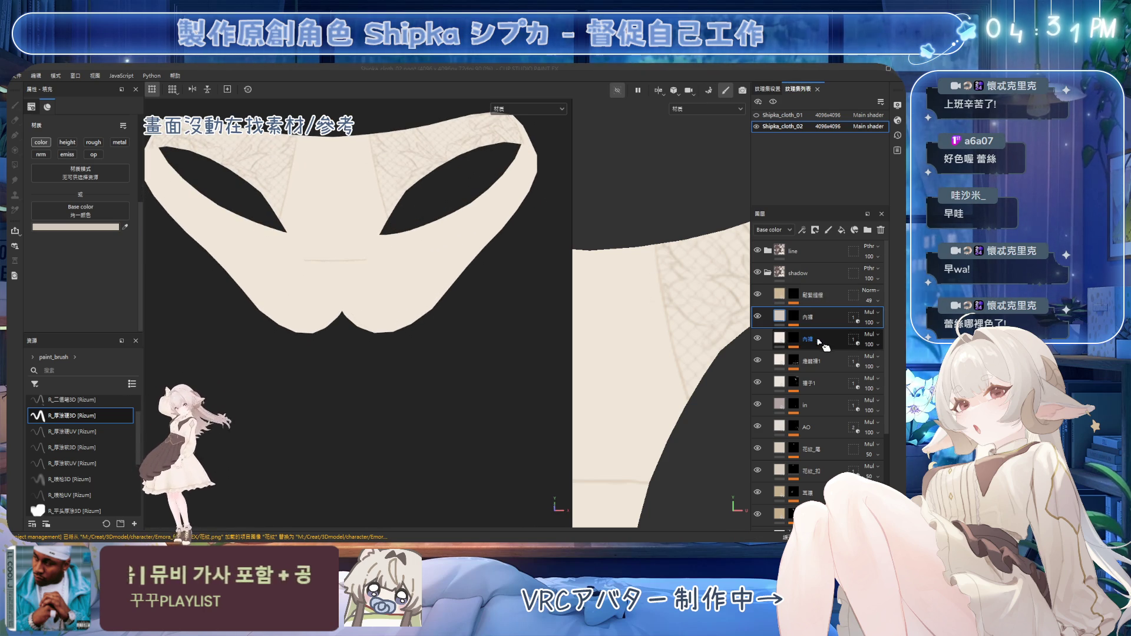
Add a paint sub-layer to the next layer down and shrink the brush to a fine size
{"action": "left_click", "coordinate": [796, 341]}
{"action": "key", "text": "1"}
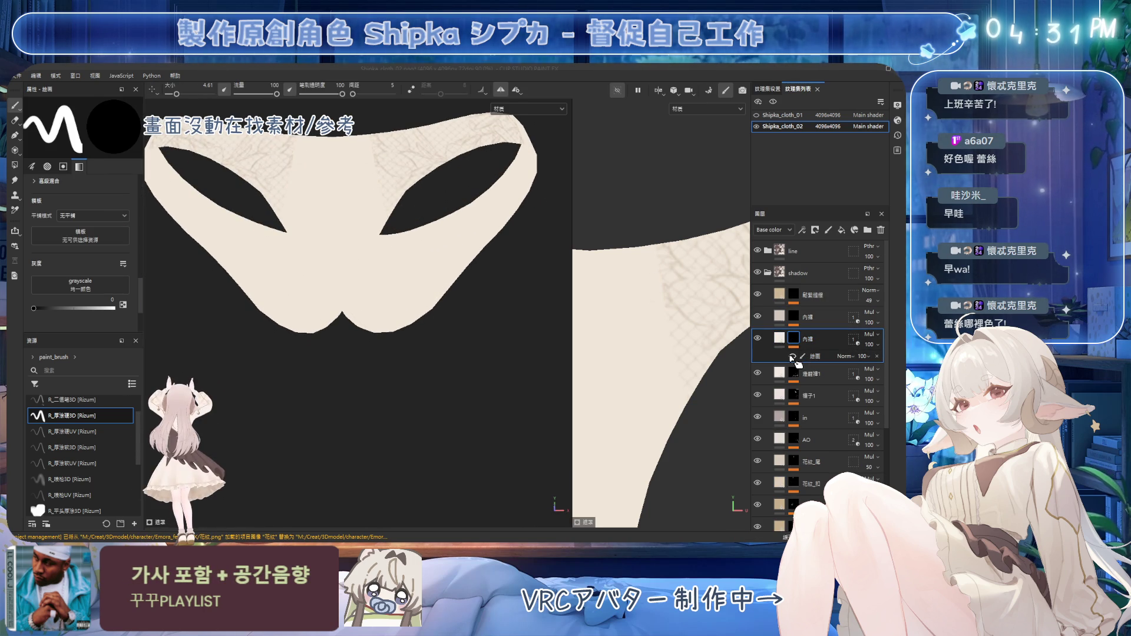
{"action": "left_click", "coordinate": [804, 356]}
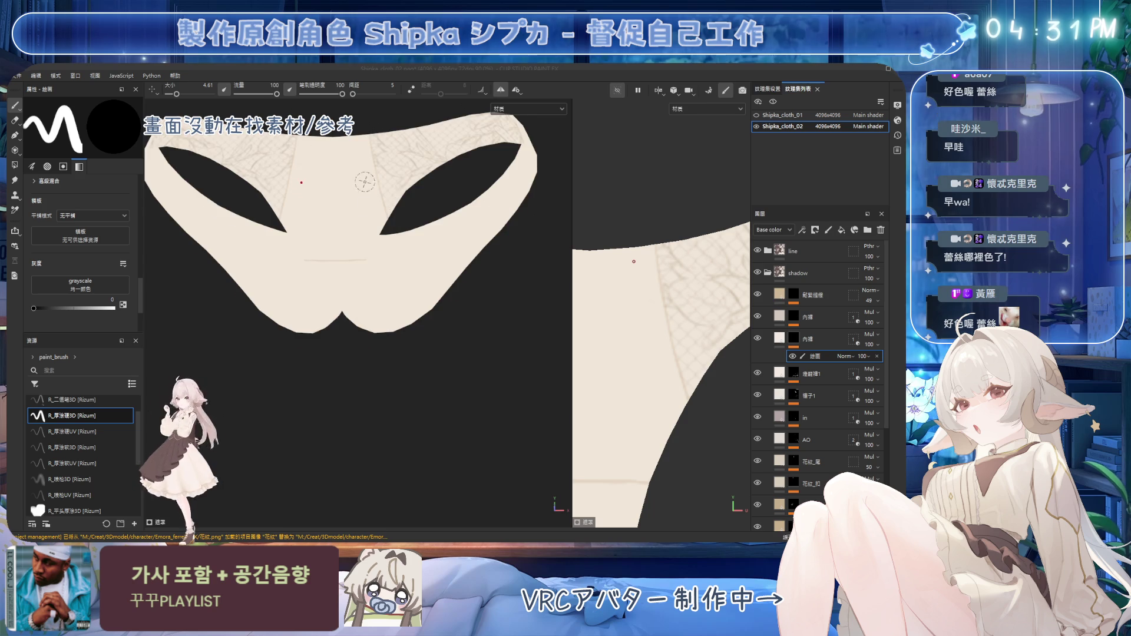
{"action": "scroll", "coordinate": [413, 240], "scroll_direction": "up", "scroll_amount": 2}
{"action": "left_click_drag", "start_coordinate": [413, 240], "coordinate": [374, 185], "text": "alt"}
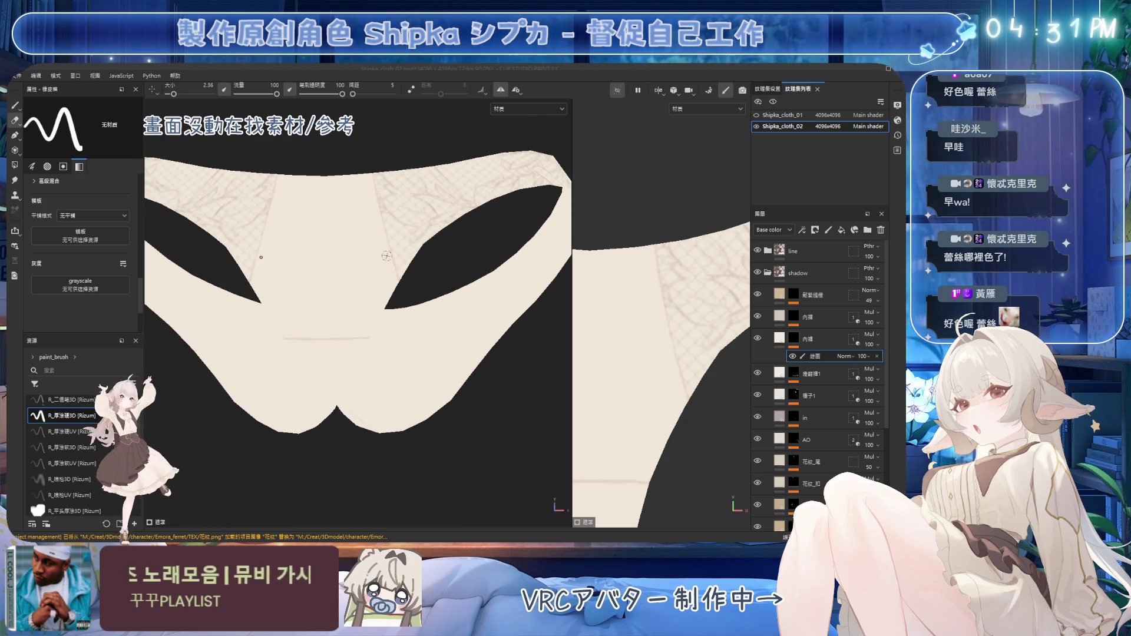
{"action": "key", "text": "1"}
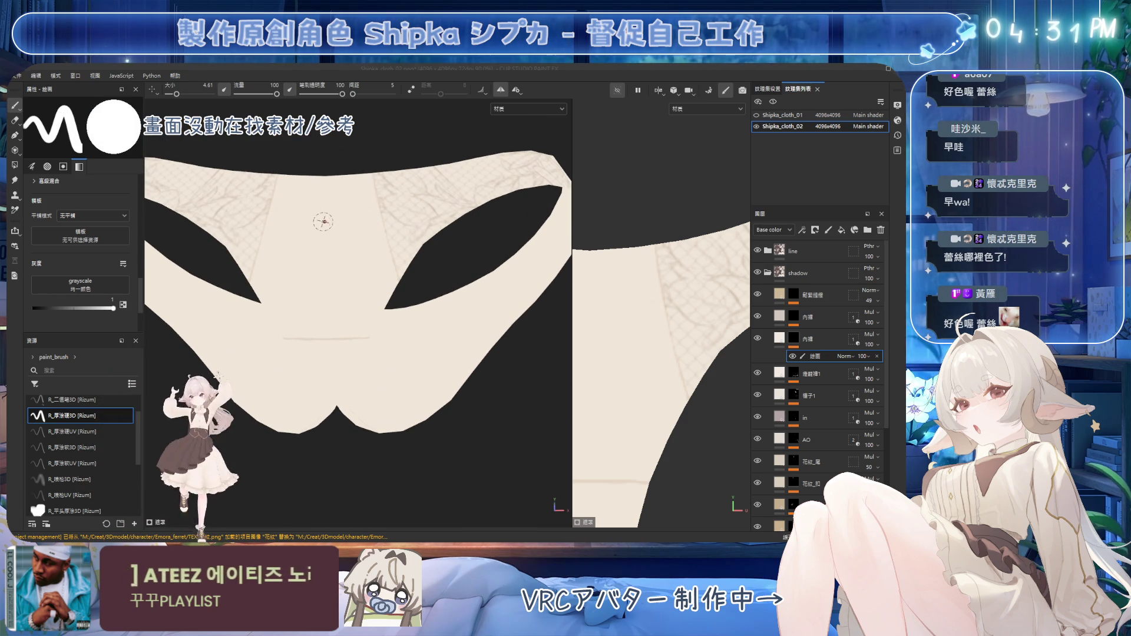
{"action": "right_click_drag", "start_coordinate": [350, 222], "coordinate": [280, 177], "text": "ctrl"}
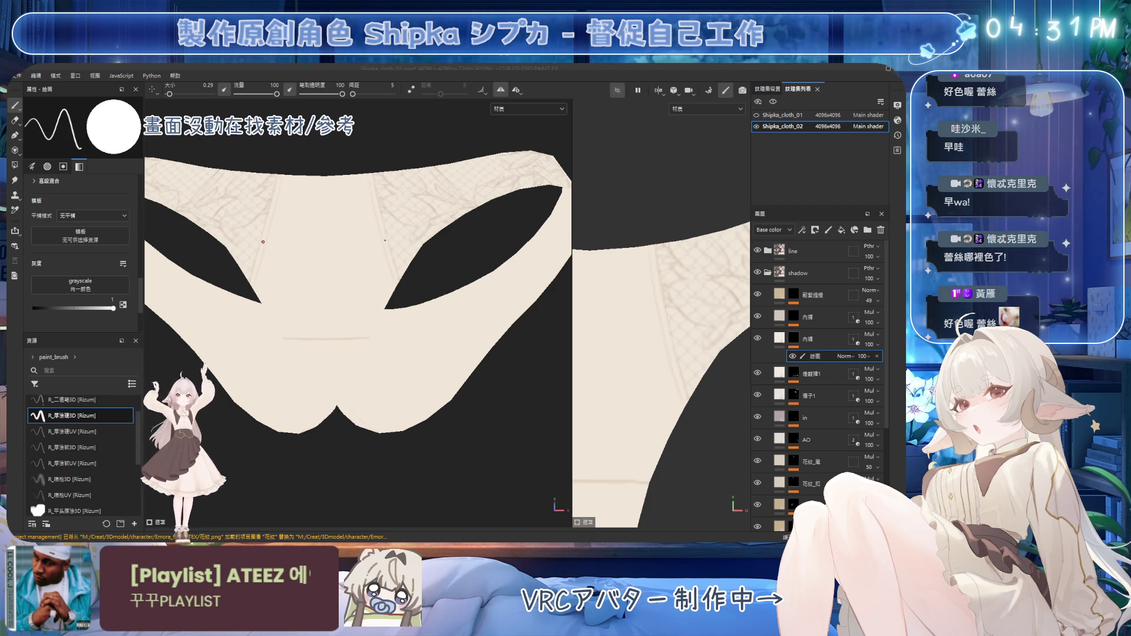
Paint and erase the faint seam lines along the gusset, alternating brush and a smaller eraser
{"action": "left_click_drag", "start_coordinate": [504, 388], "coordinate": [505, 280], "text": "alt"}
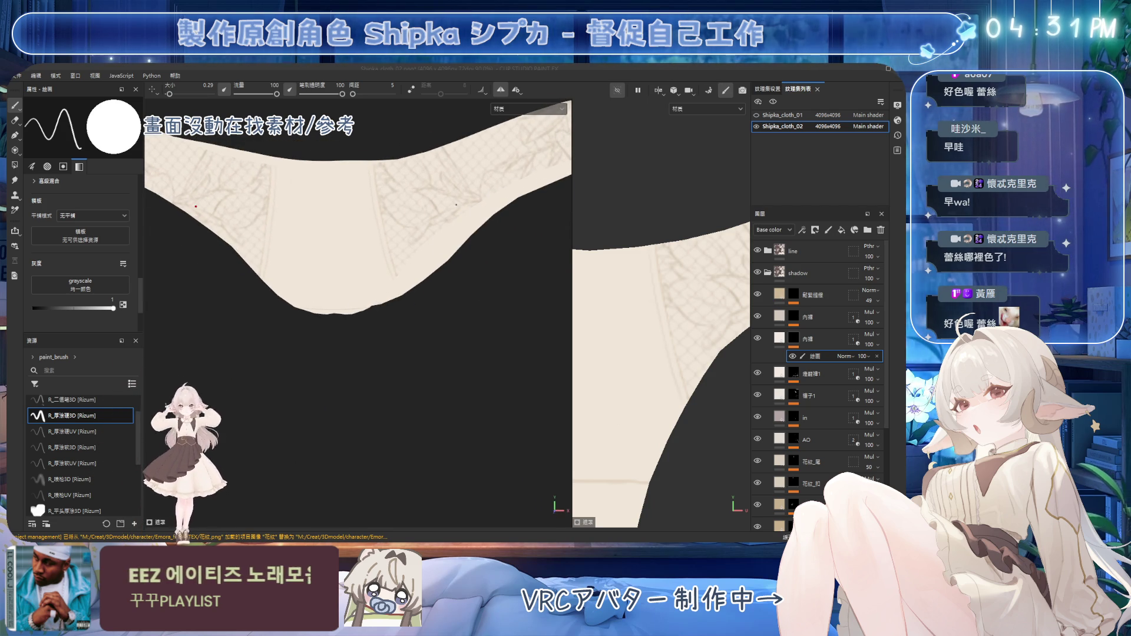
{"action": "left_click_drag", "start_coordinate": [456, 204], "coordinate": [401, 216], "text": "alt"}
{"action": "left_click_drag", "start_coordinate": [504, 186], "coordinate": [413, 154], "text": "alt"}
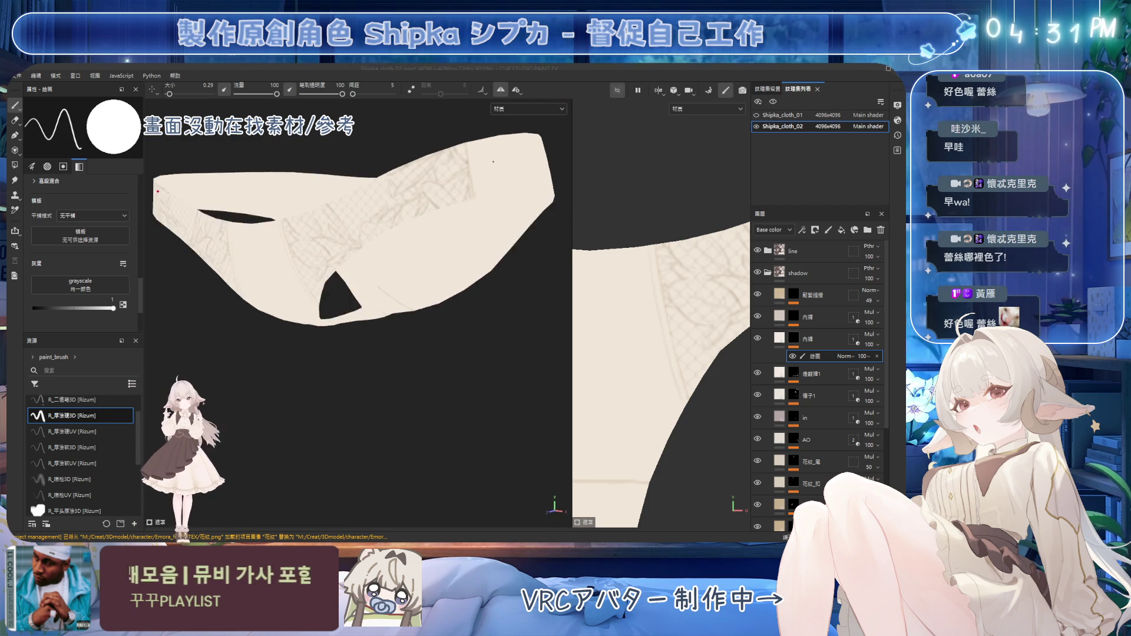
{"action": "key", "text": "2"}
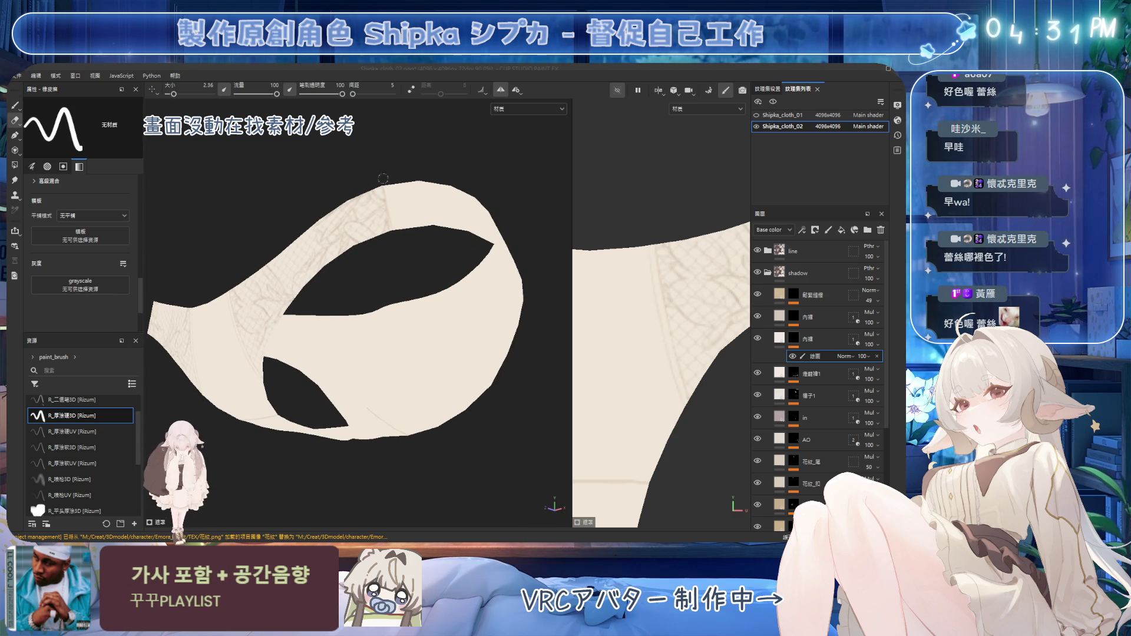
{"action": "key", "text": "1"}
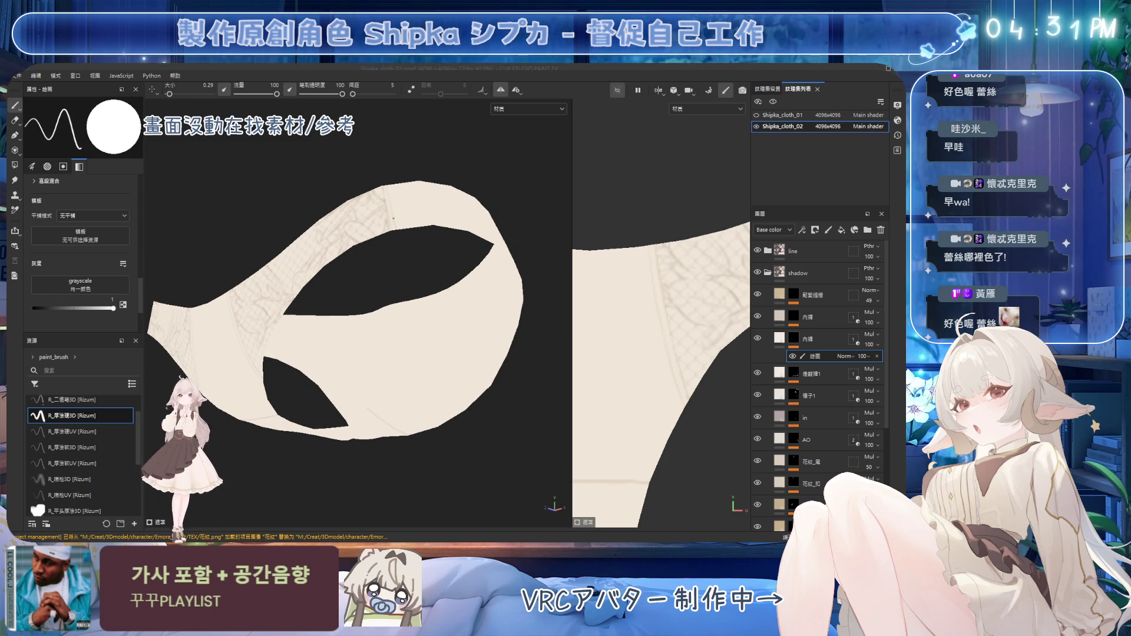
{"action": "mouse_move", "coordinate": [398, 265]}
{"action": "left_mouse_down", "text": "alt"}
{"action": "mouse_move", "coordinate": [371, 283]}
{"action": "mouse_move", "coordinate": [391, 220]}
{"action": "mouse_move", "coordinate": [380, 174]}
{"action": "mouse_move", "coordinate": [366, 206]}
{"action": "mouse_move", "coordinate": [375, 152]}
{"action": "left_mouse_up", "text": "alt"}
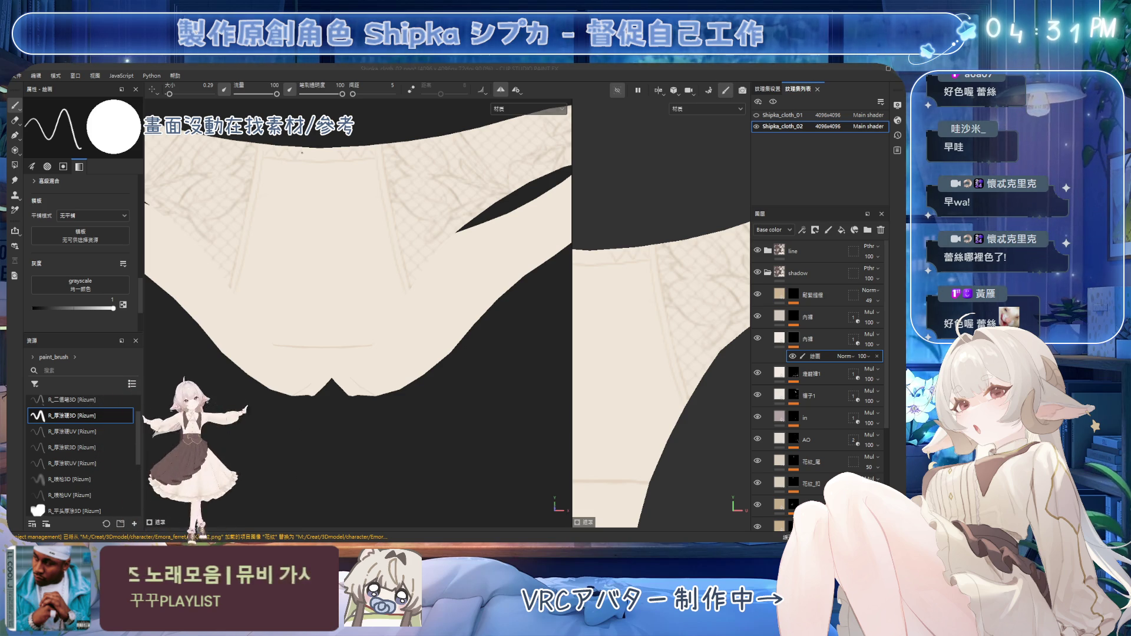
{"action": "key", "text": "2"}
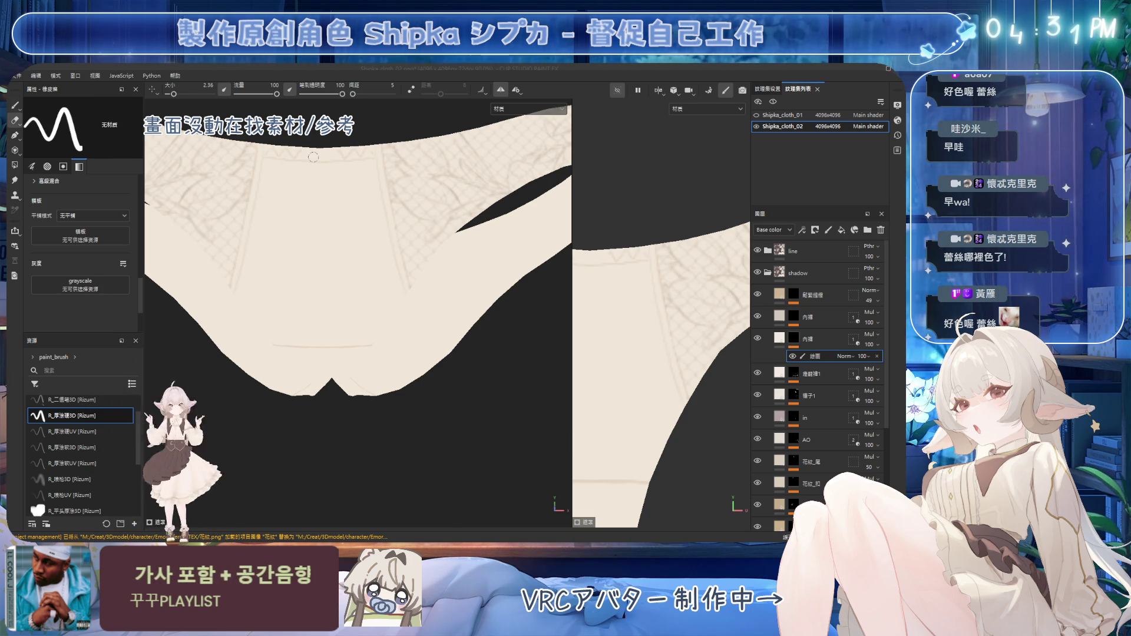
{"action": "key", "text": "1"}
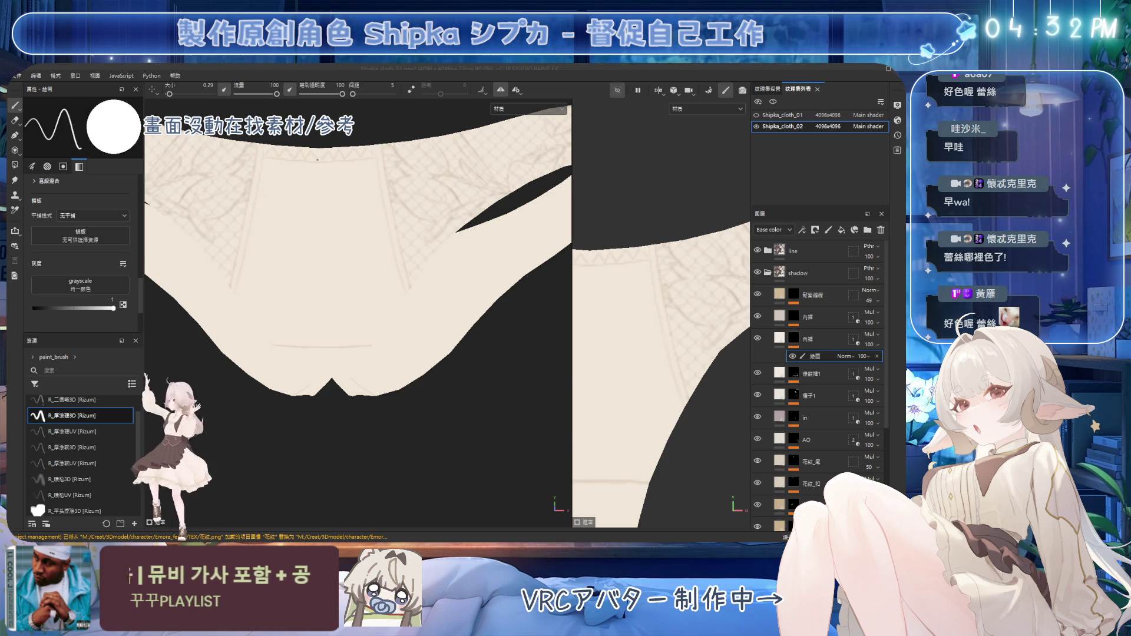
{"action": "key", "text": "2"}
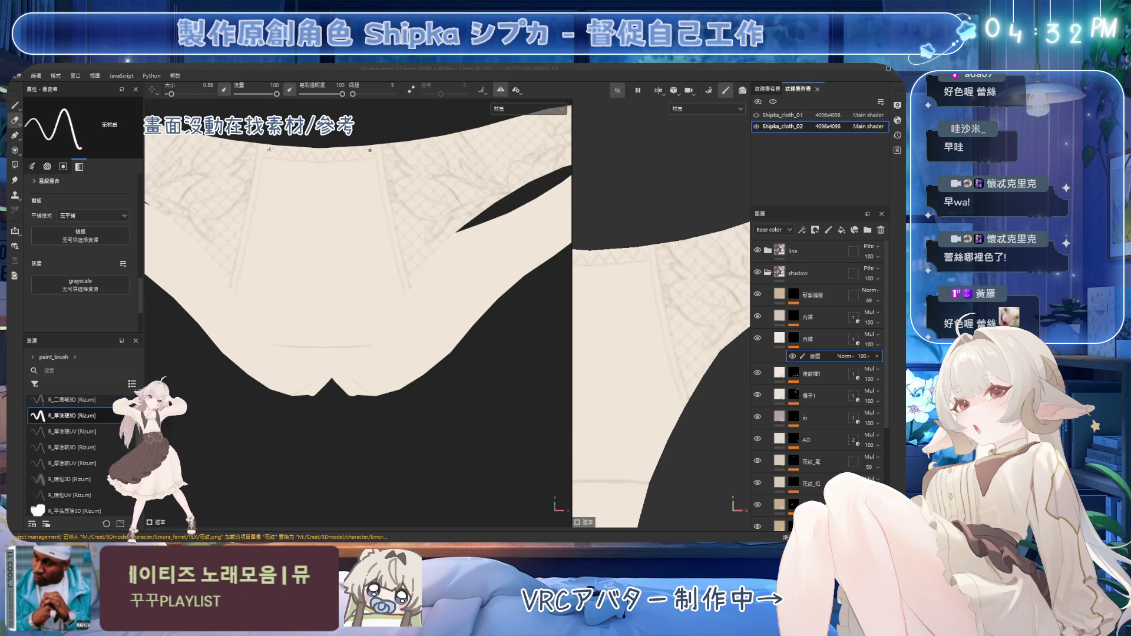
{"action": "key", "text": "bracketleft"}
{"action": "key", "text": "bracketleft"}
{"action": "key", "text": "bracketleft"}
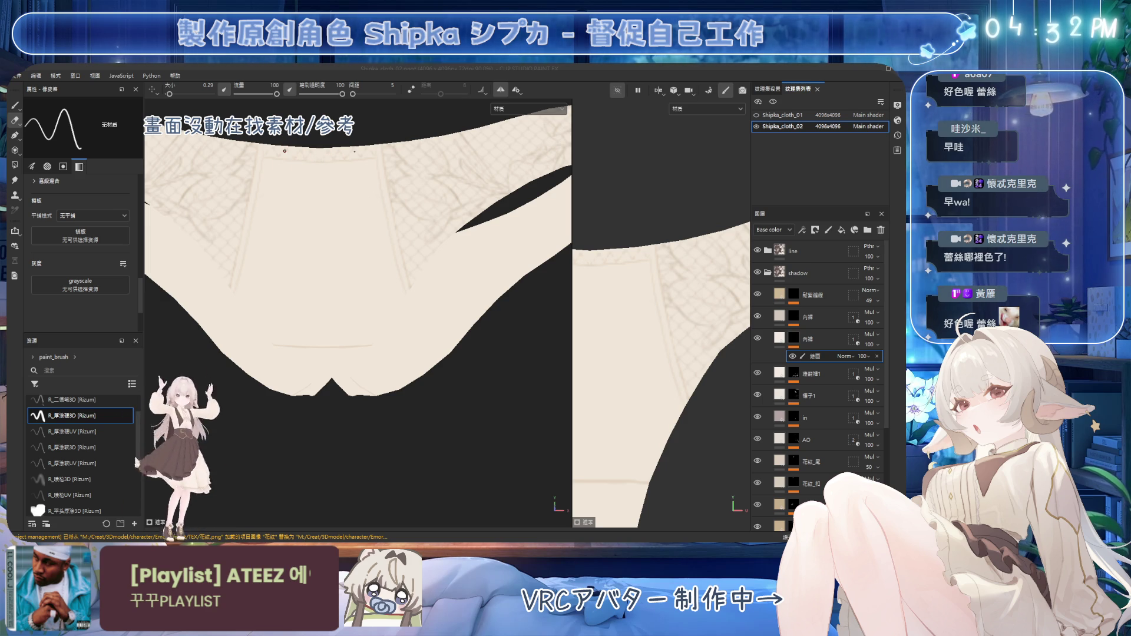
{"action": "key", "text": "1"}
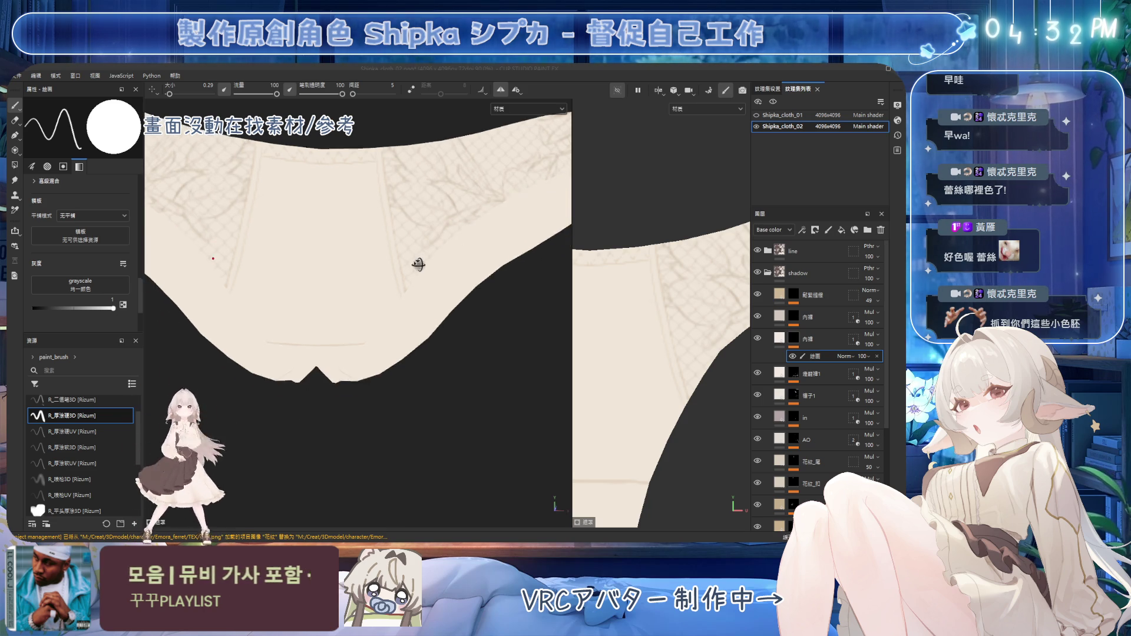
{"action": "left_click_drag", "start_coordinate": [412, 260], "coordinate": [418, 247], "text": "alt"}
{"action": "left_click_drag", "start_coordinate": [377, 183], "coordinate": [332, 166], "text": "alt"}
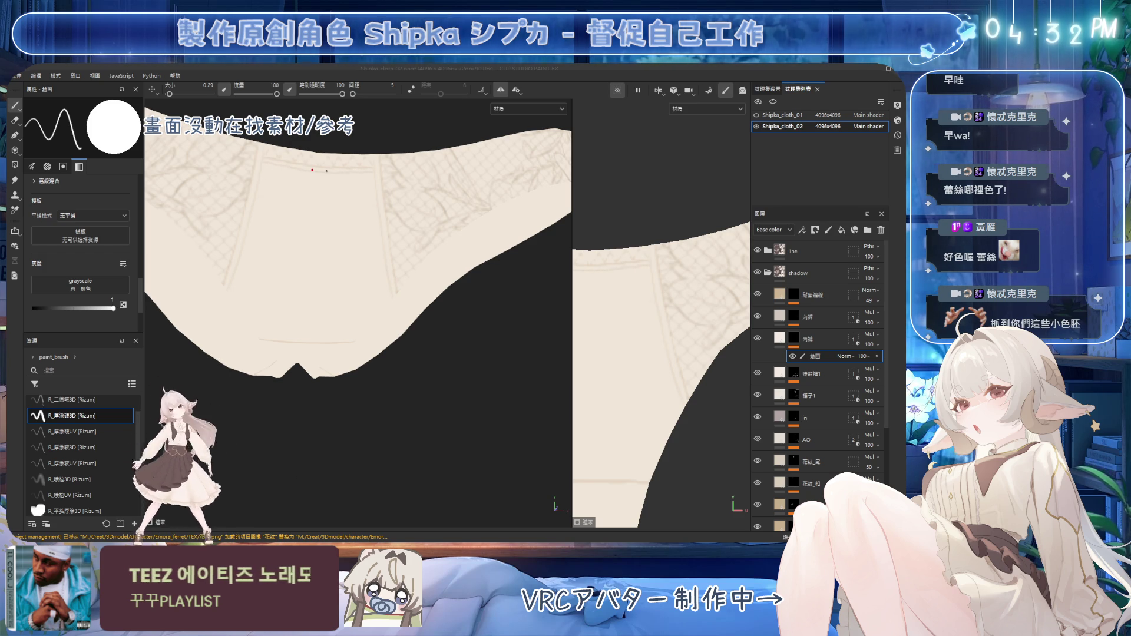
{"action": "mouse_move", "coordinate": [354, 230]}
{"action": "left_mouse_down", "text": "alt"}
{"action": "mouse_move", "coordinate": [337, 204]}
{"action": "mouse_move", "coordinate": [281, 229]}
{"action": "left_mouse_up", "text": "alt"}
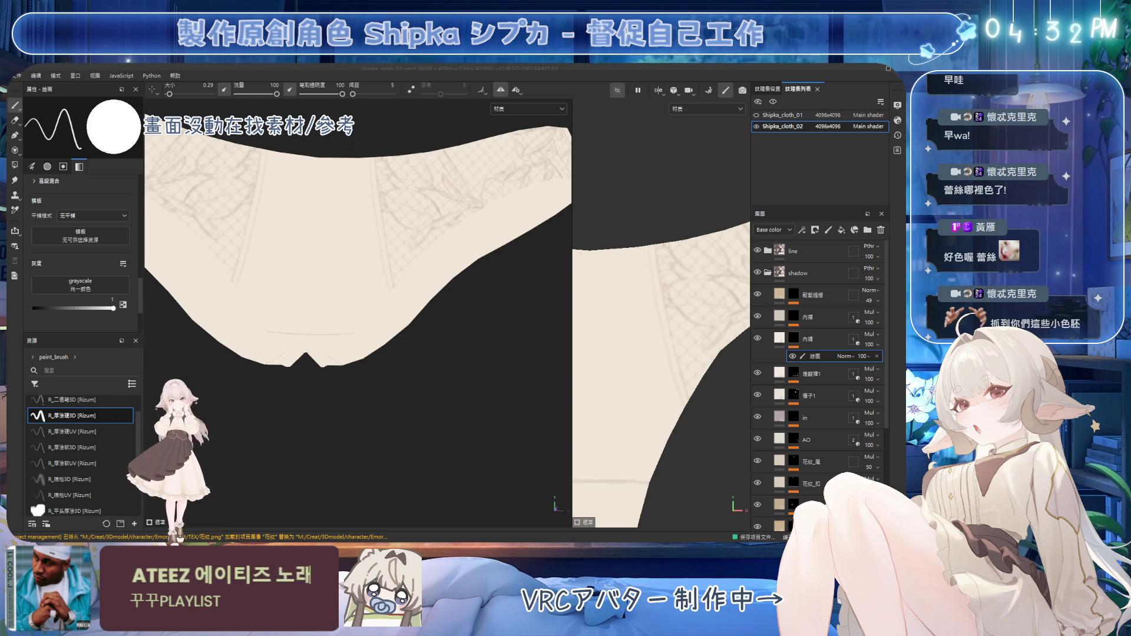
{"action": "scroll", "coordinate": [354, 265], "scroll_direction": "down", "scroll_amount": 5}
{"action": "mouse_move", "coordinate": [424, 265]}
{"action": "left_mouse_down", "text": "alt"}
{"action": "mouse_move", "coordinate": [391, 303]}
{"action": "mouse_move", "coordinate": [452, 271]}
{"action": "left_mouse_up", "text": "alt"}
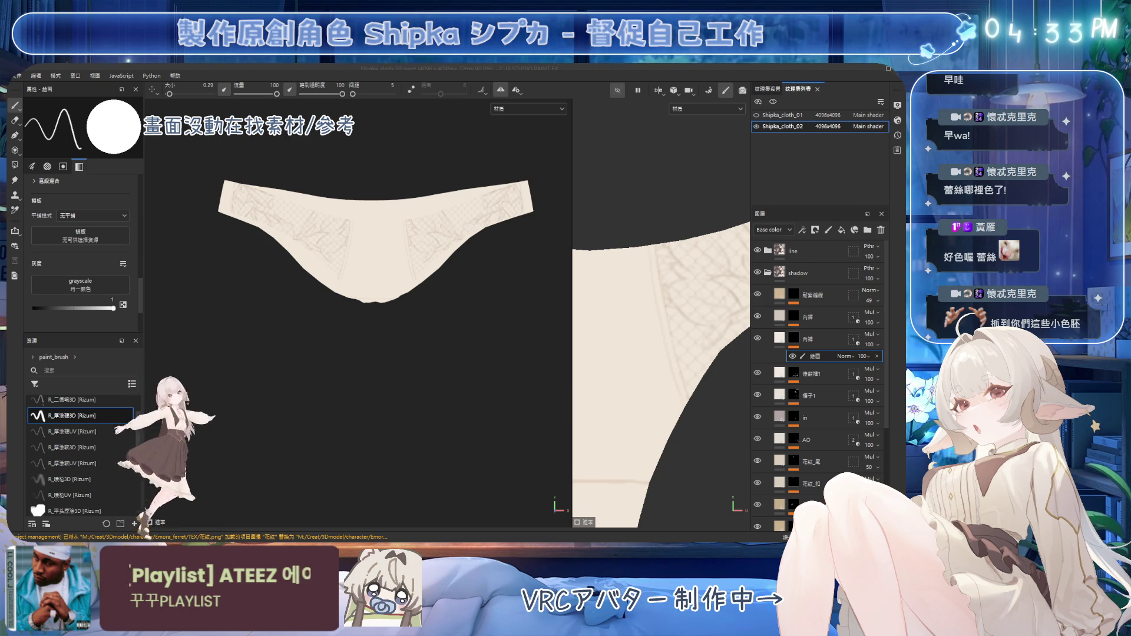
{"action": "scroll", "coordinate": [398, 195], "scroll_direction": "up", "scroll_amount": 1}
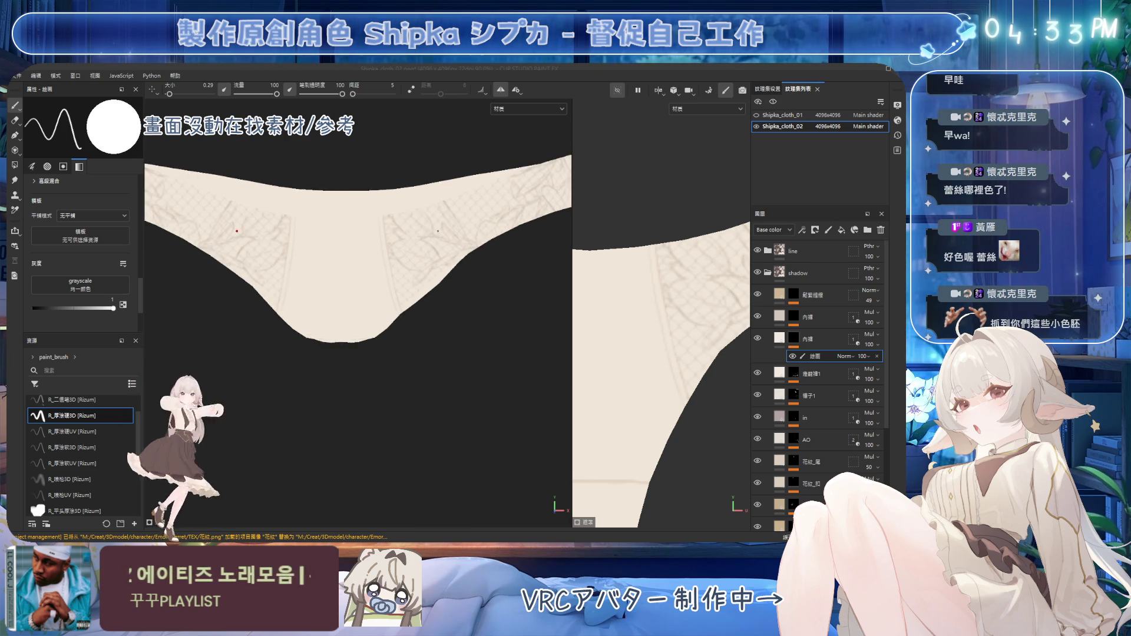
{"action": "scroll", "coordinate": [398, 195], "scroll_direction": "up", "scroll_amount": 2}
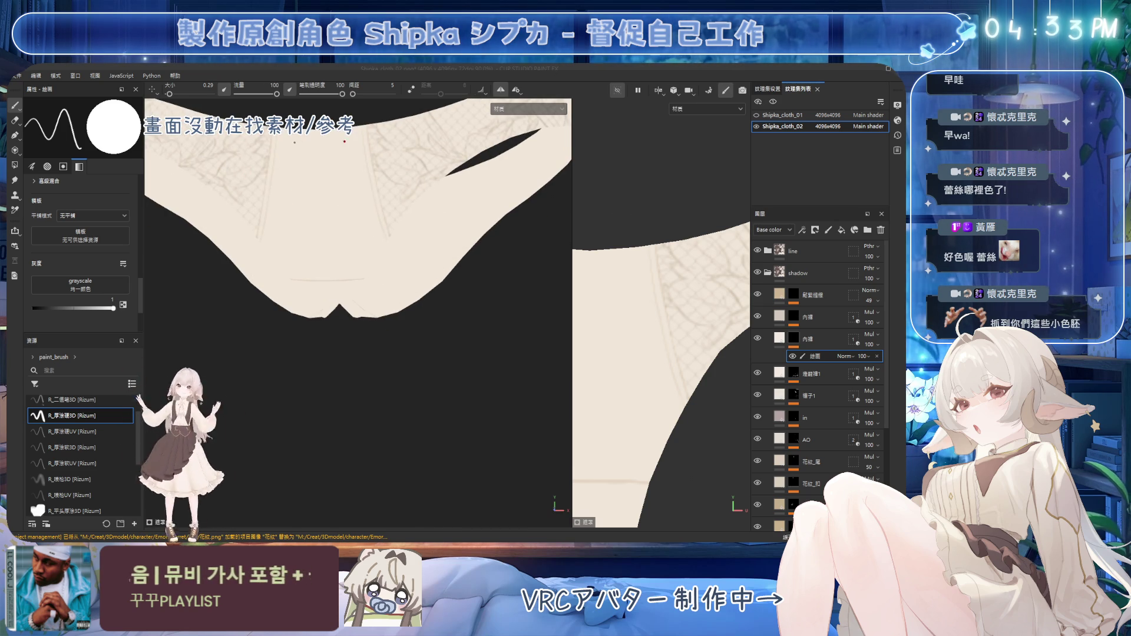
{"action": "scroll", "coordinate": [345, 140], "scroll_direction": "down", "scroll_amount": 1}
{"action": "scroll", "coordinate": [360, 136], "scroll_direction": "down", "scroll_amount": 1}
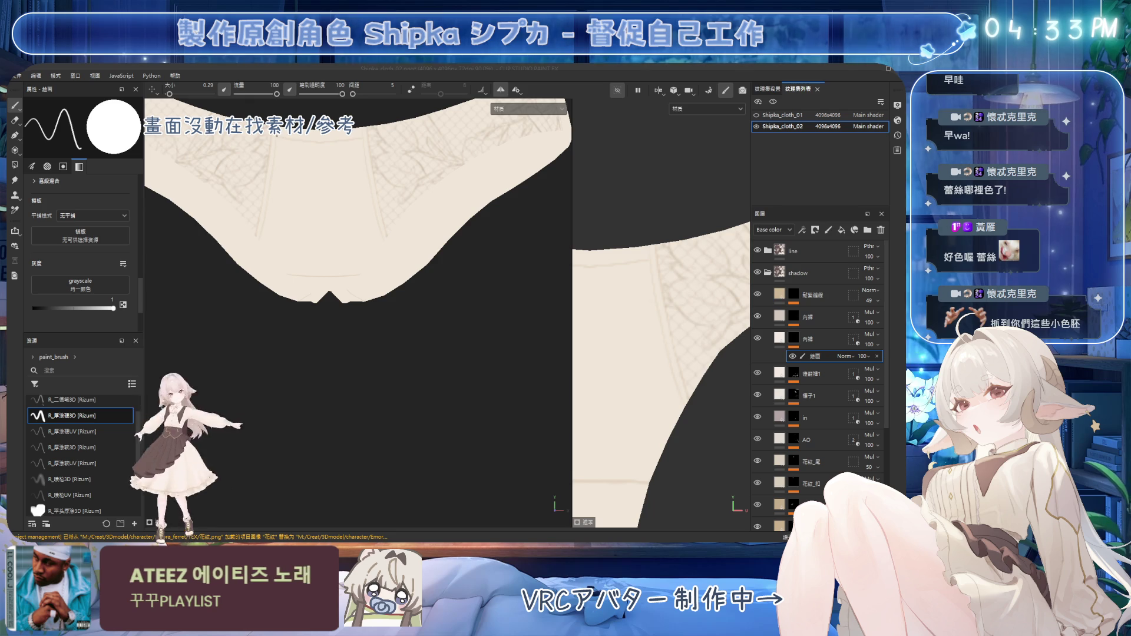
{"action": "left_click_drag", "start_coordinate": [357, 171], "coordinate": [396, 224], "text": "alt"}
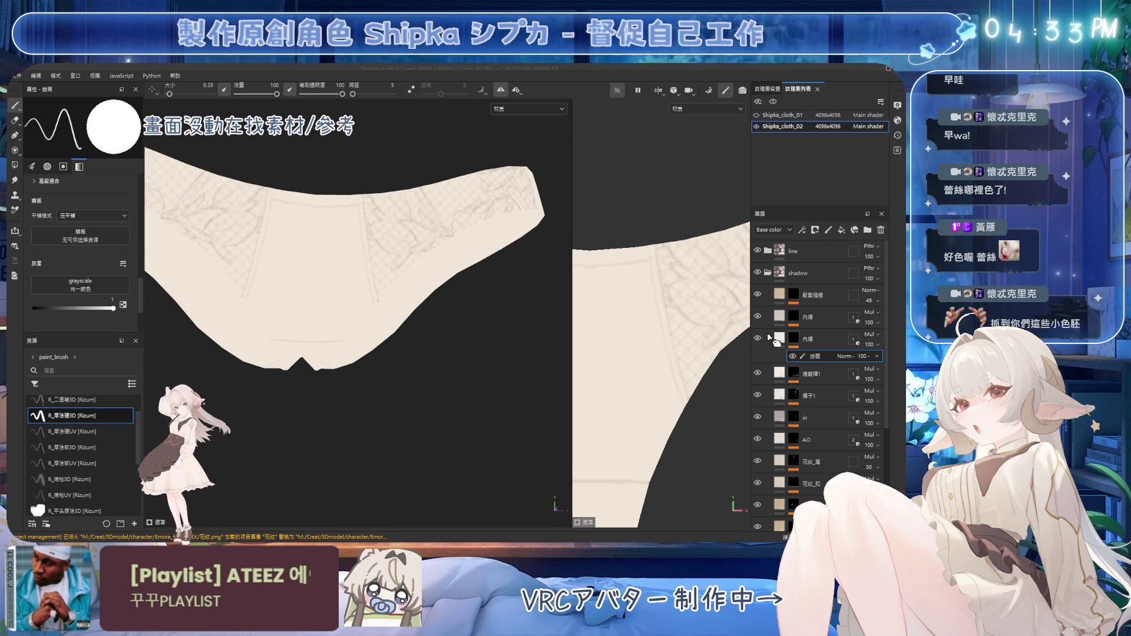
Compare the lace layer on and off, then lower its opacity so the pattern shows faintly
{"action": "left_click", "coordinate": [758, 317]}
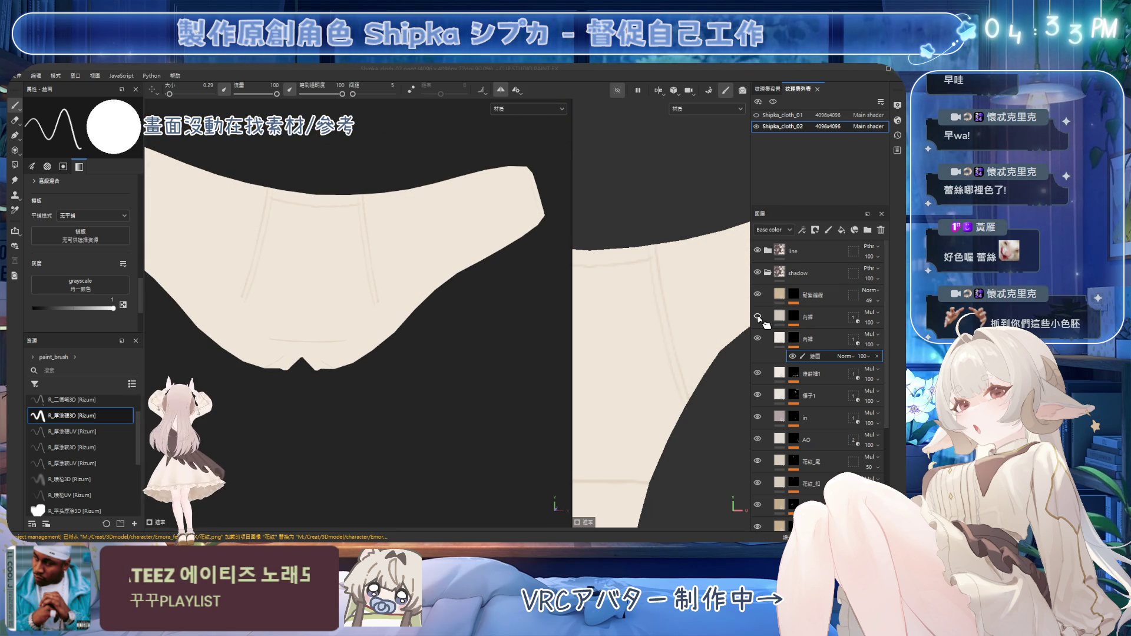
{"action": "left_click", "coordinate": [758, 316]}
{"action": "left_click", "coordinate": [854, 318]}
{"action": "left_click_drag", "start_coordinate": [873, 335], "coordinate": [879, 328]}
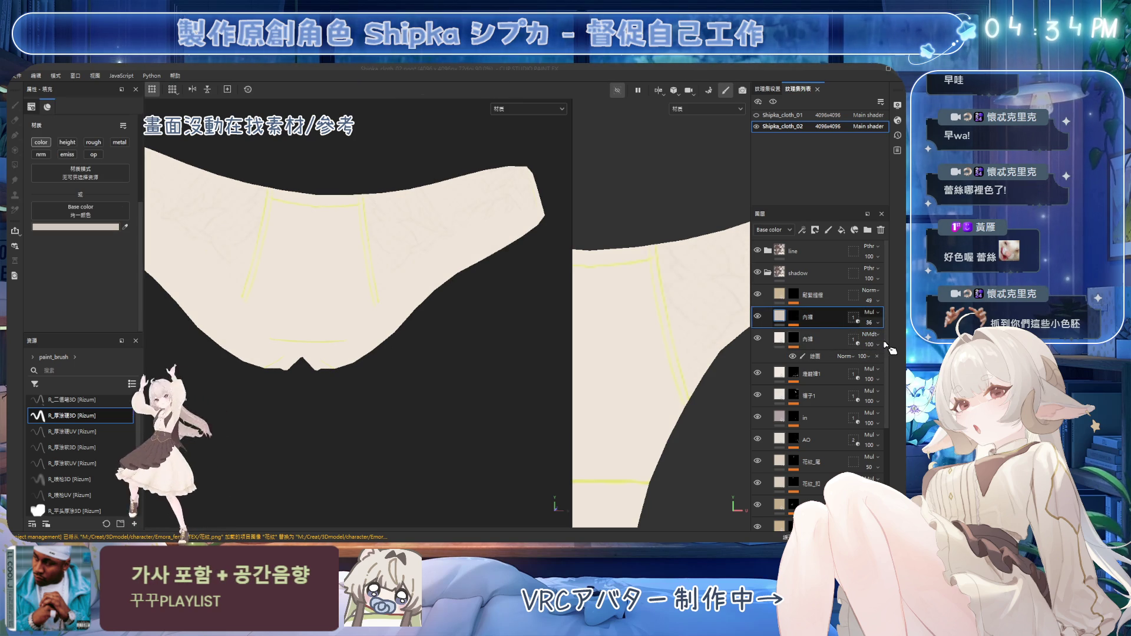
Set the lower 內搭 layer's blend mode to Multiply and select its paint mask
{"action": "left_click", "coordinate": [871, 334]}
{"action": "left_click", "coordinate": [881, 341]}
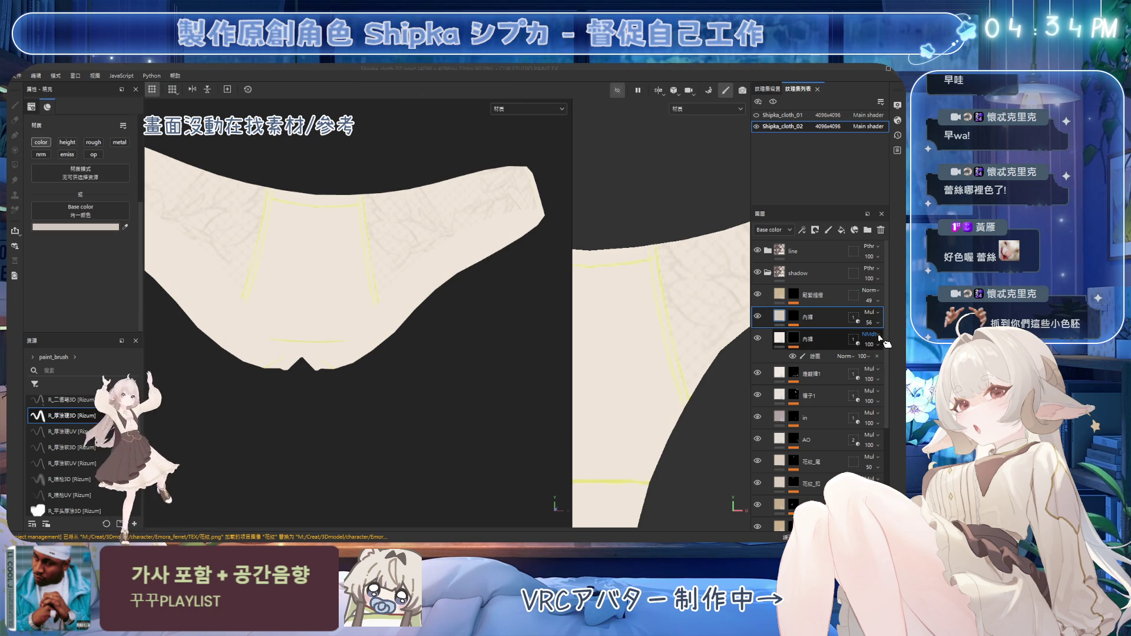
{"action": "left_click_drag", "start_coordinate": [881, 340], "coordinate": [883, 329]}
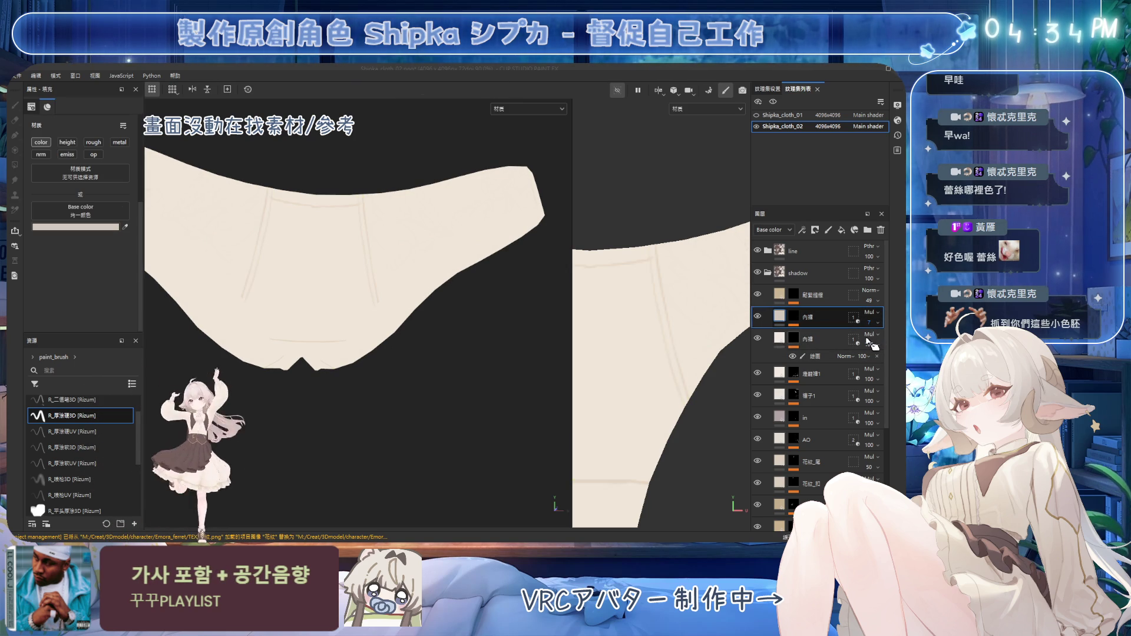
{"action": "left_click", "coordinate": [827, 357]}
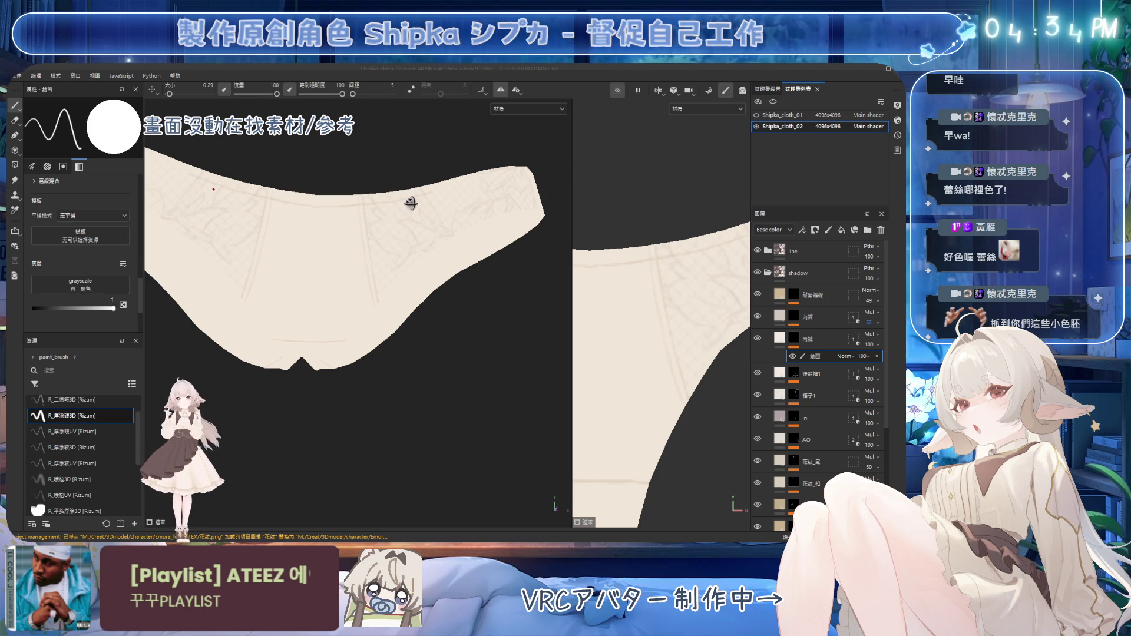
{"action": "left_click_drag", "start_coordinate": [411, 203], "coordinate": [415, 217], "text": "alt"}
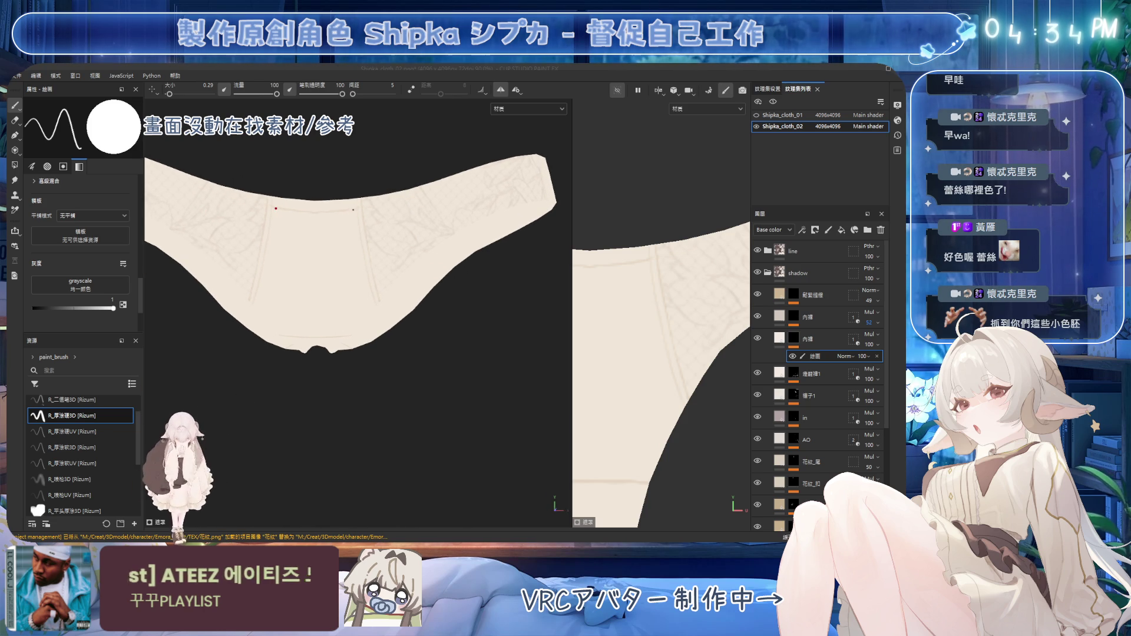
{"action": "left_click_drag", "start_coordinate": [353, 265], "coordinate": [389, 274], "text": "alt"}
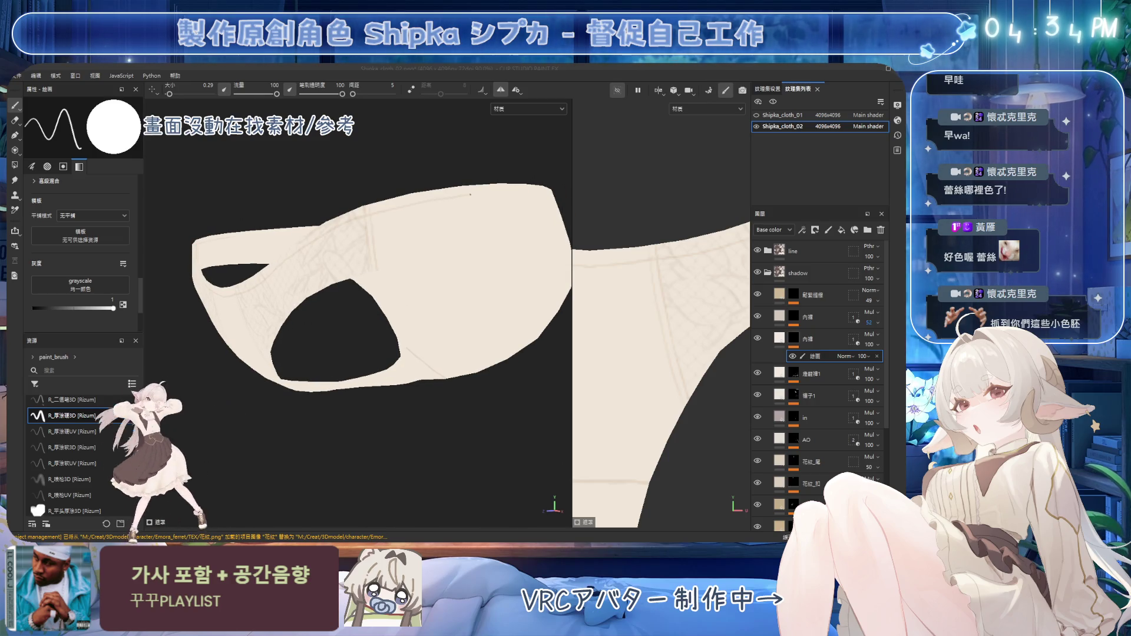
{"action": "left_click_drag", "start_coordinate": [524, 191], "coordinate": [368, 212], "text": "alt"}
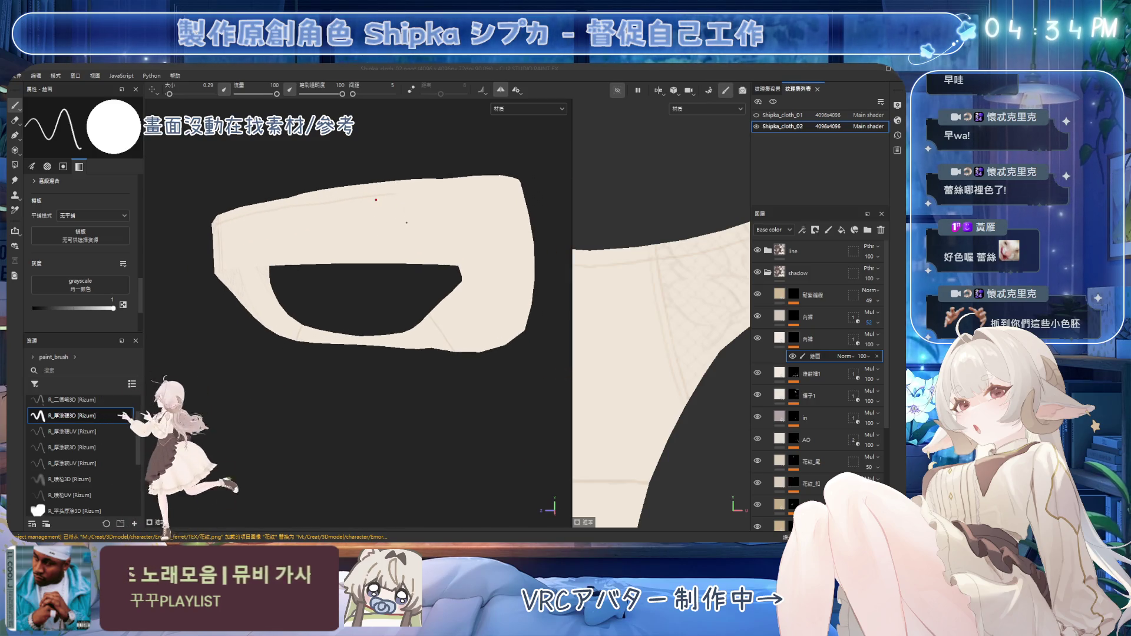
{"action": "left_click_drag", "start_coordinate": [369, 212], "coordinate": [372, 239], "text": "alt"}
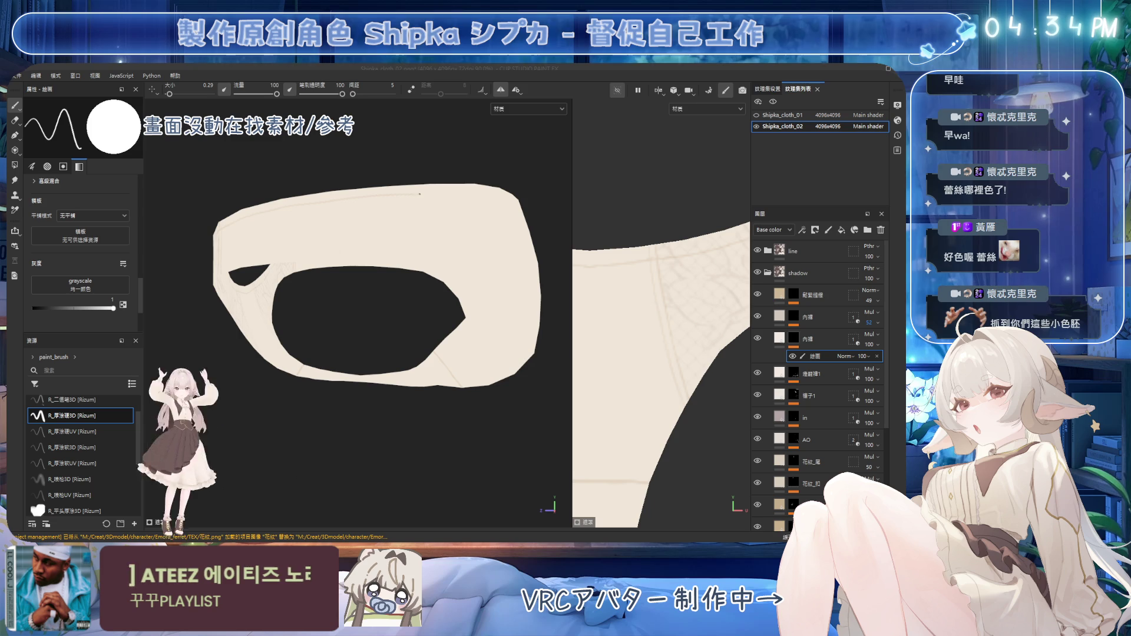
{"action": "left_click_drag", "start_coordinate": [467, 194], "coordinate": [333, 194], "text": "alt"}
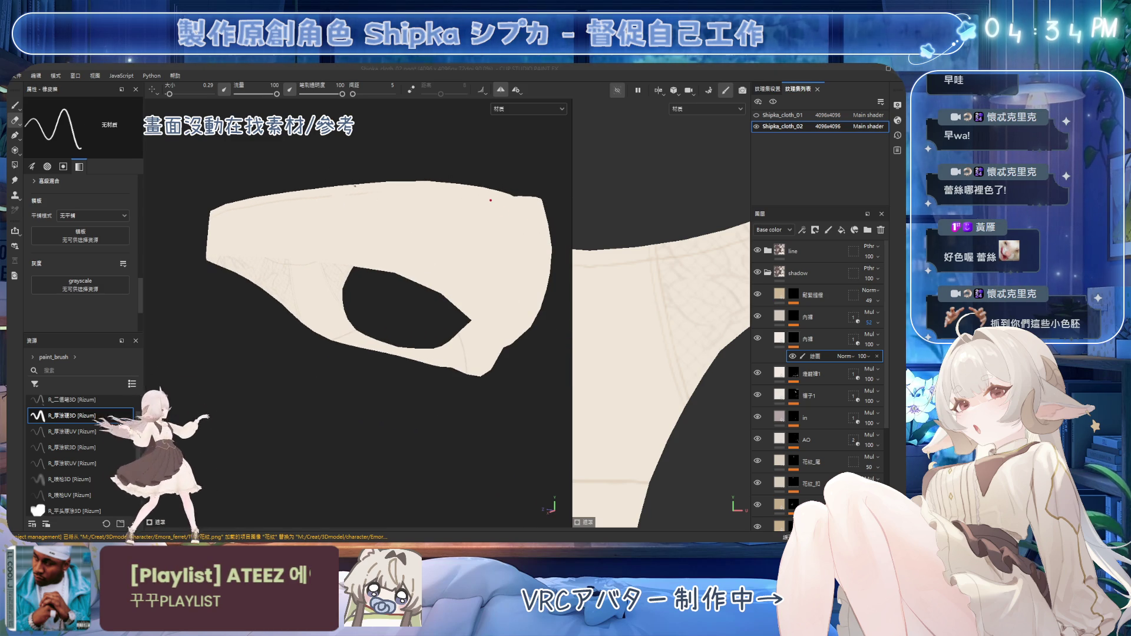
{"action": "key", "text": "p"}
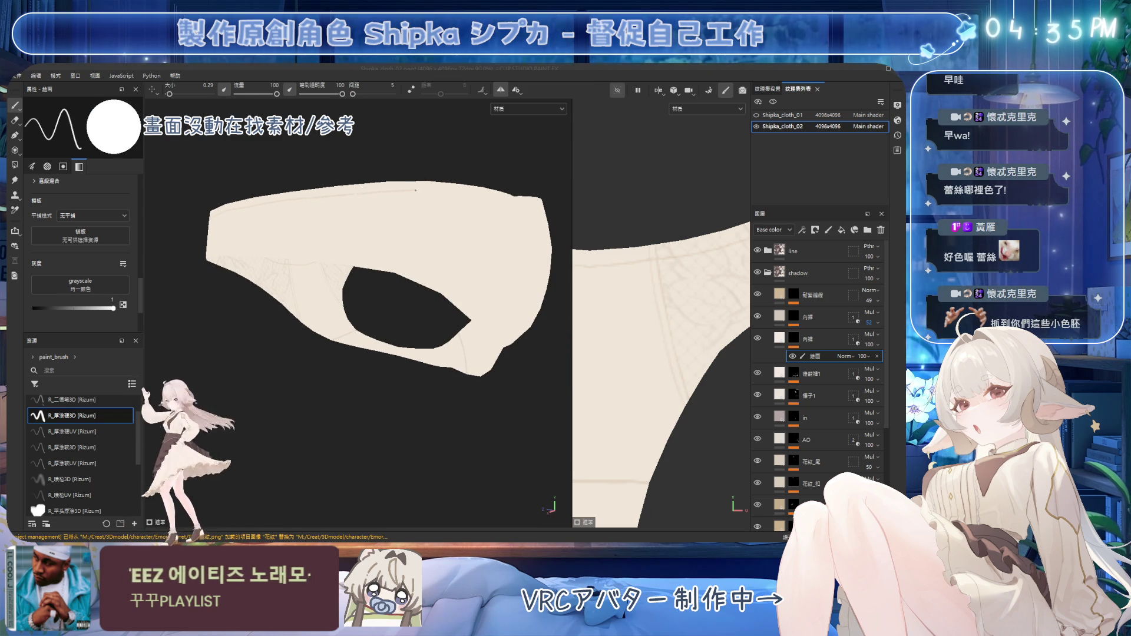
{"action": "mouse_move", "coordinate": [391, 191]}
{"action": "left_mouse_down", "text": "alt"}
{"action": "mouse_move", "coordinate": [434, 193]}
{"action": "mouse_move", "coordinate": [355, 192]}
{"action": "left_mouse_up", "text": "alt"}
{"action": "key", "text": "e"}
{"action": "key", "text": "p"}
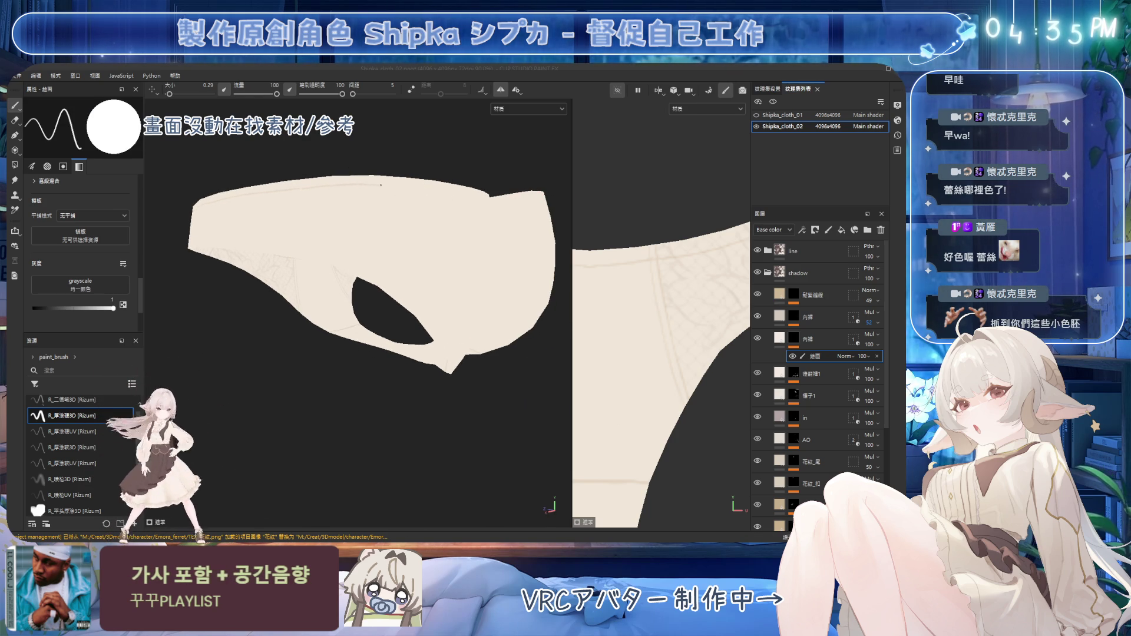
{"action": "mouse_move", "coordinate": [453, 192]}
{"action": "left_mouse_down", "text": "alt"}
{"action": "mouse_move", "coordinate": [348, 169]}
{"action": "mouse_move", "coordinate": [343, 155]}
{"action": "left_mouse_up", "text": "alt"}
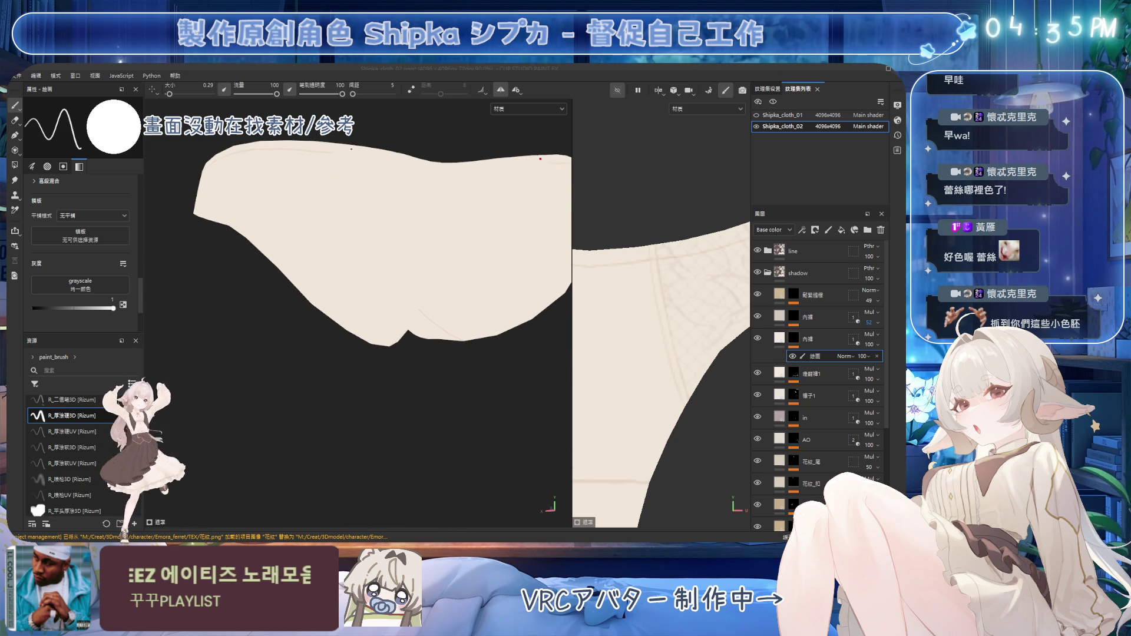
{"action": "key", "text": "2"}
{"action": "key", "text": "1"}
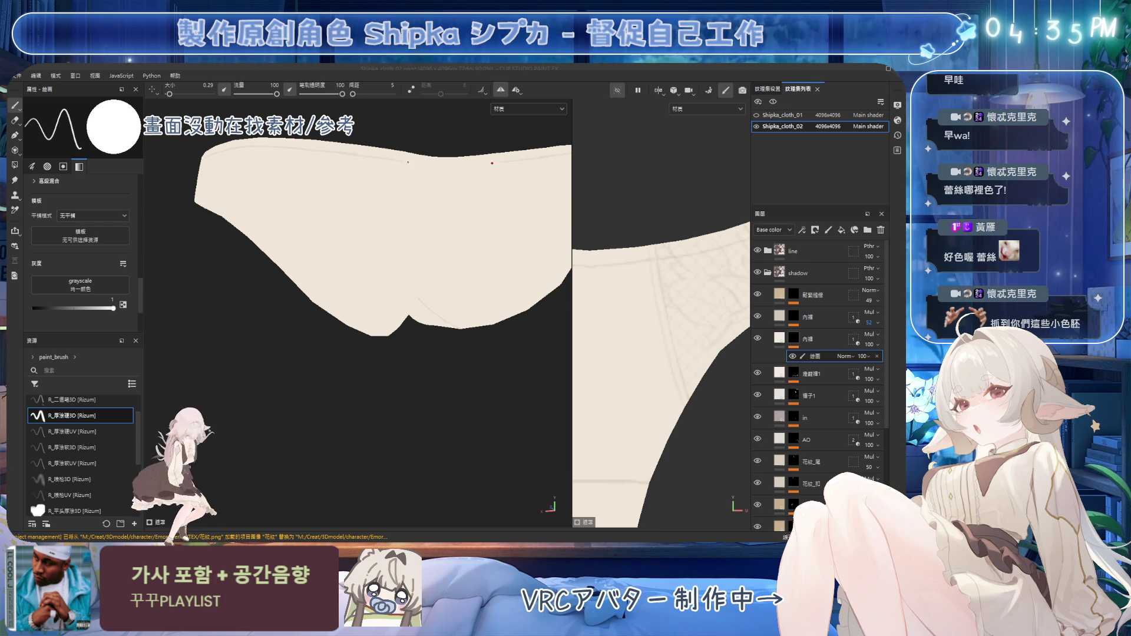
{"action": "key", "text": "5"}
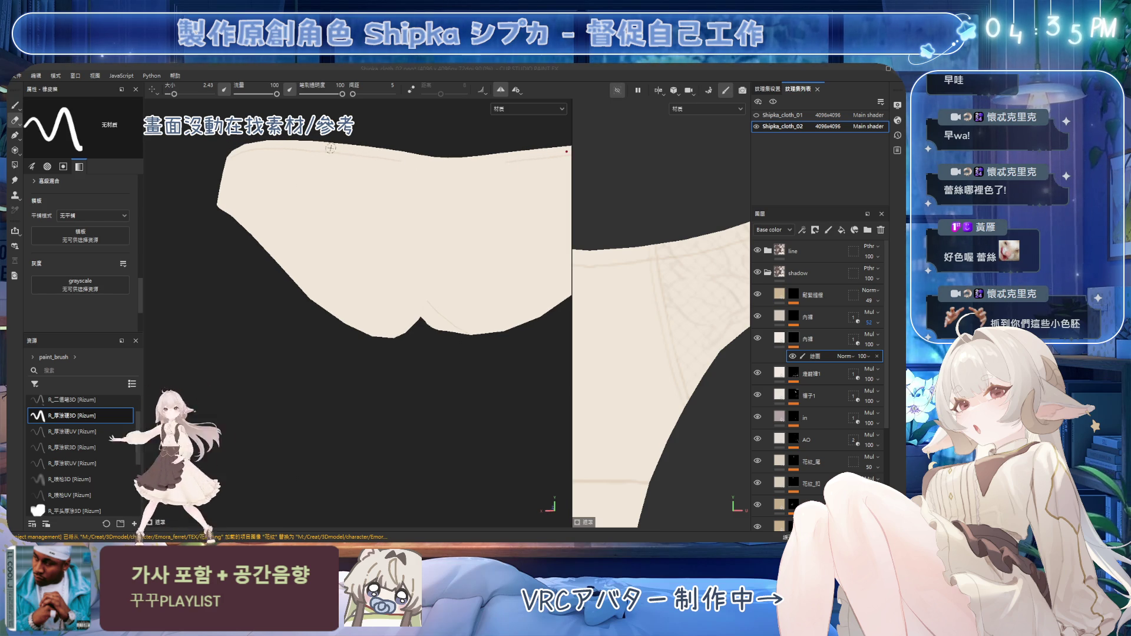
{"action": "key", "text": "1"}
{"action": "left_click_drag", "start_coordinate": [331, 147], "coordinate": [336, 239], "text": "alt"}
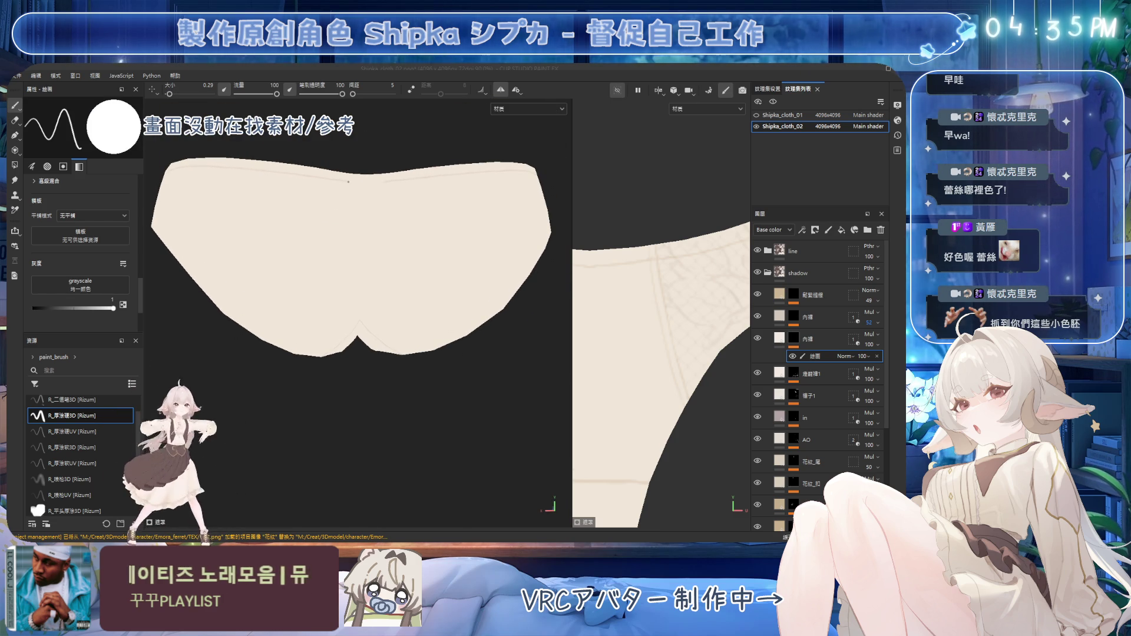
{"action": "left_click_drag", "start_coordinate": [355, 185], "coordinate": [359, 187], "text": "alt"}
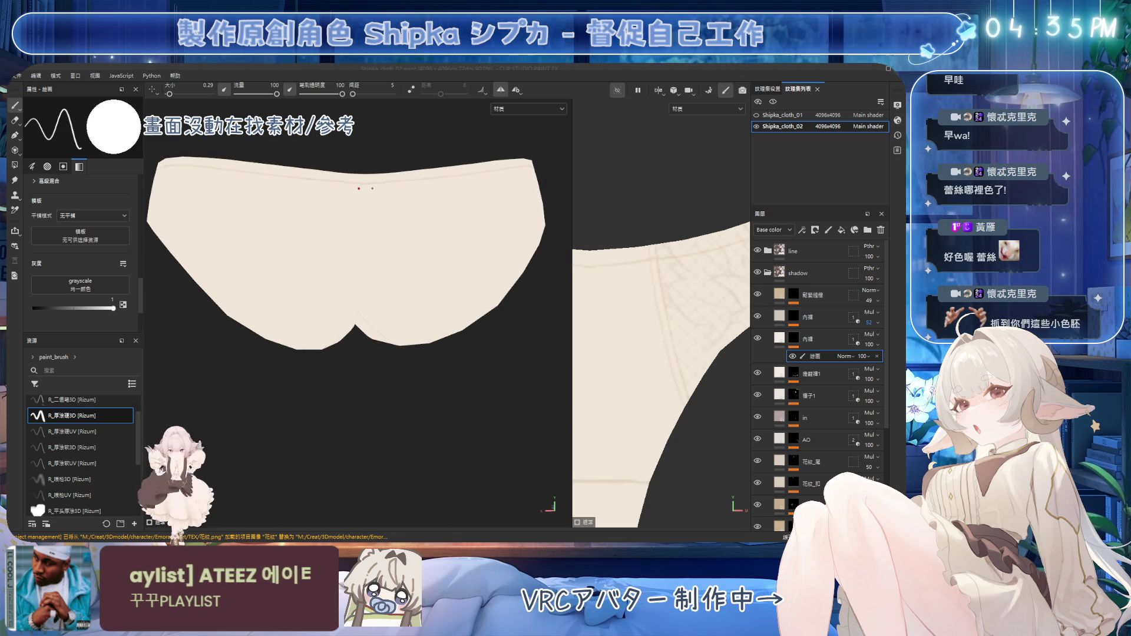
{"action": "mouse_move", "coordinate": [308, 223]}
{"action": "left_mouse_down", "text": "alt"}
{"action": "mouse_move", "coordinate": [266, 265]}
{"action": "mouse_move", "coordinate": [328, 259]}
{"action": "left_mouse_up", "text": "alt"}
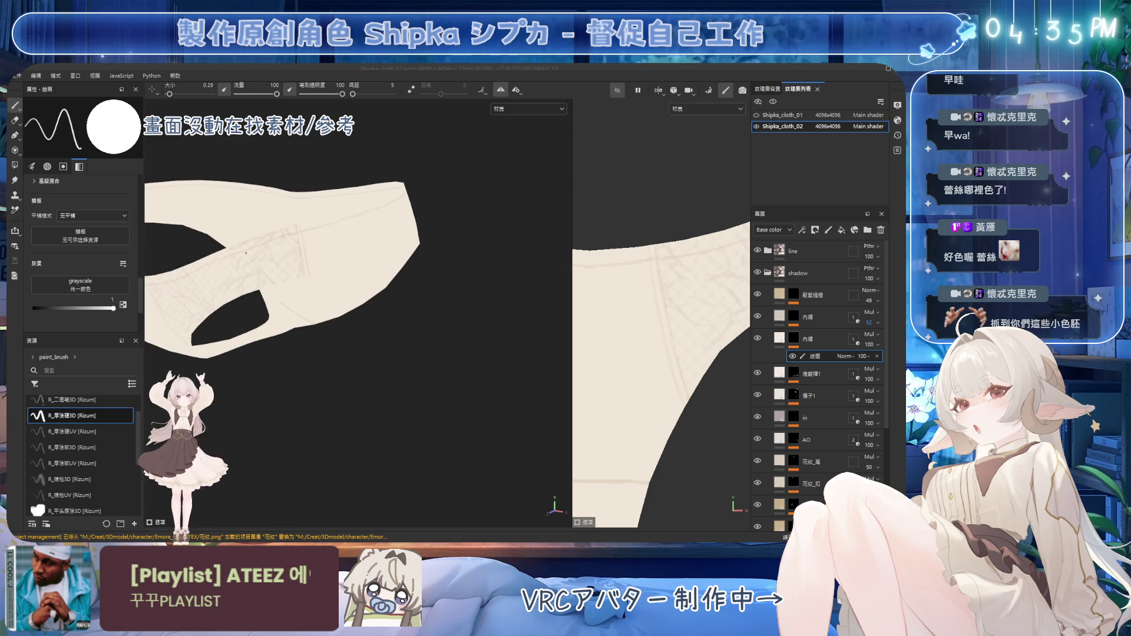
{"action": "mouse_move", "coordinate": [245, 253]}
{"action": "left_mouse_down", "text": "alt"}
{"action": "mouse_move", "coordinate": [312, 231]}
{"action": "mouse_move", "coordinate": [186, 263]}
{"action": "left_mouse_up", "text": "alt"}
{"action": "key", "text": "1"}
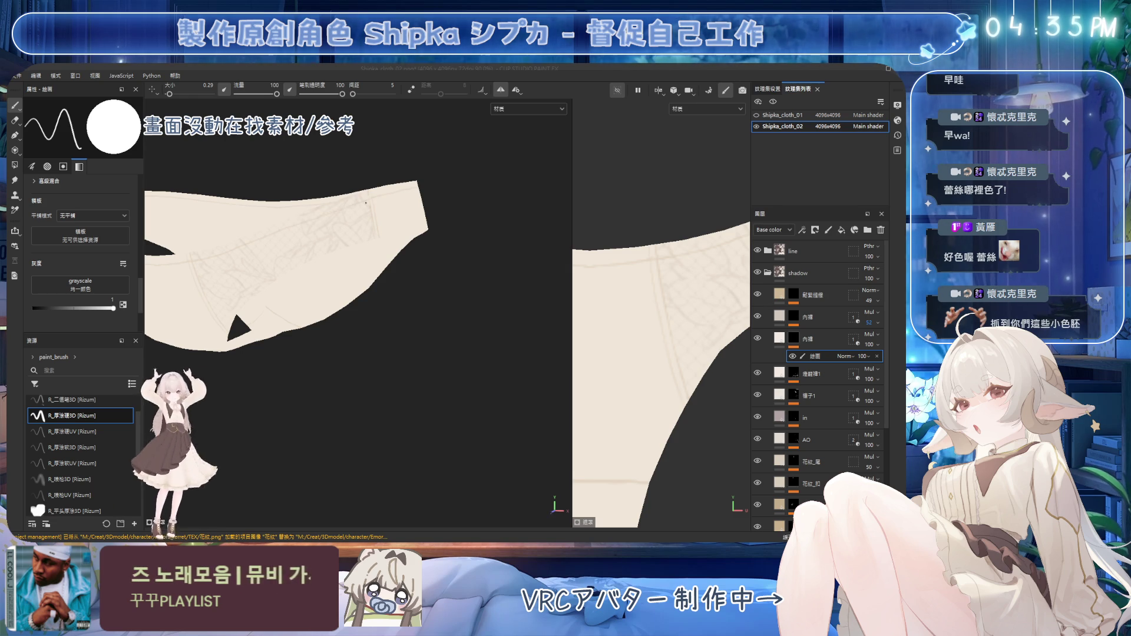
{"action": "mouse_move", "coordinate": [315, 218]}
{"action": "left_mouse_down", "text": "alt"}
{"action": "mouse_move", "coordinate": [268, 231]}
{"action": "mouse_move", "coordinate": [327, 201]}
{"action": "mouse_move", "coordinate": [293, 225]}
{"action": "left_mouse_up", "text": "alt"}
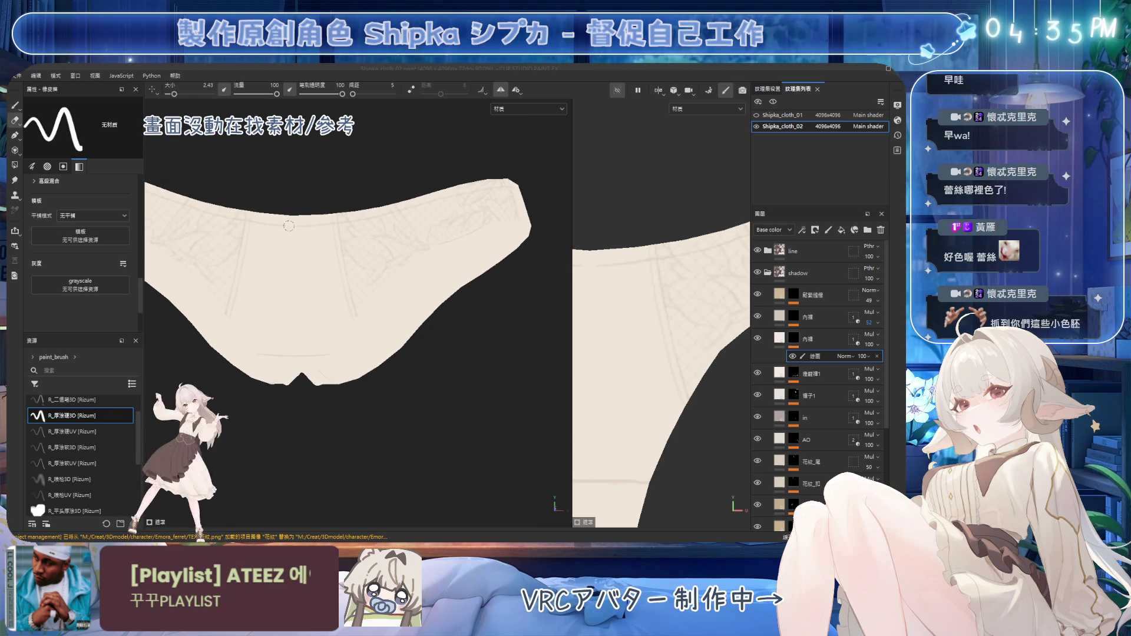
{"action": "key", "text": "1"}
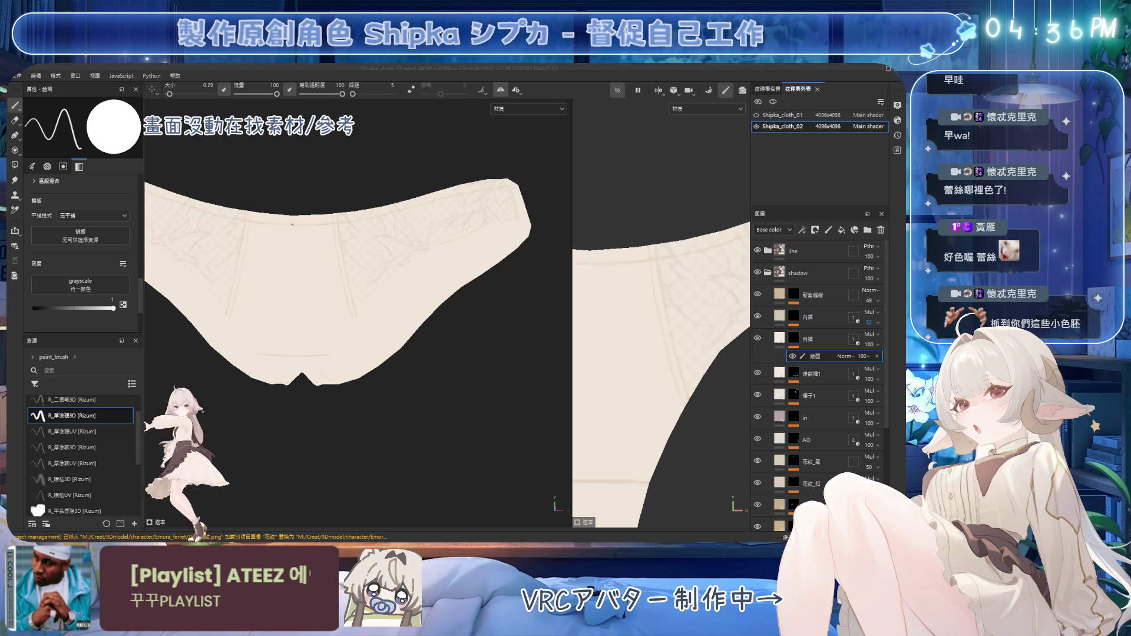
{"action": "mouse_move", "coordinate": [316, 230]}
{"action": "left_mouse_down", "text": "alt"}
{"action": "mouse_move", "coordinate": [301, 228]}
{"action": "mouse_move", "coordinate": [376, 335]}
{"action": "left_mouse_up", "text": "alt"}
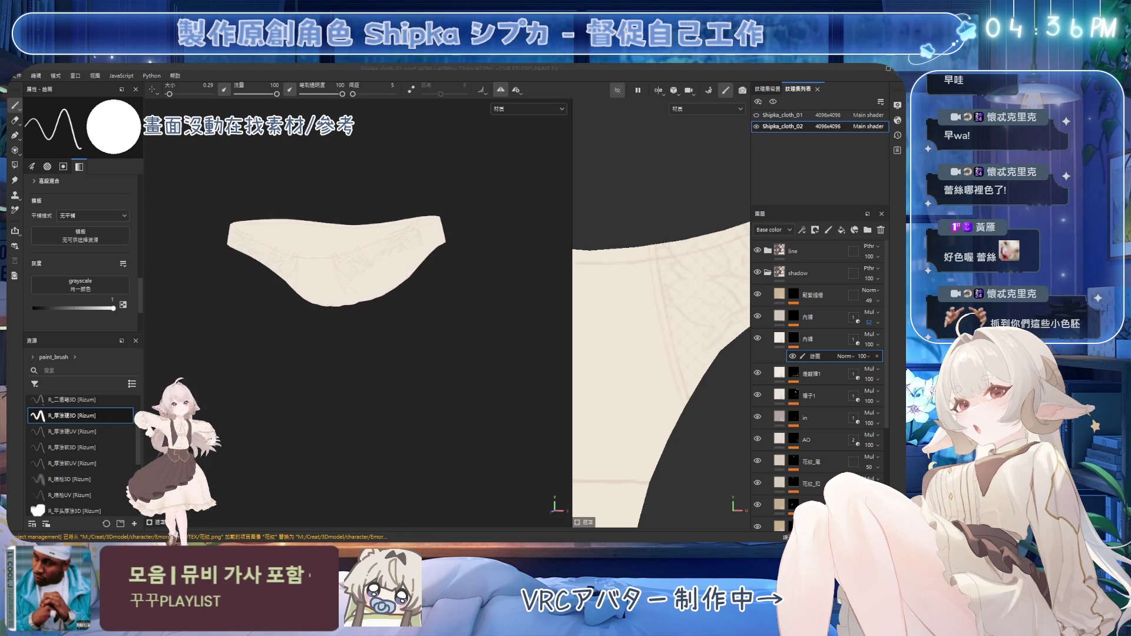
{"action": "mouse_move", "coordinate": [386, 291]}
{"action": "left_mouse_down", "text": "alt"}
{"action": "mouse_move", "coordinate": [426, 197]}
{"action": "mouse_move", "coordinate": [409, 141]}
{"action": "left_mouse_up", "text": "alt"}
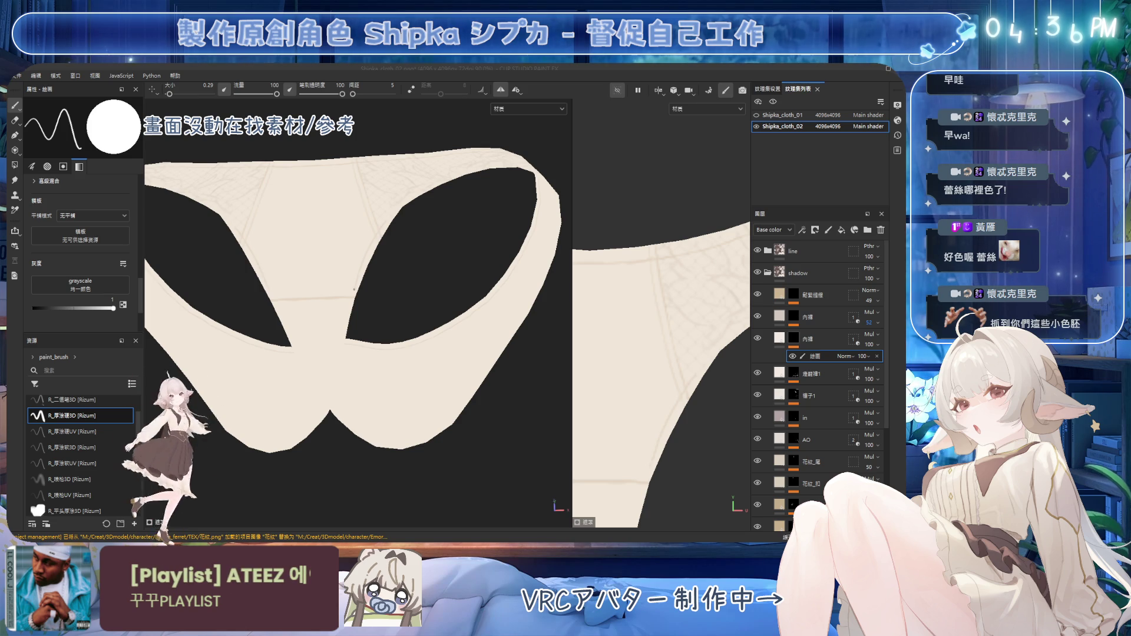
{"action": "left_click_drag", "start_coordinate": [374, 283], "coordinate": [374, 235], "text": "alt"}
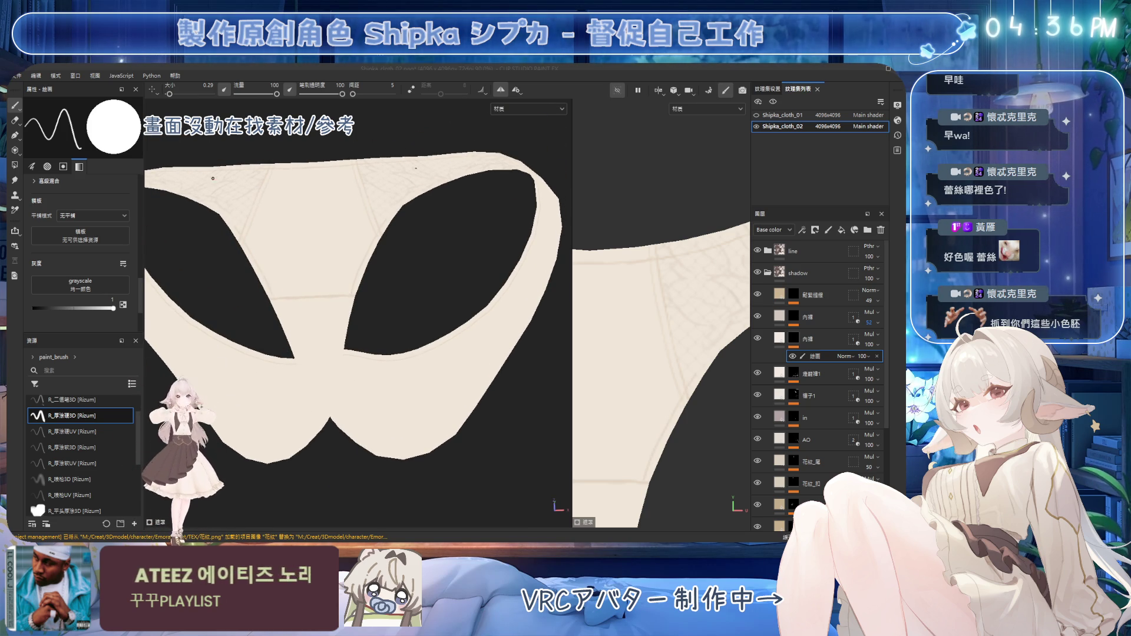
{"action": "left_click_drag", "start_coordinate": [429, 265], "coordinate": [430, 253], "text": "alt"}
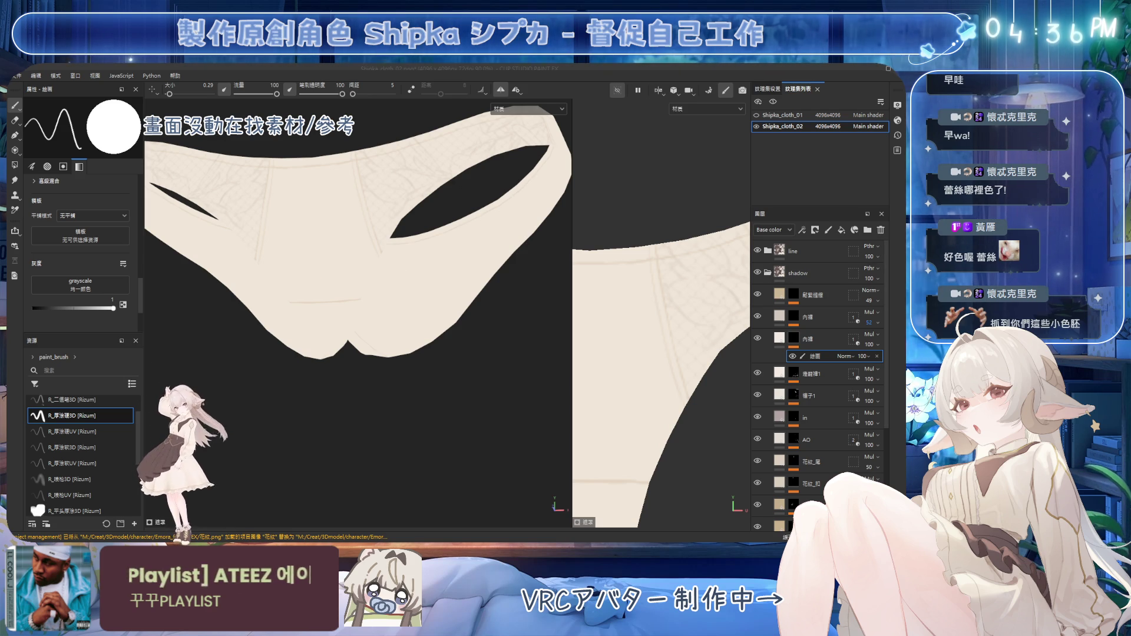
{"action": "scroll", "coordinate": [340, 260], "scroll_direction": "down", "scroll_amount": 3}
{"action": "mouse_move", "coordinate": [415, 256]}
{"action": "left_mouse_down", "text": "alt"}
{"action": "mouse_move", "coordinate": [466, 245]}
{"action": "mouse_move", "coordinate": [497, 267]}
{"action": "mouse_move", "coordinate": [436, 258]}
{"action": "mouse_move", "coordinate": [459, 256]}
{"action": "left_mouse_up", "text": "alt"}
{"action": "scroll", "coordinate": [436, 258], "scroll_direction": "up", "scroll_amount": 3}
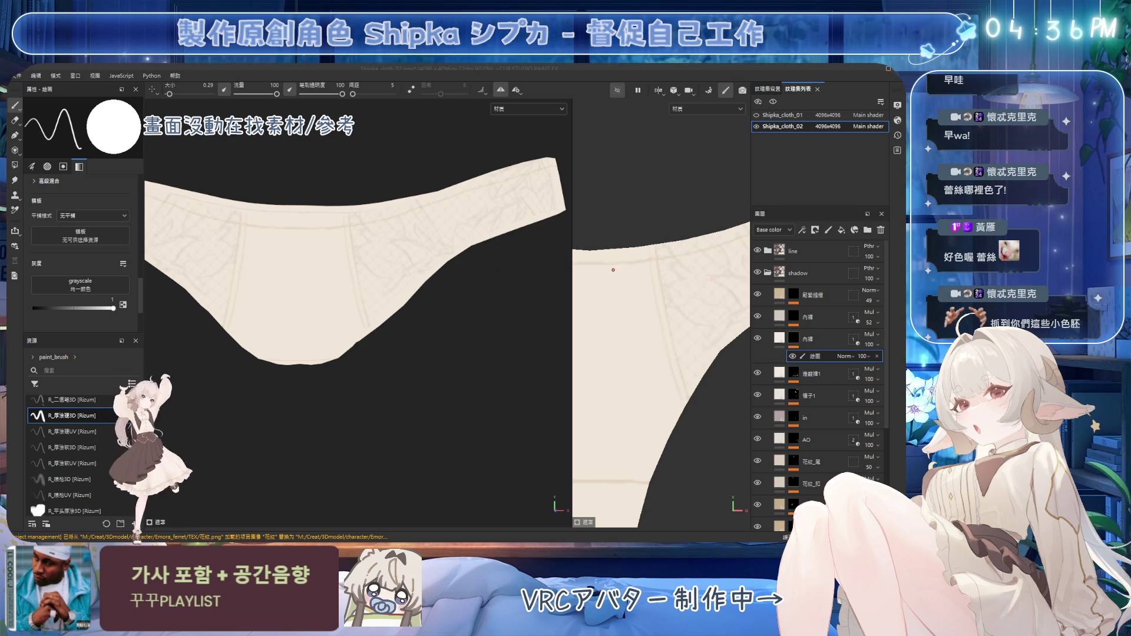
{"action": "left_click_drag", "start_coordinate": [441, 265], "coordinate": [733, 262], "text": "alt"}
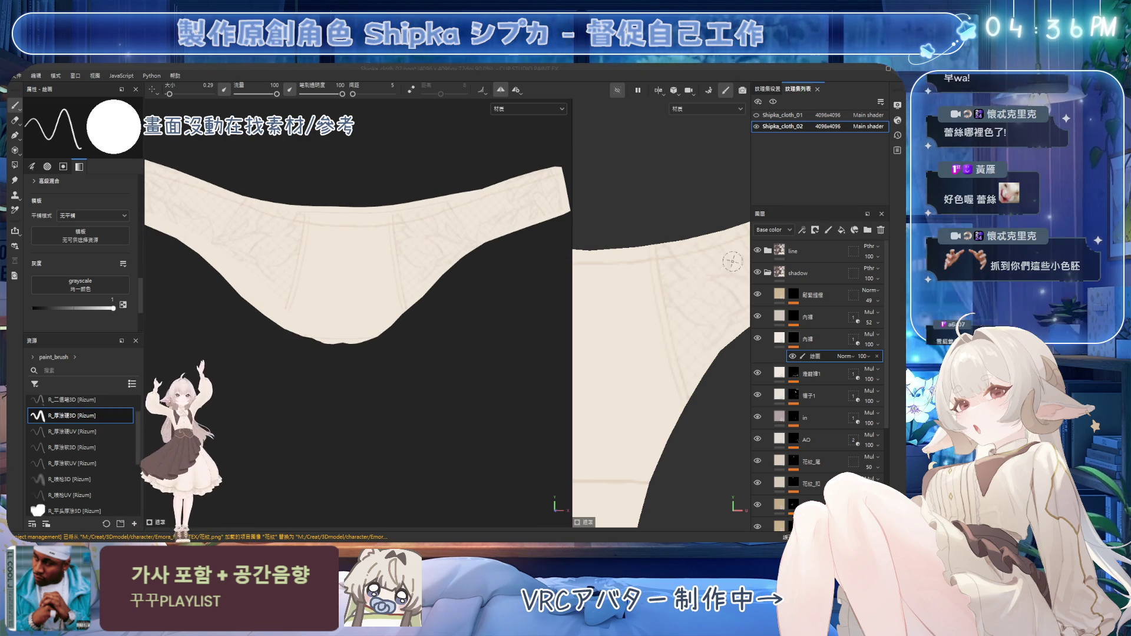
Expand the first 內層 group, duplicate its 塗層 paint layer with Ctrl+D and set the paint colour to black
{"action": "left_click", "coordinate": [800, 318]}
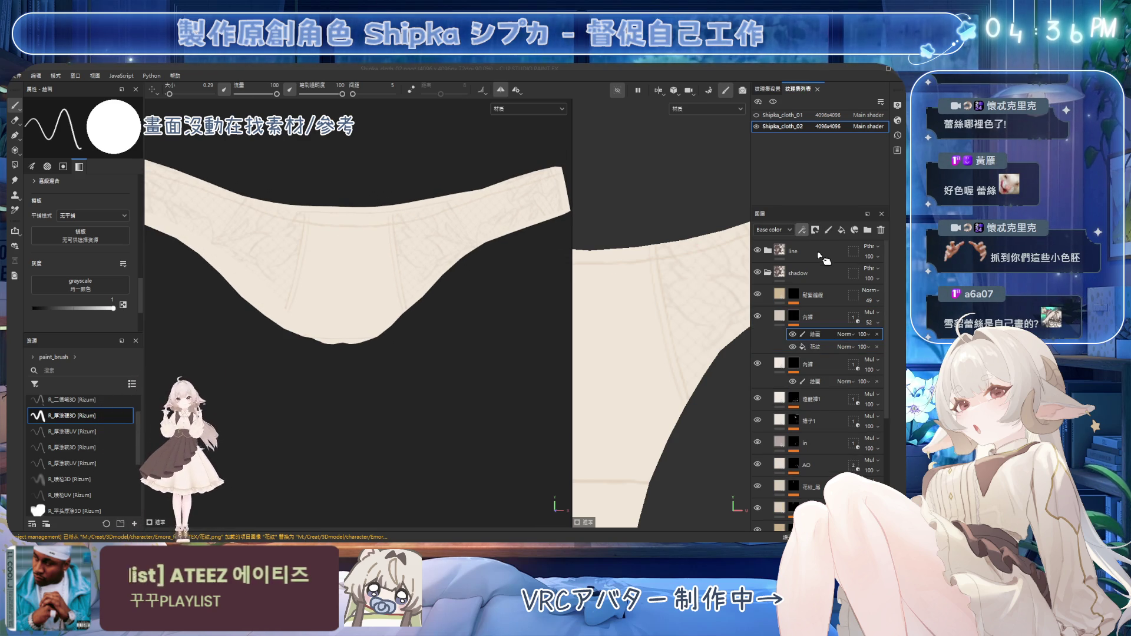
{"action": "key", "text": "ctrl+d"}
{"action": "left_click_drag", "start_coordinate": [353, 265], "coordinate": [619, 304], "text": "alt"}
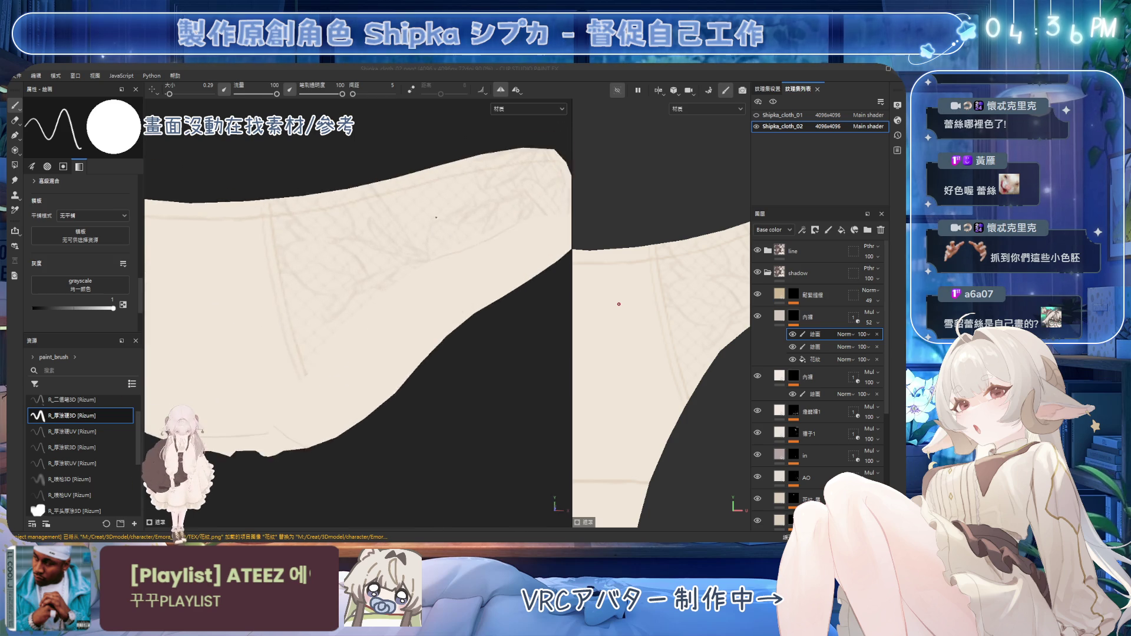
{"action": "left_click_drag", "start_coordinate": [435, 217], "coordinate": [470, 182], "text": "alt"}
{"action": "key", "text": "x"}
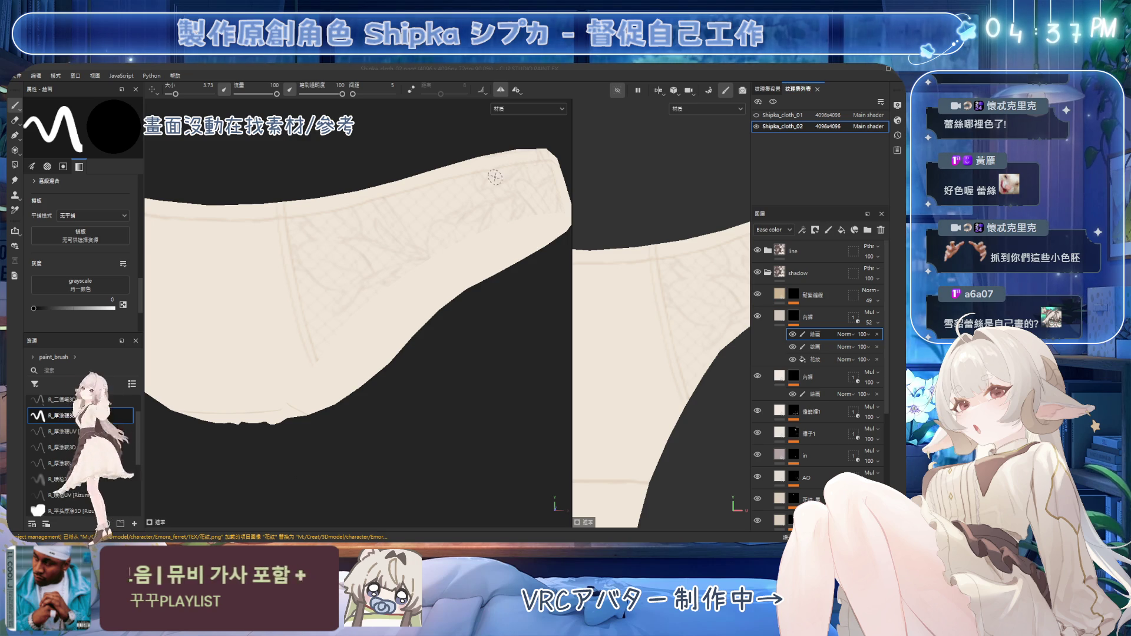
Select the 塗層 layer in the second 內層 group and switch to the eraser, orbiting to the openings
{"action": "mouse_move", "coordinate": [495, 176]}
{"action": "left_mouse_down", "text": "alt"}
{"action": "mouse_move", "coordinate": [428, 170]}
{"action": "mouse_move", "coordinate": [346, 243]}
{"action": "left_mouse_up", "text": "alt"}
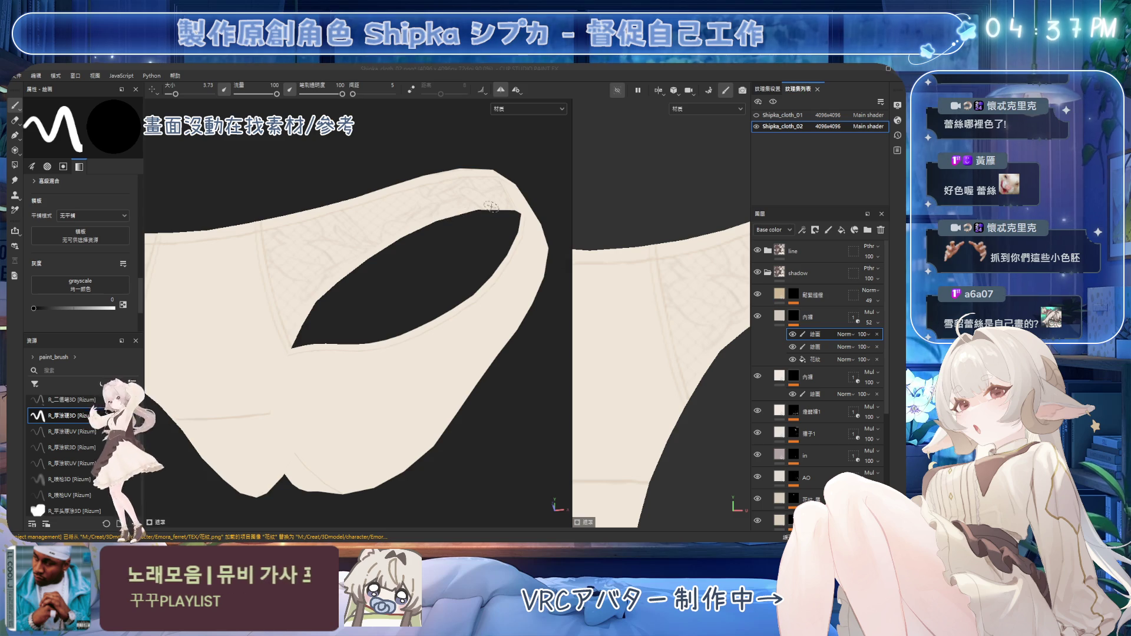
{"action": "left_click_drag", "start_coordinate": [397, 236], "coordinate": [412, 307], "text": "alt"}
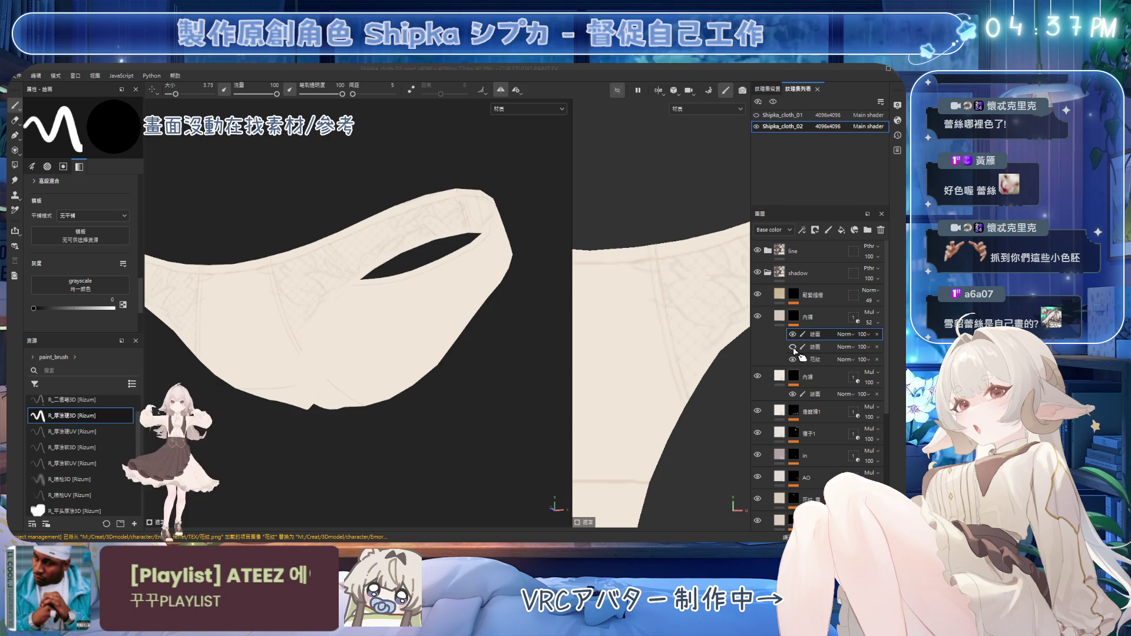
{"action": "left_click", "coordinate": [829, 398]}
{"action": "key", "text": "2"}
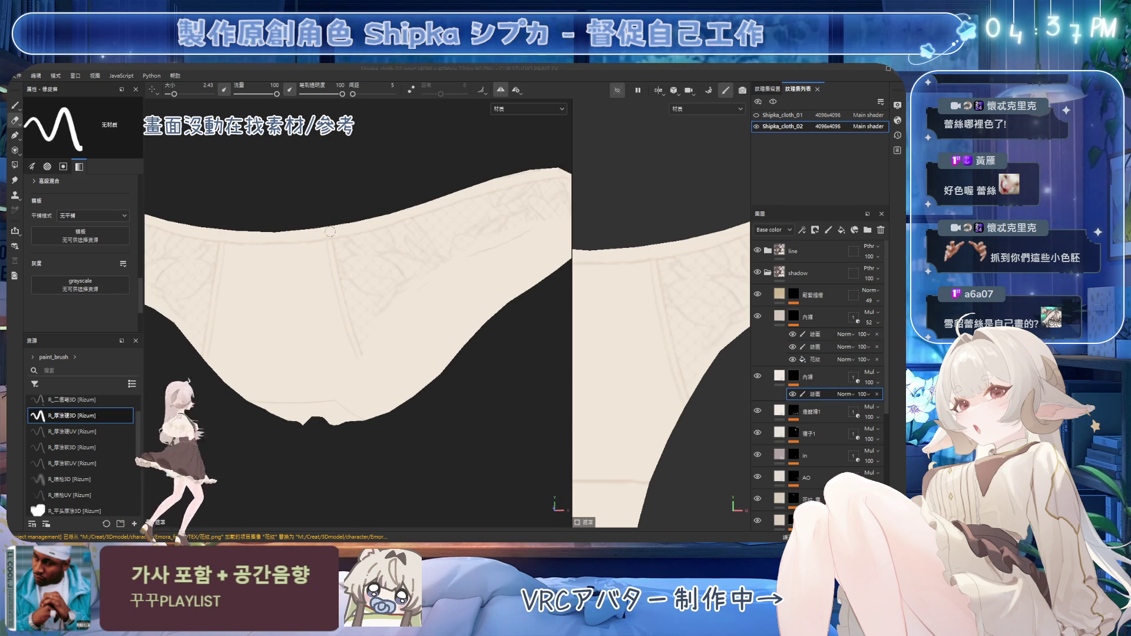
{"action": "mouse_move", "coordinate": [328, 236]}
{"action": "left_mouse_down", "text": "alt"}
{"action": "mouse_move", "coordinate": [437, 206]}
{"action": "mouse_move", "coordinate": [404, 260]}
{"action": "mouse_move", "coordinate": [344, 245]}
{"action": "mouse_move", "coordinate": [346, 262]}
{"action": "mouse_move", "coordinate": [345, 248]}
{"action": "left_mouse_up", "text": "alt"}
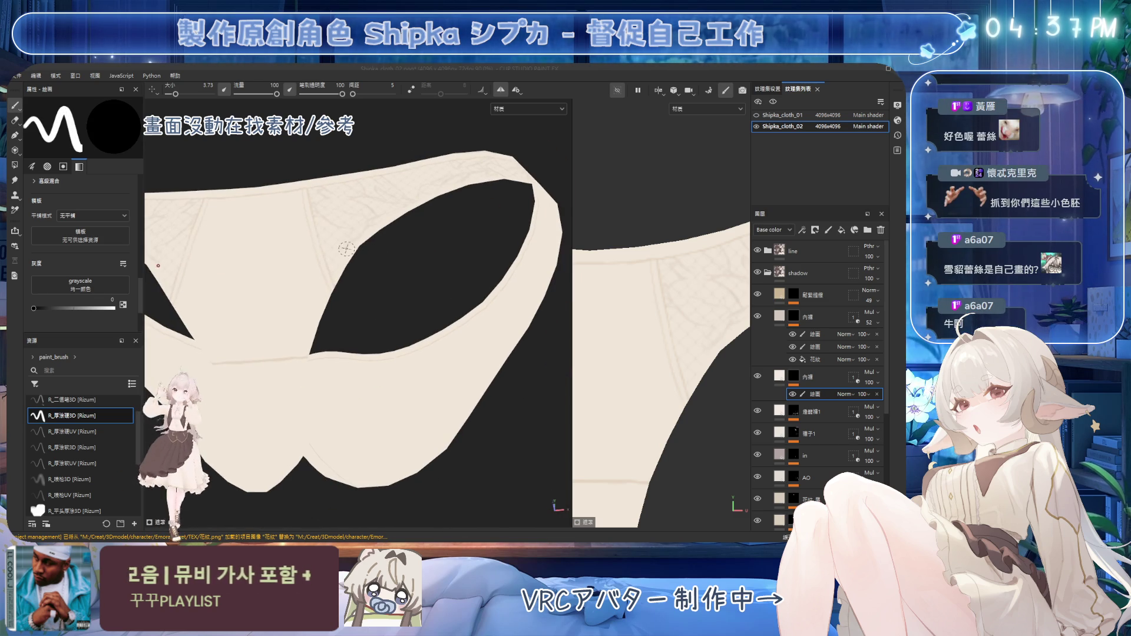
Swap the paint colour to white, set the brush to about 0.87 and view the first leg opening's lace
{"action": "key", "text": "x"}
{"action": "right_click_drag", "start_coordinate": [337, 245], "coordinate": [348, 253], "text": "ctrl"}
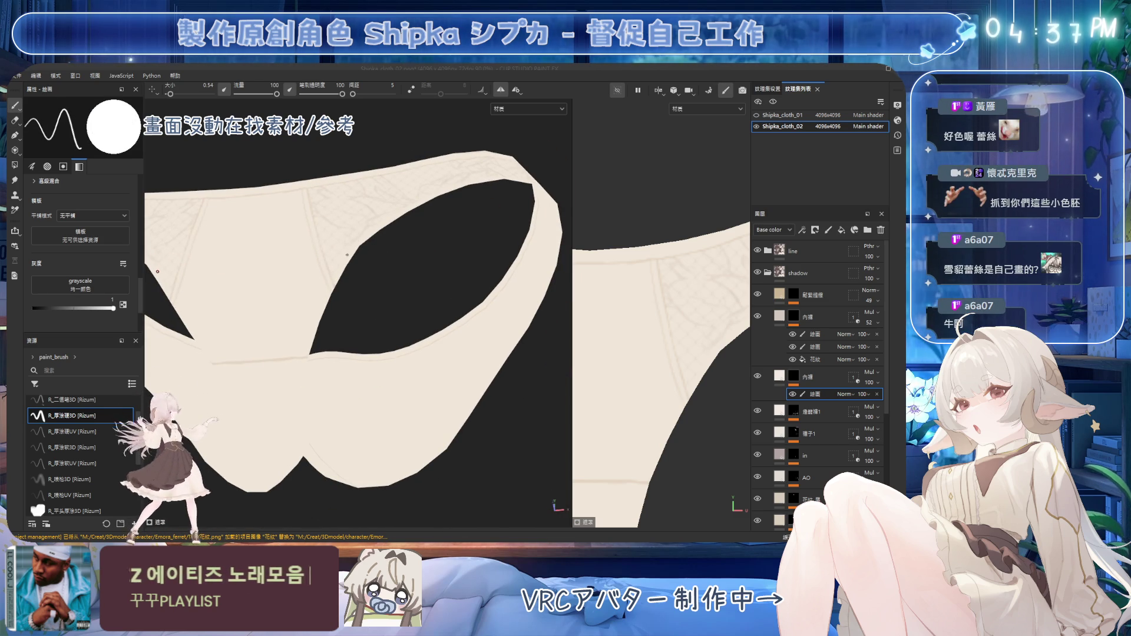
{"action": "left_click_drag", "start_coordinate": [347, 254], "coordinate": [348, 256], "text": "alt"}
{"action": "right_click_drag", "start_coordinate": [348, 254], "coordinate": [350, 255], "text": "ctrl"}
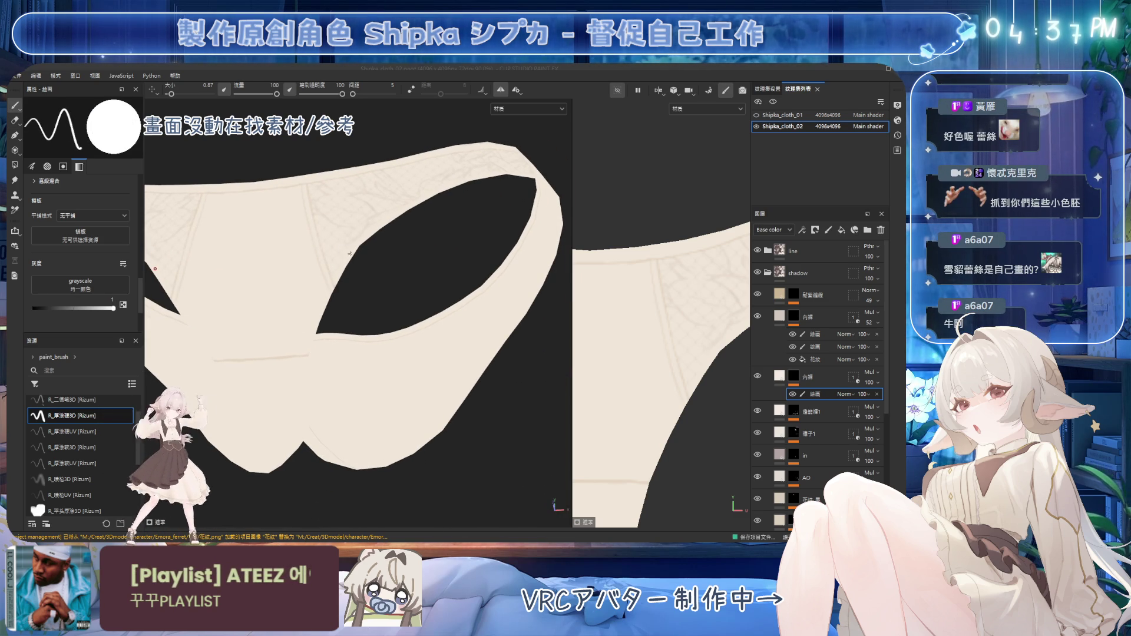
{"action": "left_click_drag", "start_coordinate": [350, 254], "coordinate": [334, 282], "text": "alt"}
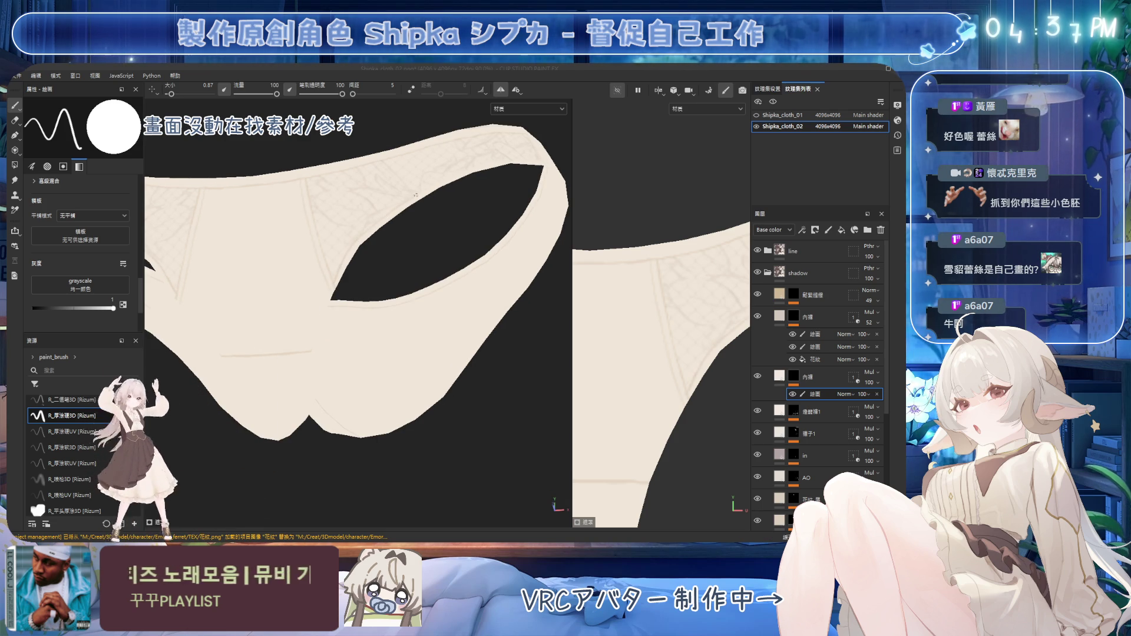
{"action": "mouse_move", "coordinate": [401, 205]}
{"action": "left_mouse_down", "text": "alt"}
{"action": "mouse_move", "coordinate": [398, 254]}
{"action": "mouse_move", "coordinate": [403, 222]}
{"action": "mouse_move", "coordinate": [374, 228]}
{"action": "left_mouse_up", "text": "alt"}
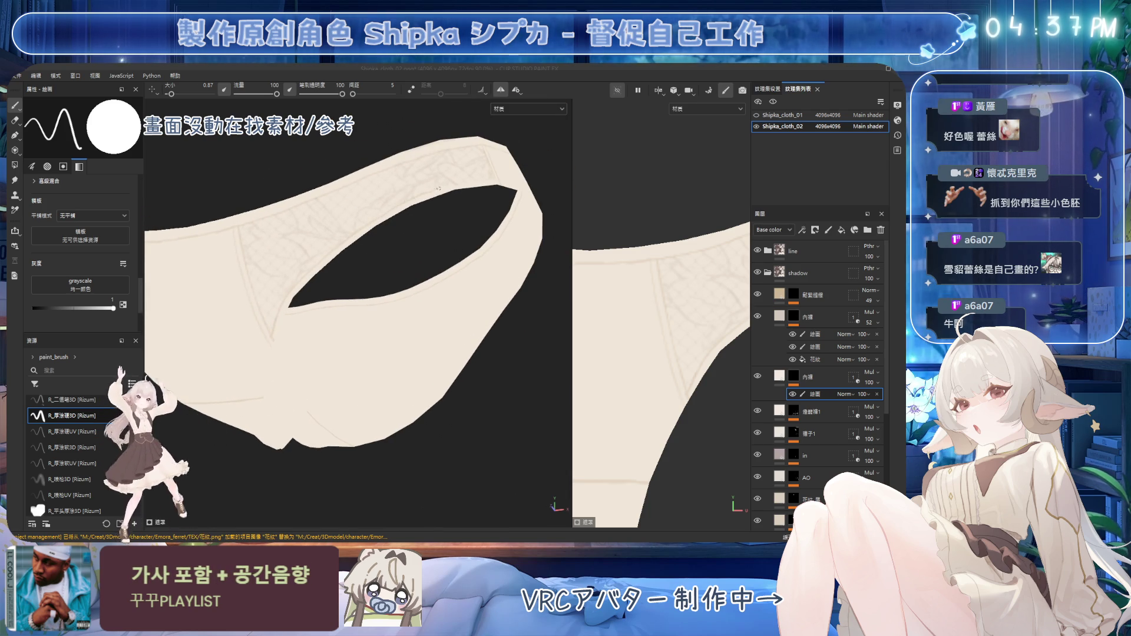
{"action": "mouse_move", "coordinate": [470, 181]}
{"action": "left_mouse_down", "text": "alt"}
{"action": "mouse_move", "coordinate": [462, 197]}
{"action": "mouse_move", "coordinate": [518, 176]}
{"action": "mouse_move", "coordinate": [387, 245]}
{"action": "left_mouse_up", "text": "alt"}
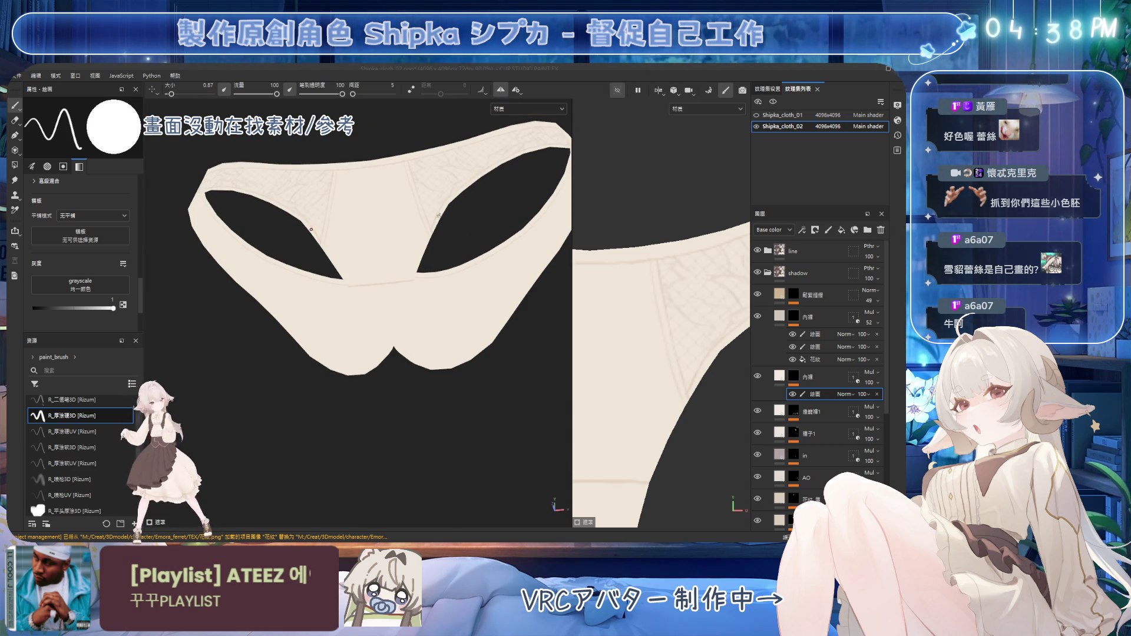
{"action": "left_click_drag", "start_coordinate": [461, 200], "coordinate": [440, 210], "text": "alt"}
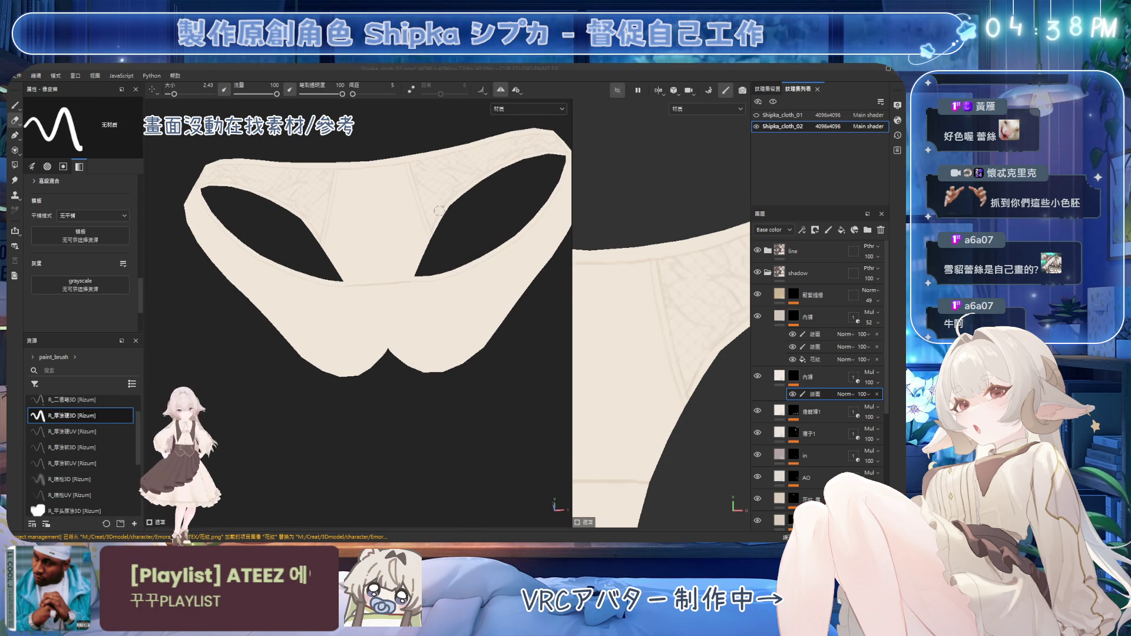
Check the other leg opening in paint mode, then switch to the Eraser
{"action": "key", "text": "1"}
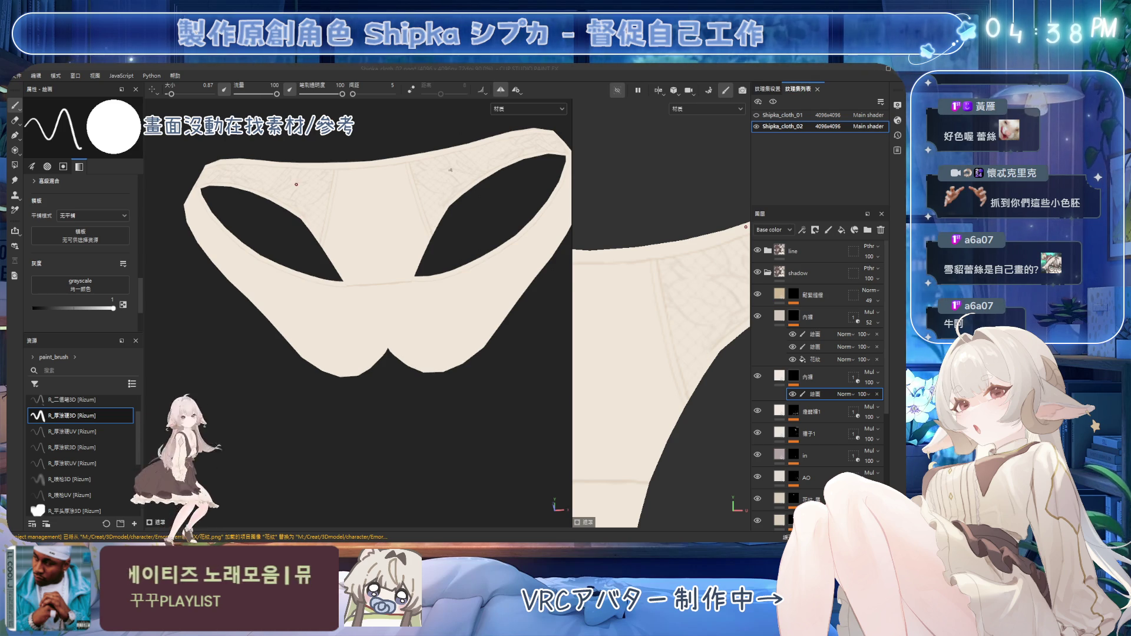
{"action": "scroll", "coordinate": [451, 169], "scroll_direction": "up", "scroll_amount": 2}
{"action": "scroll", "coordinate": [508, 197], "scroll_direction": "up", "scroll_amount": 1}
{"action": "left_click_drag", "start_coordinate": [254, 232], "coordinate": [252, 225], "text": "alt"}
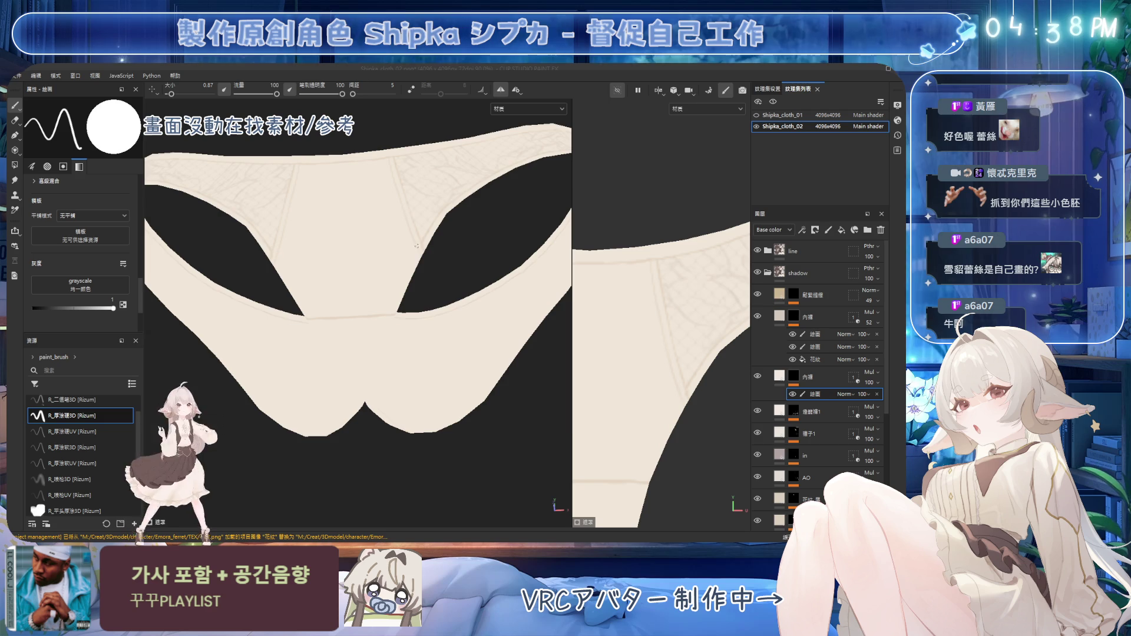
{"action": "left_click_drag", "start_coordinate": [422, 242], "coordinate": [386, 319], "text": "alt"}
{"action": "key", "text": "5"}
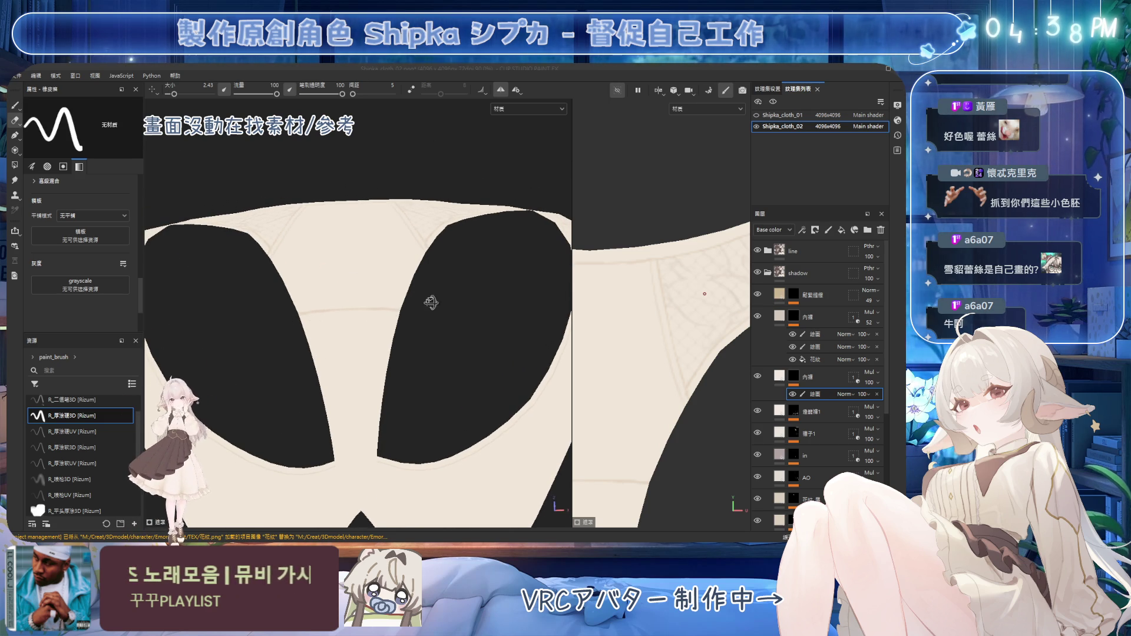
{"action": "left_click_drag", "start_coordinate": [430, 303], "coordinate": [471, 299], "text": "alt"}
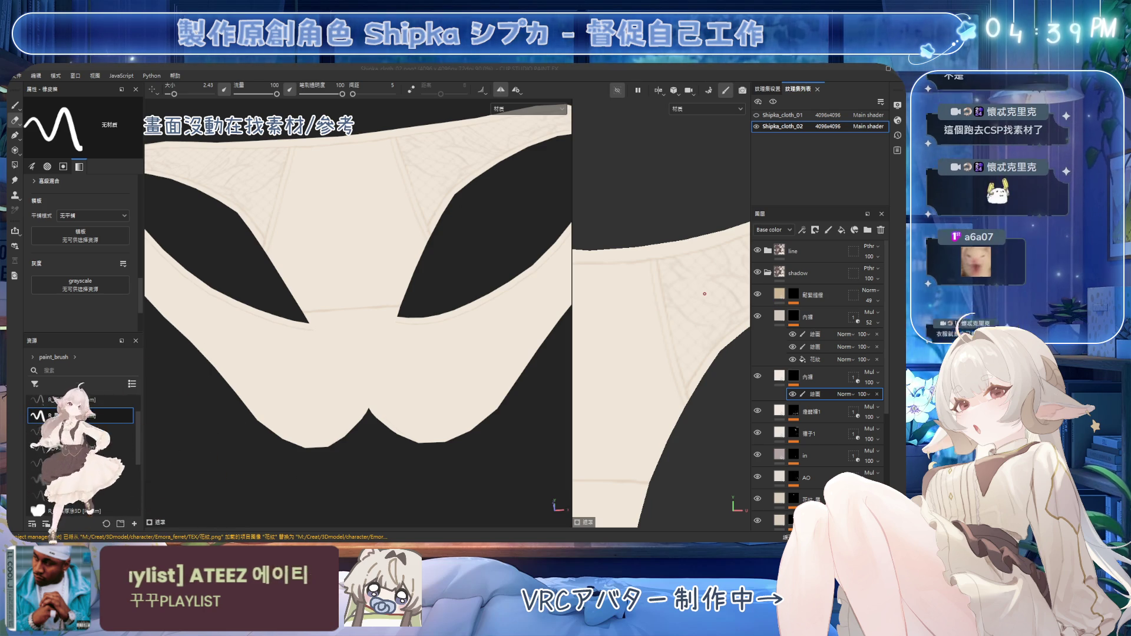
Review the waistband and sides of the underwear, then start dragging the upper 内褲 layer
{"action": "mouse_move", "coordinate": [424, 203]}
{"action": "left_mouse_down", "text": "alt"}
{"action": "mouse_move", "coordinate": [445, 197]}
{"action": "mouse_move", "coordinate": [449, 287]}
{"action": "mouse_move", "coordinate": [436, 280]}
{"action": "mouse_move", "coordinate": [463, 303]}
{"action": "left_mouse_up", "text": "alt"}
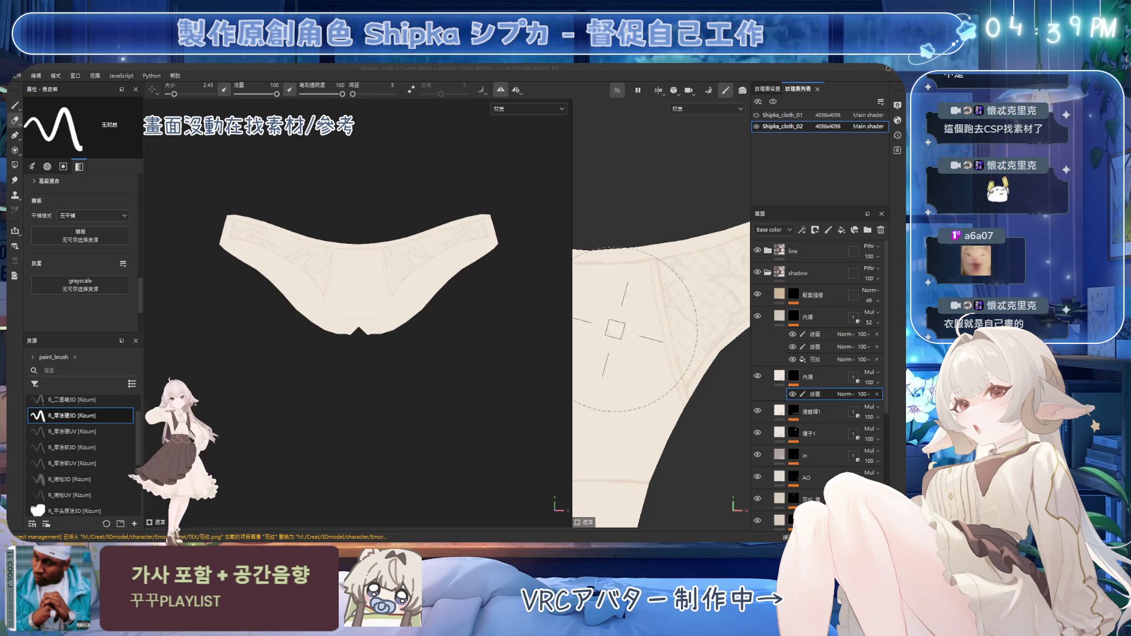
{"action": "scroll", "coordinate": [330, 229], "scroll_direction": "up", "scroll_amount": 3}
{"action": "scroll", "coordinate": [345, 223], "scroll_direction": "up", "scroll_amount": 2}
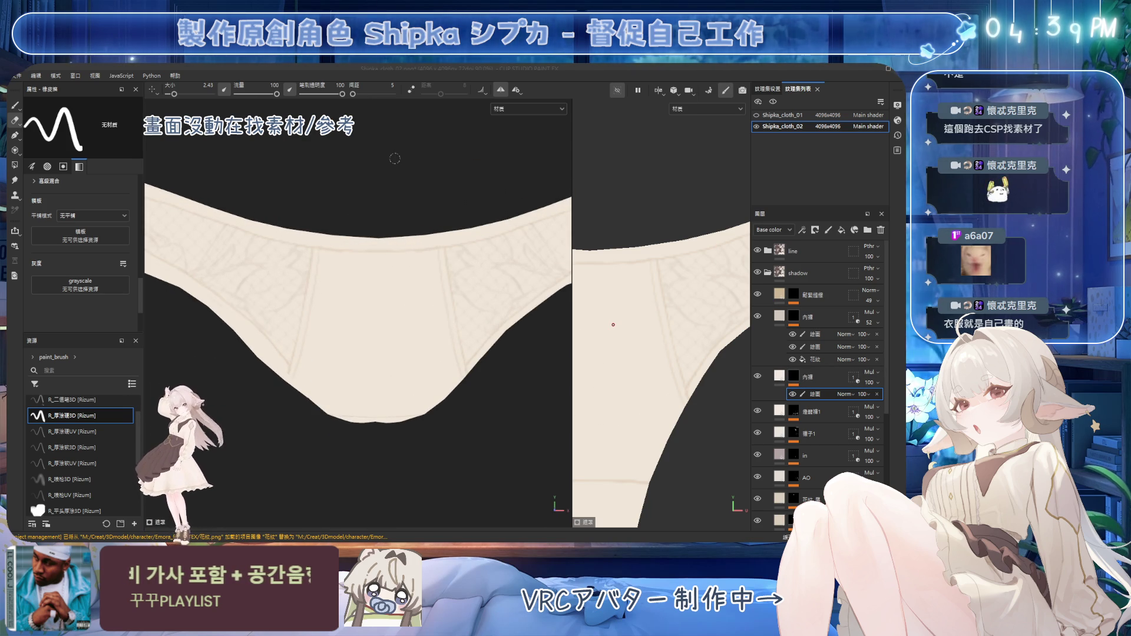
{"action": "mouse_move", "coordinate": [447, 250]}
{"action": "left_mouse_down", "text": "alt"}
{"action": "mouse_move", "coordinate": [449, 225]}
{"action": "mouse_move", "coordinate": [516, 339]}
{"action": "left_mouse_up", "text": "alt"}
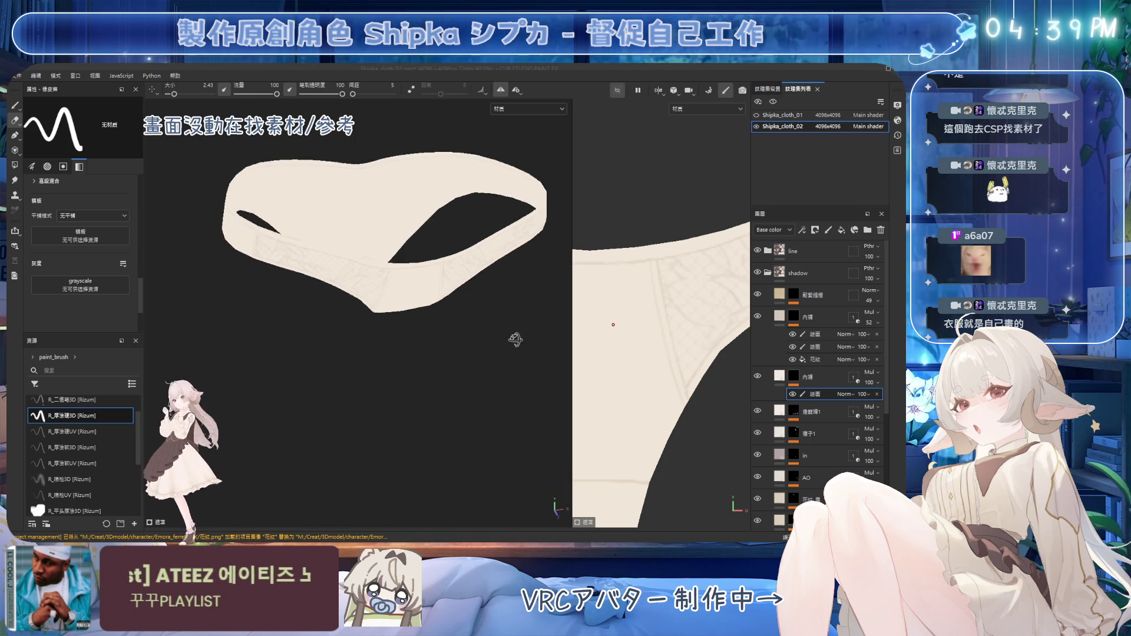
{"action": "mouse_move", "coordinate": [514, 339]}
{"action": "left_mouse_down", "text": "alt"}
{"action": "mouse_move", "coordinate": [375, 331]}
{"action": "mouse_move", "coordinate": [264, 342]}
{"action": "mouse_move", "coordinate": [345, 277]}
{"action": "left_mouse_up", "text": "alt"}
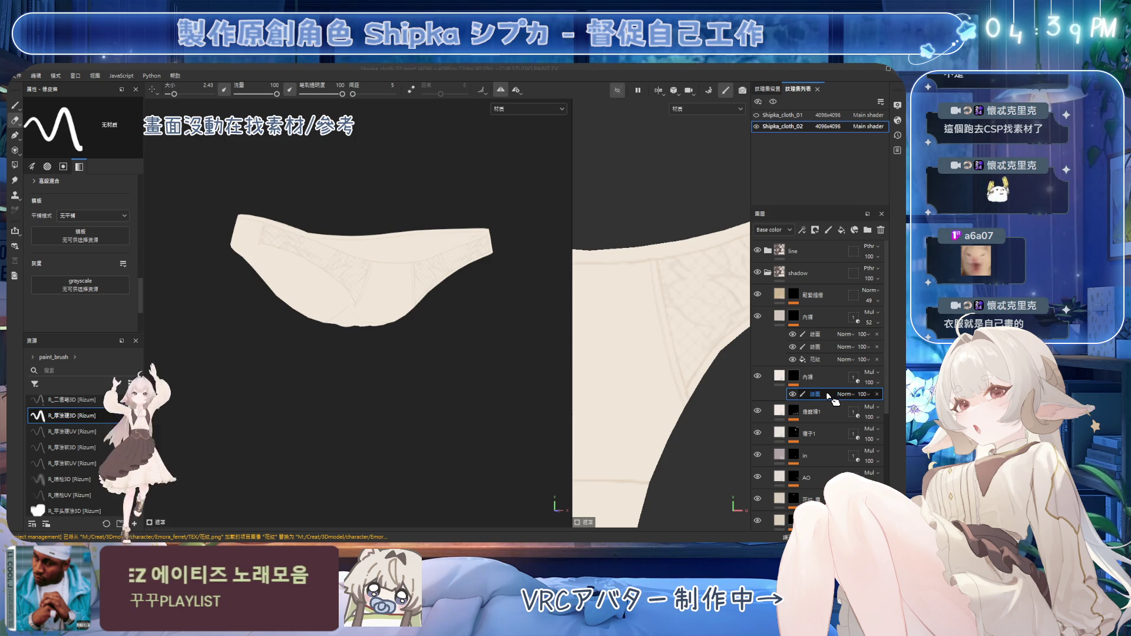
{"action": "left_click_drag", "start_coordinate": [443, 274], "coordinate": [397, 291], "text": "alt"}
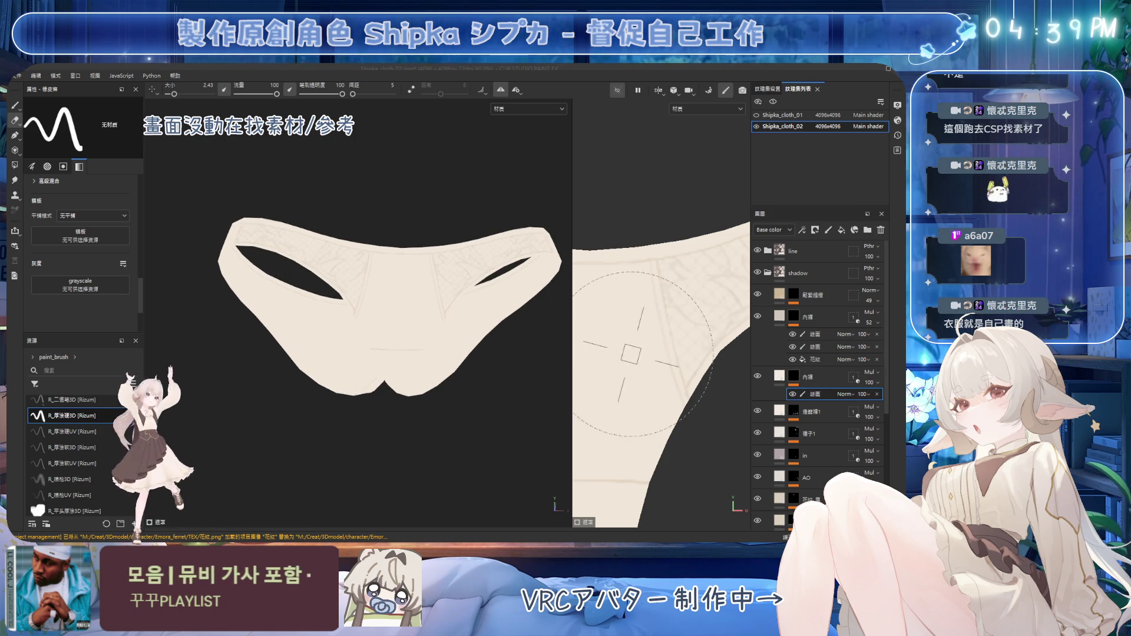
{"action": "mouse_move", "coordinate": [806, 315]}
{"action": "left_mouse_down"}
{"action": "mouse_move", "coordinate": [783, 323]}
{"action": "mouse_move", "coordinate": [796, 323]}
{"action": "left_mouse_up"}
Drop the 内褲 layer, add a new folder 文件夹 1 and move it below the 内褲 layers
{"action": "left_click", "coordinate": [826, 337]}
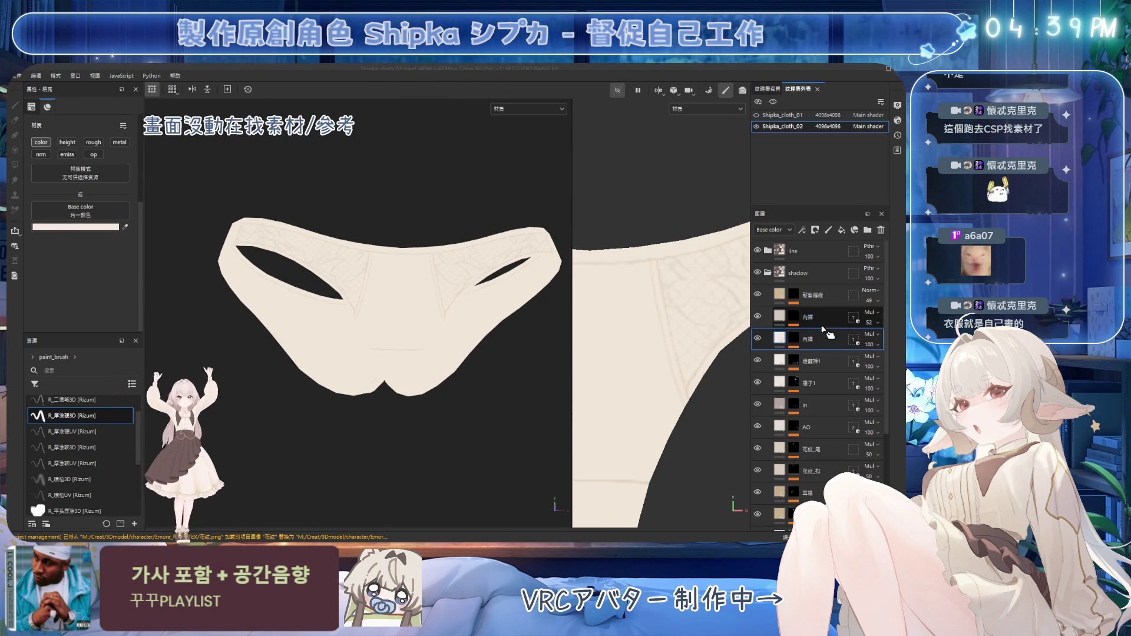
{"action": "left_click_drag", "start_coordinate": [505, 313], "coordinate": [492, 323], "text": "alt"}
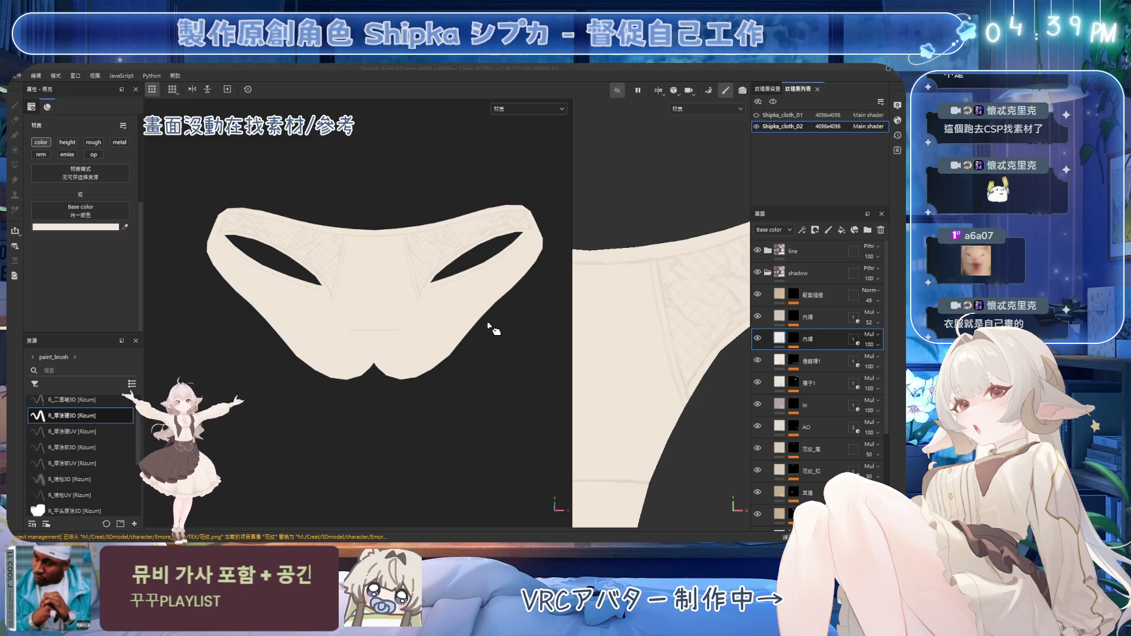
{"action": "left_click", "coordinate": [870, 231]}
{"action": "left_click_drag", "start_coordinate": [831, 354], "coordinate": [824, 367]}
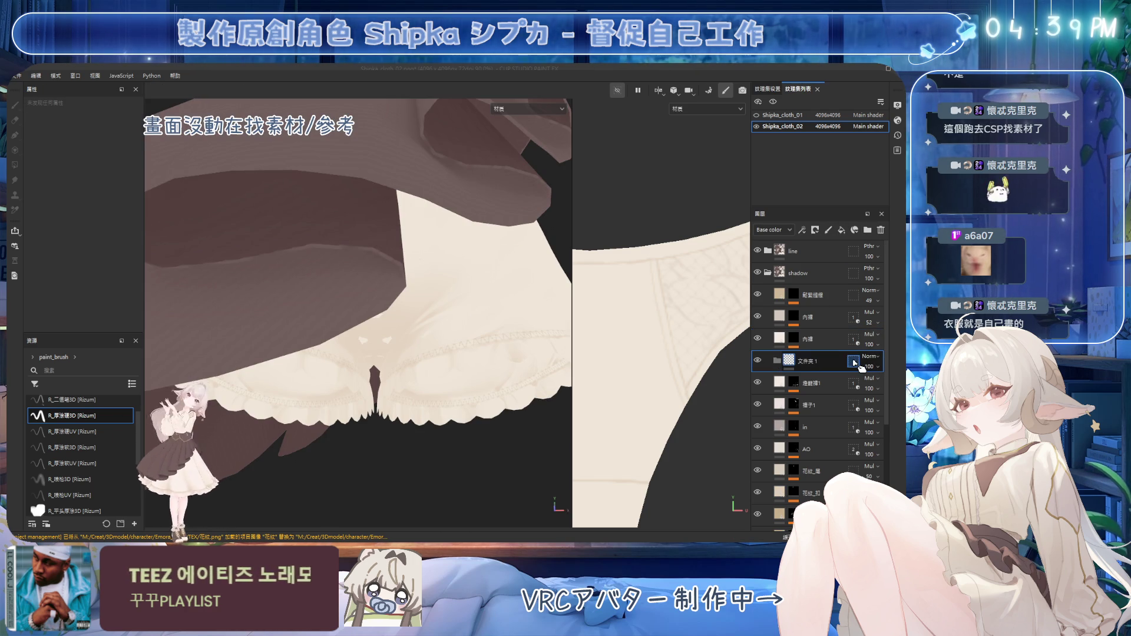
Mask 文件夹 1 to only the 平面.020 mesh and move both 内褲 layers inside it
{"action": "left_click", "coordinate": [132, 121]}
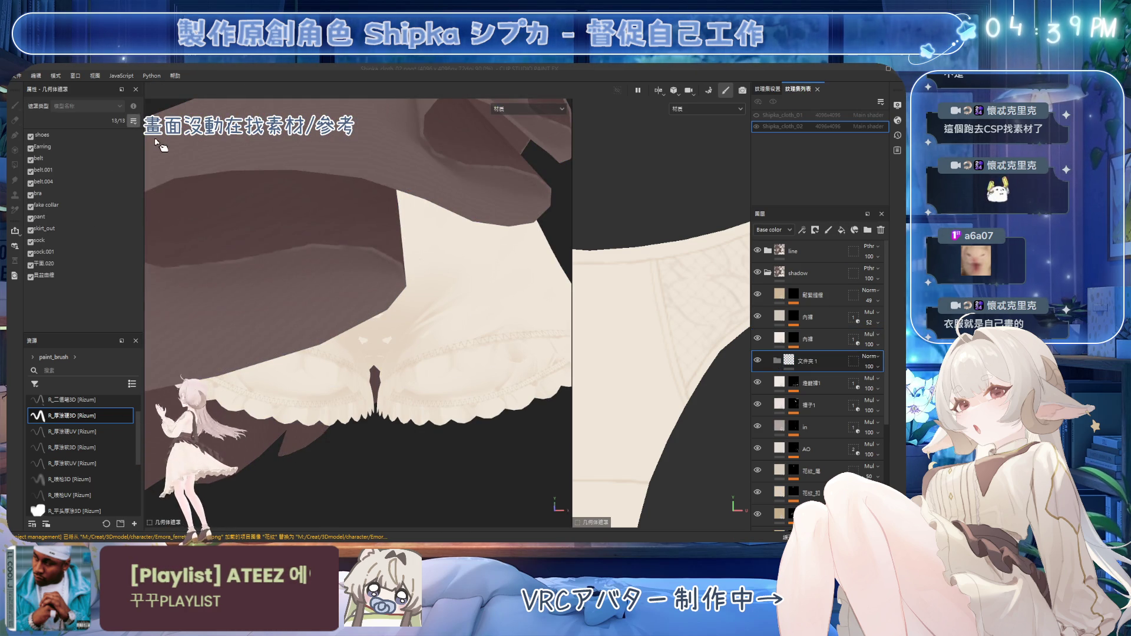
{"action": "left_click", "coordinate": [162, 151]}
{"action": "left_click", "coordinate": [49, 265]}
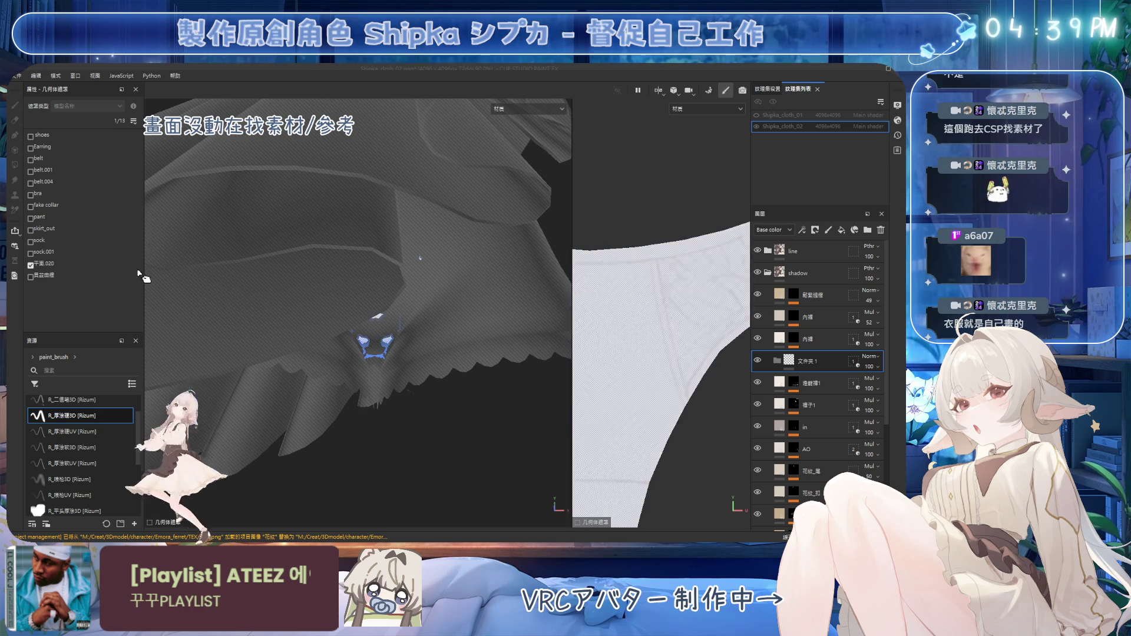
{"action": "left_click", "coordinate": [829, 318]}
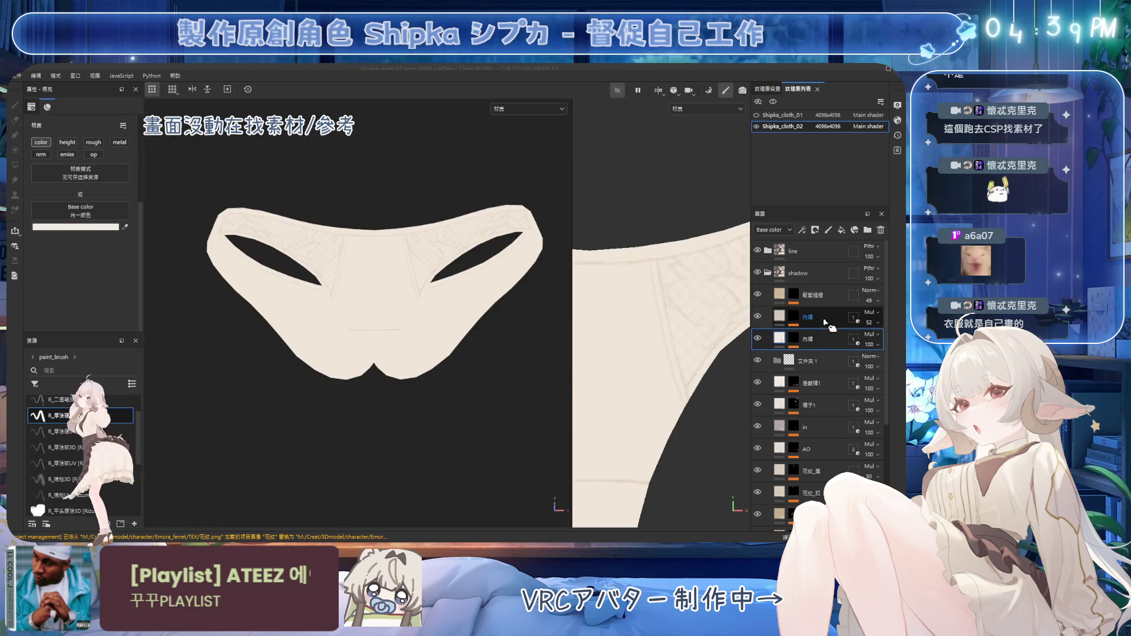
{"action": "left_click", "coordinate": [826, 339], "text": "shift"}
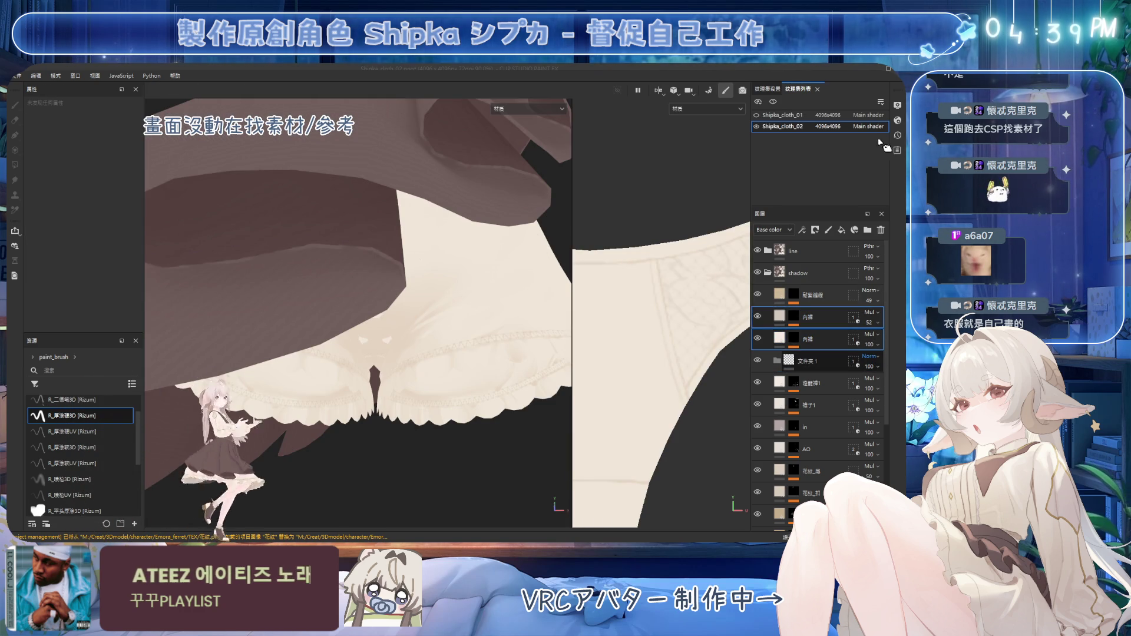
{"action": "left_click_drag", "start_coordinate": [828, 348], "coordinate": [834, 361]}
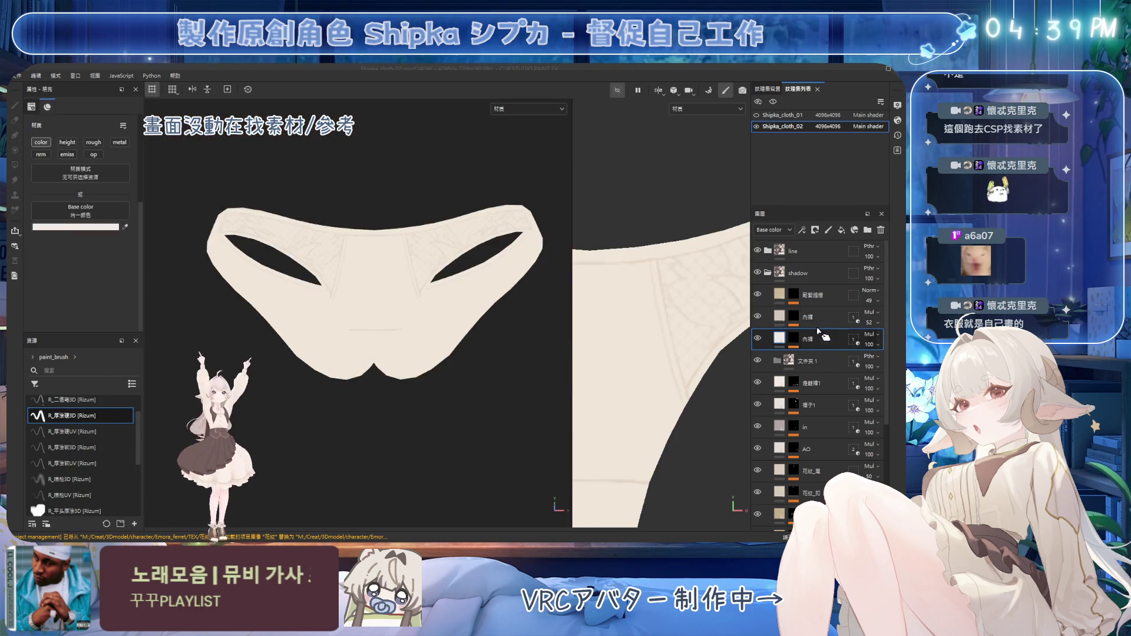
Reset the nested 内褲 layers' geometry masks to all 13 mesh parts and reselect the upper one
{"action": "left_click", "coordinate": [854, 338]}
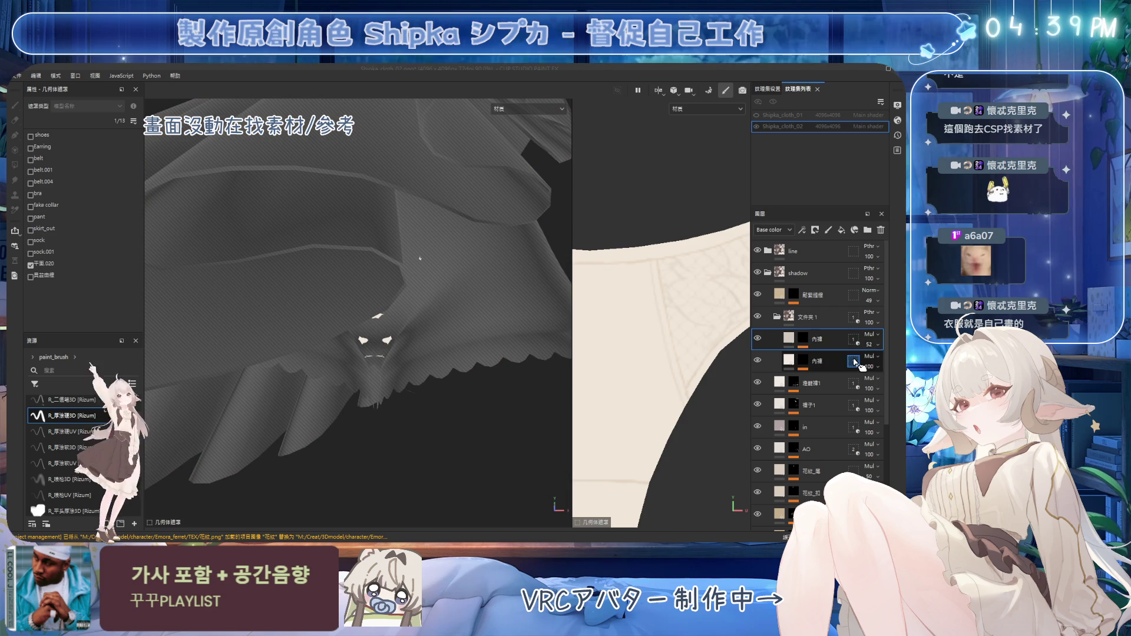
{"action": "left_click", "coordinate": [862, 343]}
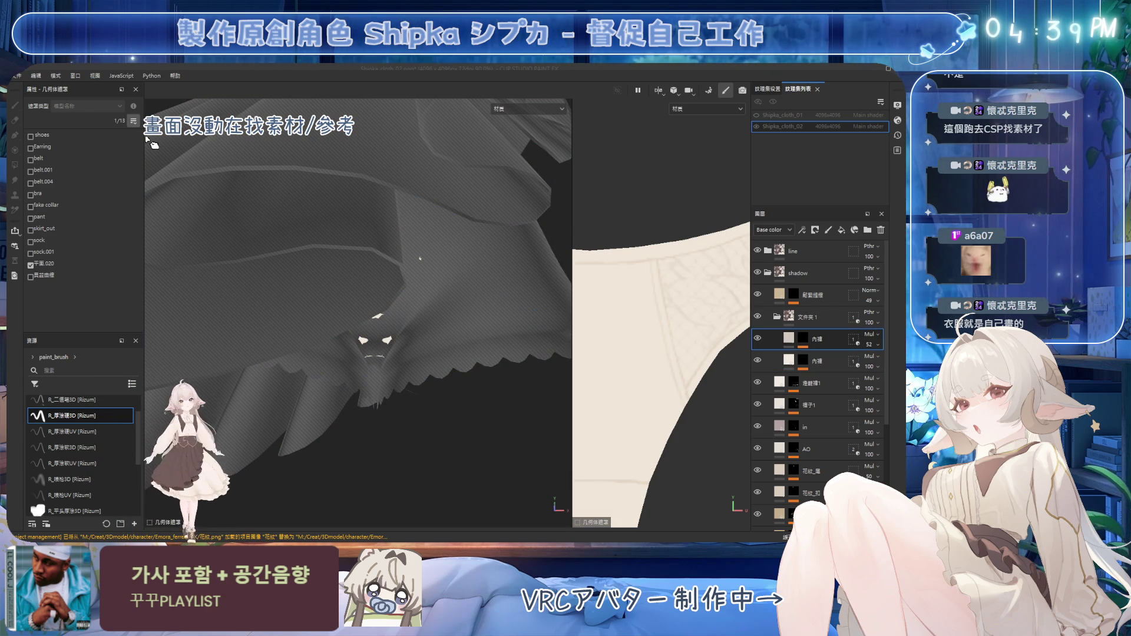
{"action": "left_click", "coordinate": [856, 363]}
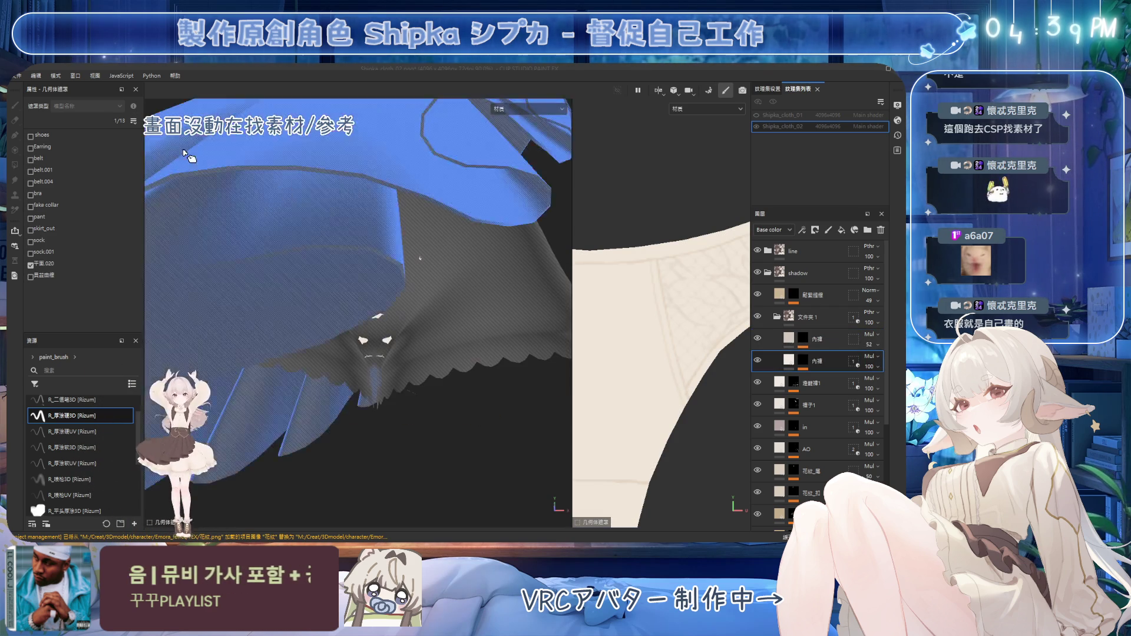
{"action": "left_click", "coordinate": [133, 122]}
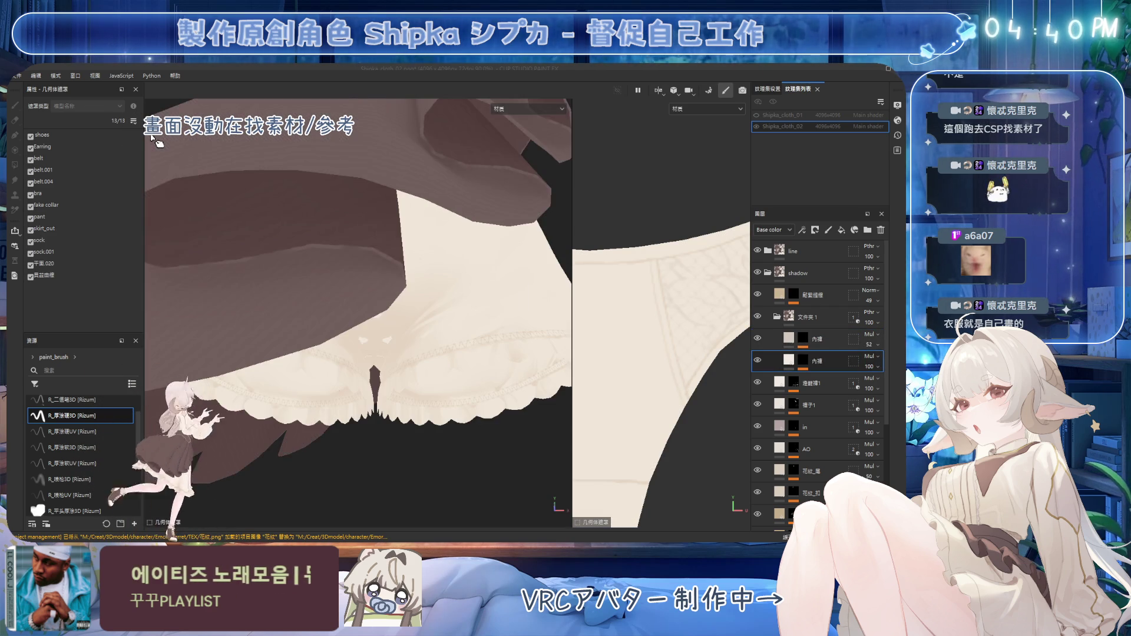
{"action": "left_click", "coordinate": [816, 369]}
Rename the upper layer 花紋 and the lower 内褲_縫線 layer 描摹
{"action": "left_click", "coordinate": [814, 343]}
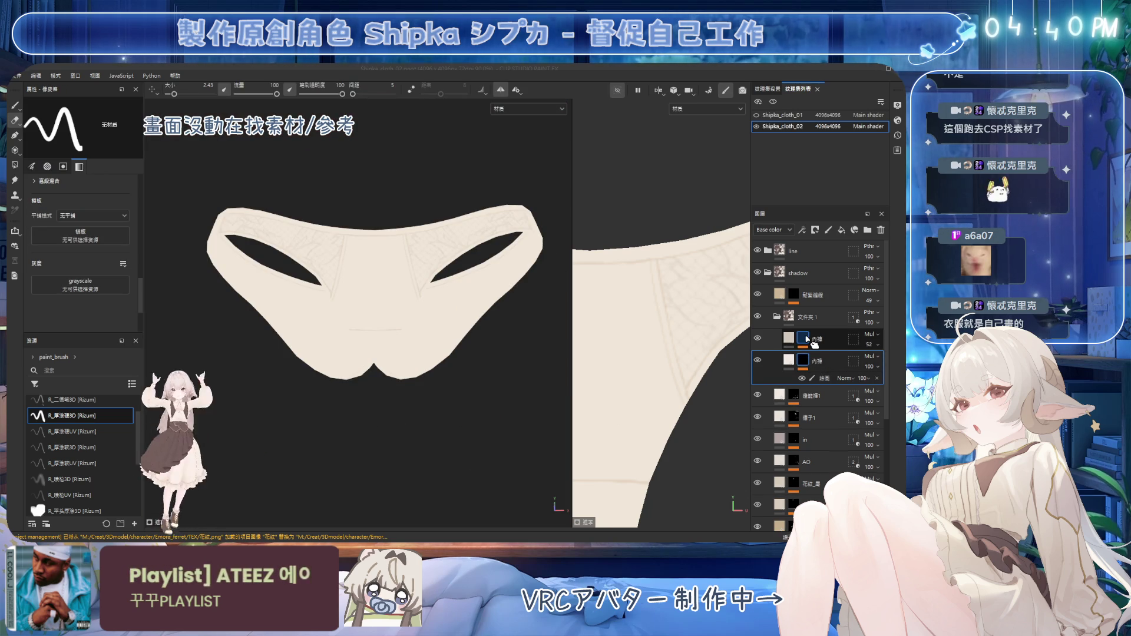
{"action": "left_click", "coordinate": [822, 400]}
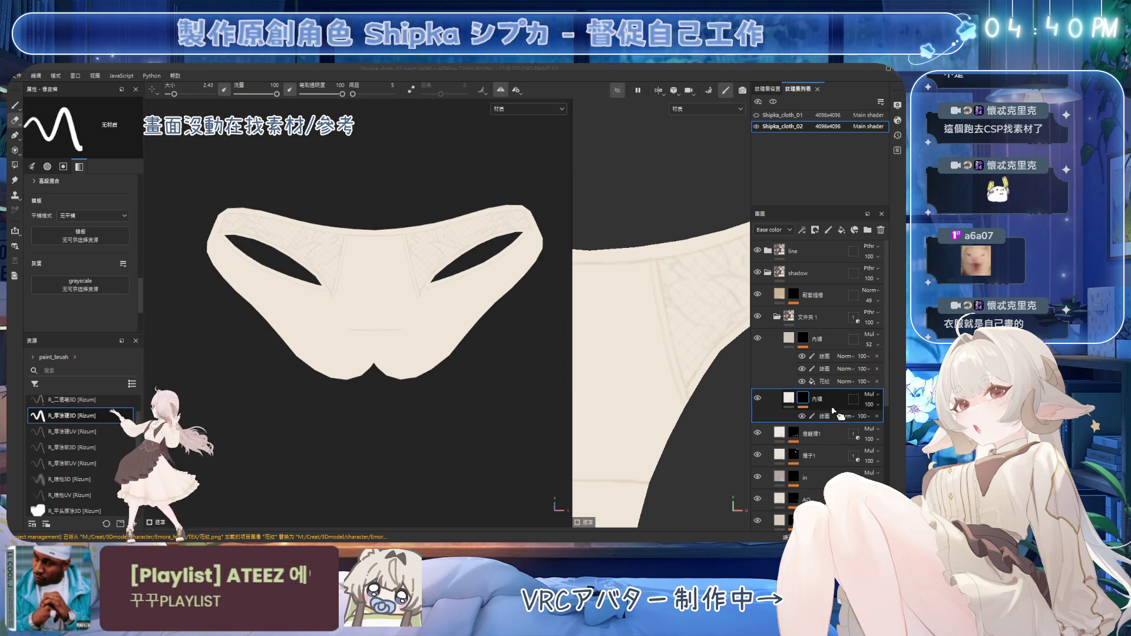
{"action": "double_click", "coordinate": [822, 400]}
{"action": "type", "text": "_描線"}
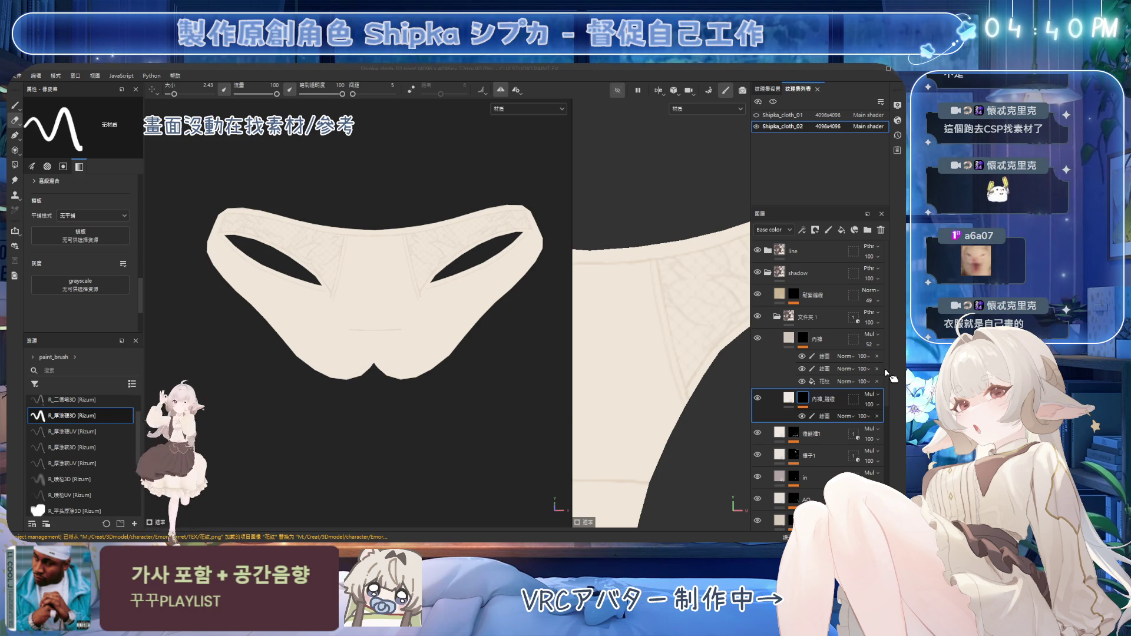
{"action": "double_click", "coordinate": [827, 339]}
{"action": "type", "text": "花紋"}
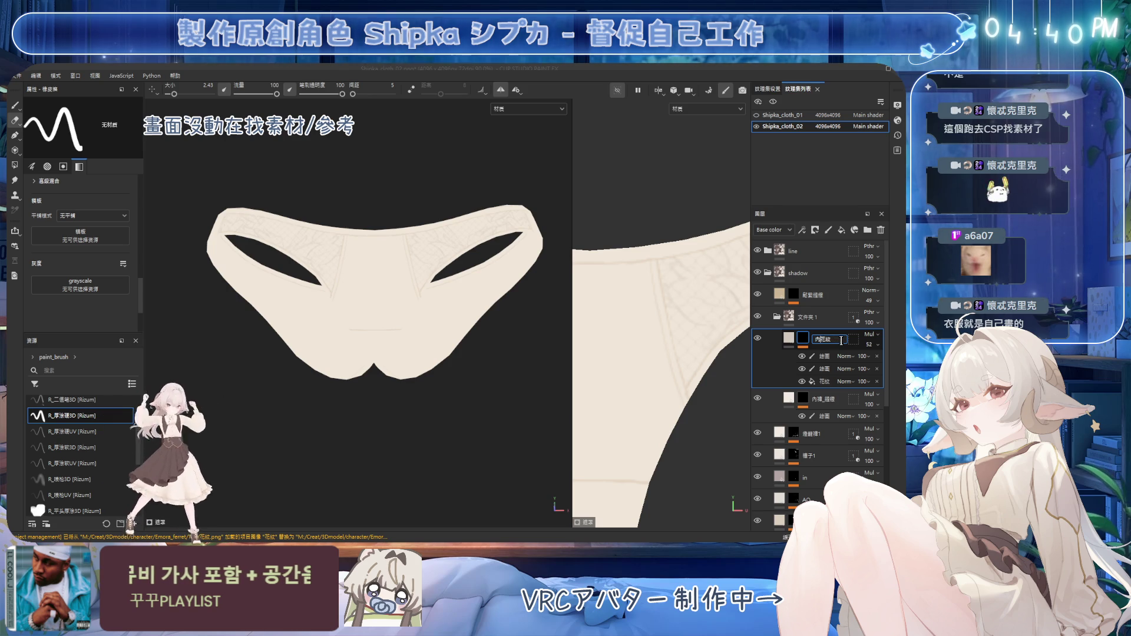
{"action": "double_click", "coordinate": [828, 401]}
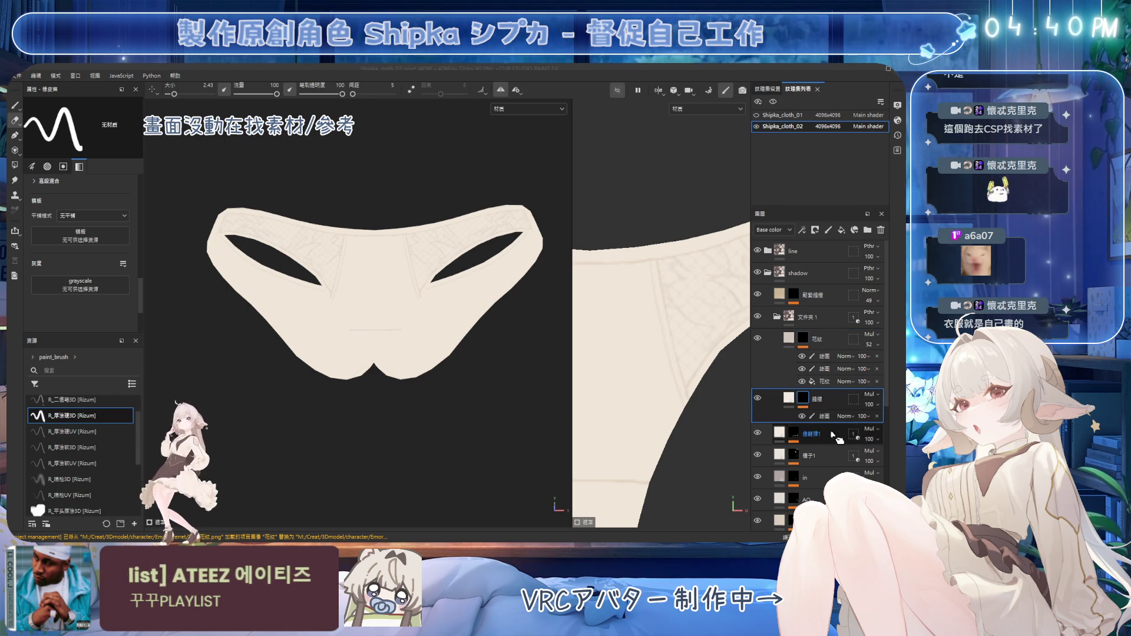
{"action": "left_click", "coordinate": [791, 400]}
Preview the colour and mask channels of 描摹 (seam lines) and 花紋 (lace pattern)
{"action": "left_click", "coordinate": [793, 401]}
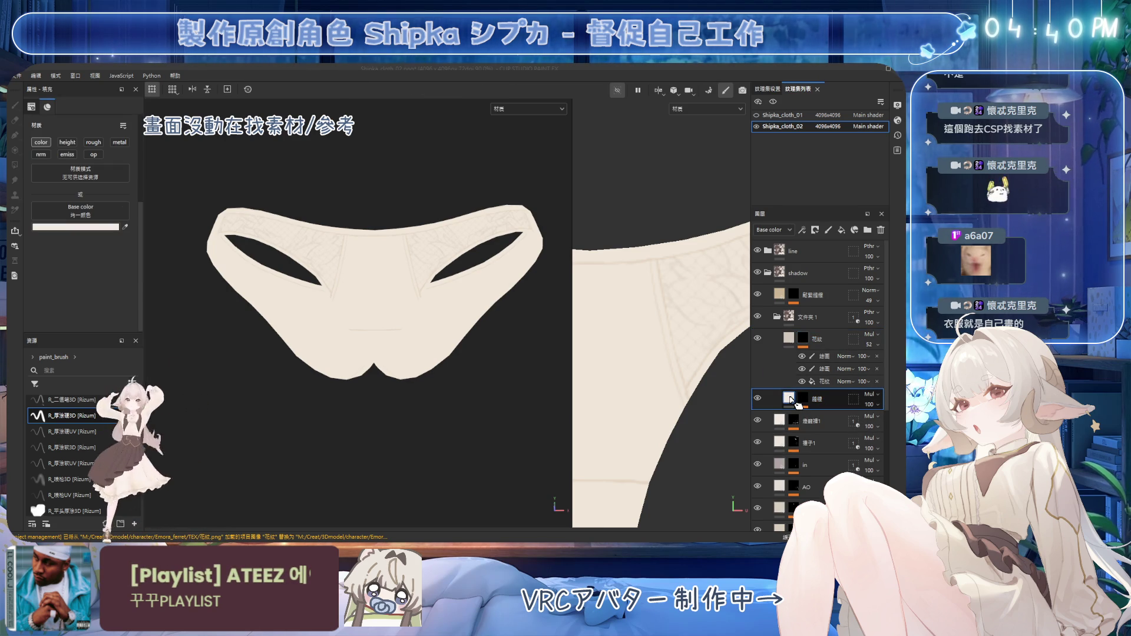
{"action": "left_click", "coordinate": [796, 340], "text": "alt"}
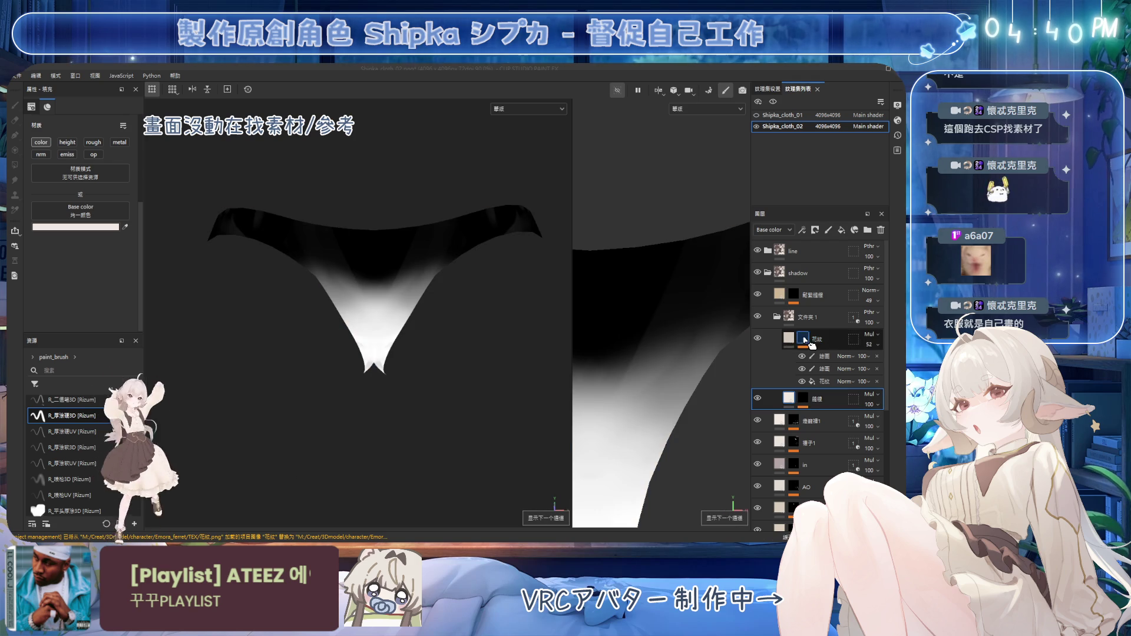
{"action": "left_click", "coordinate": [802, 399]}
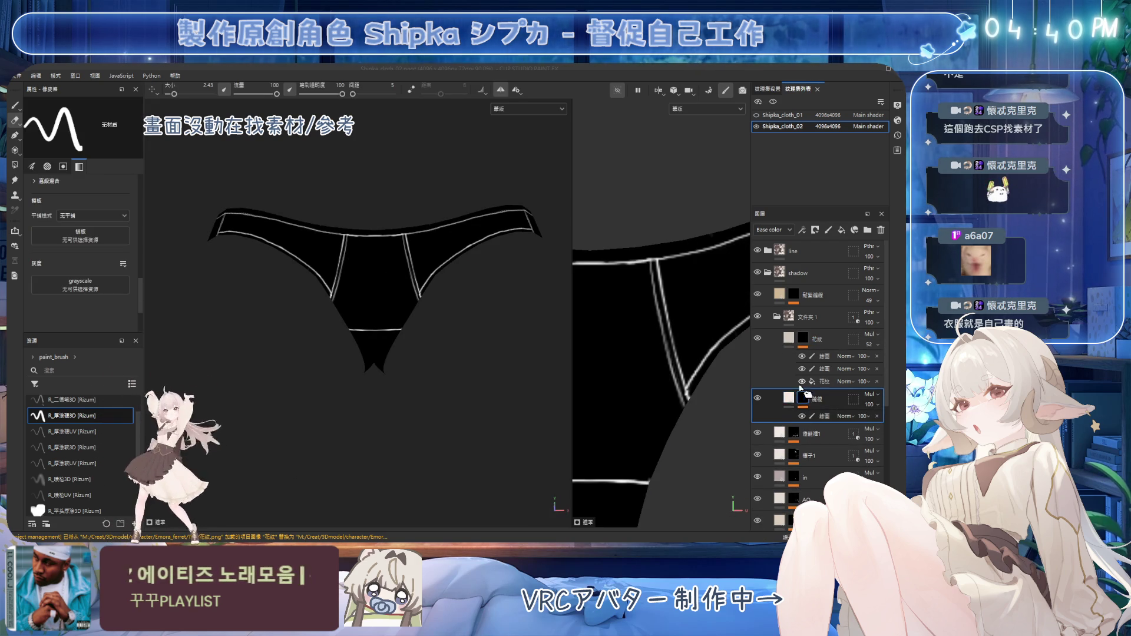
{"action": "left_click", "coordinate": [791, 401]}
{"action": "left_click", "coordinate": [802, 340]}
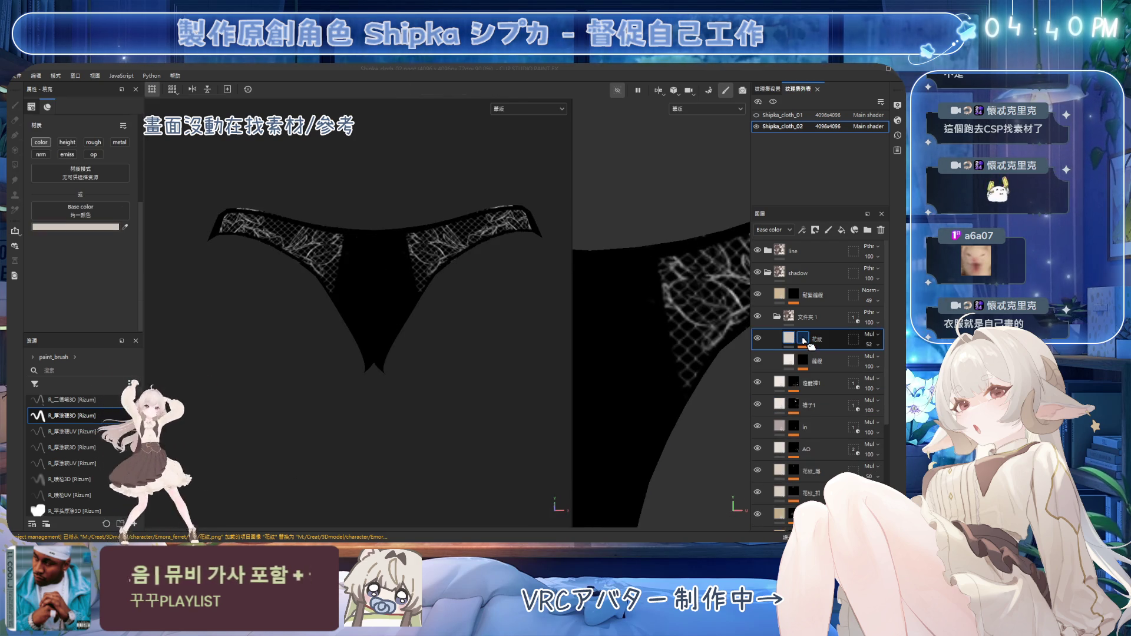
{"action": "left_click", "coordinate": [790, 339]}
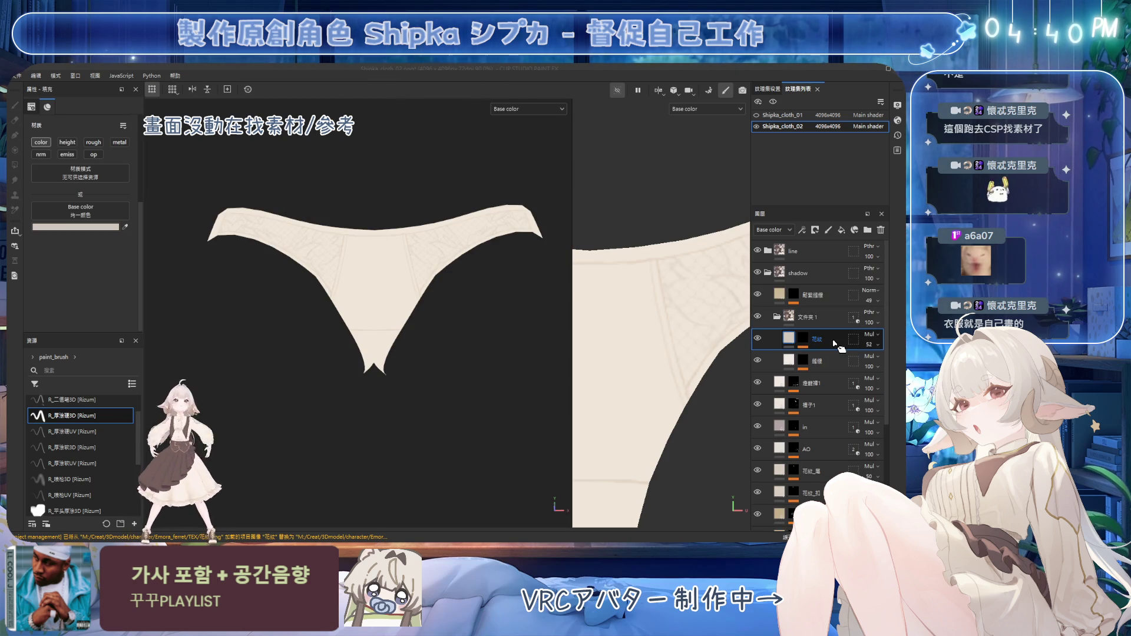
Add a new layer, move it into 文件夾1 above 花紋 as 影 and delete its extra sub-layer
{"action": "left_click_drag", "start_coordinate": [835, 344], "coordinate": [829, 361]}
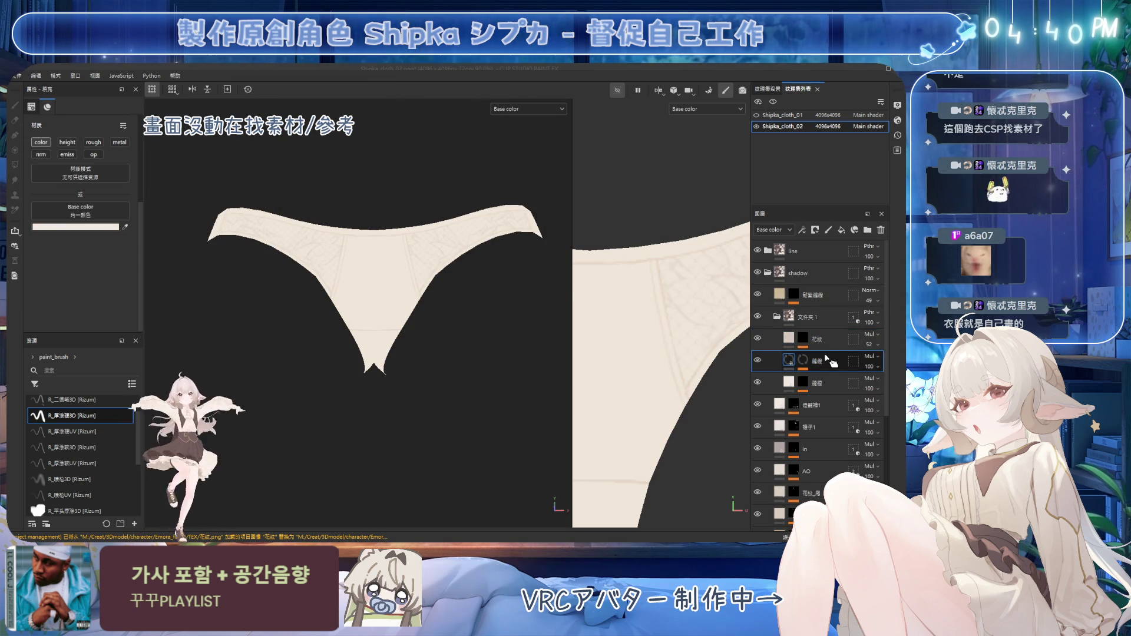
{"action": "left_click_drag", "start_coordinate": [830, 362], "coordinate": [827, 335]}
{"action": "left_click", "coordinate": [806, 341]}
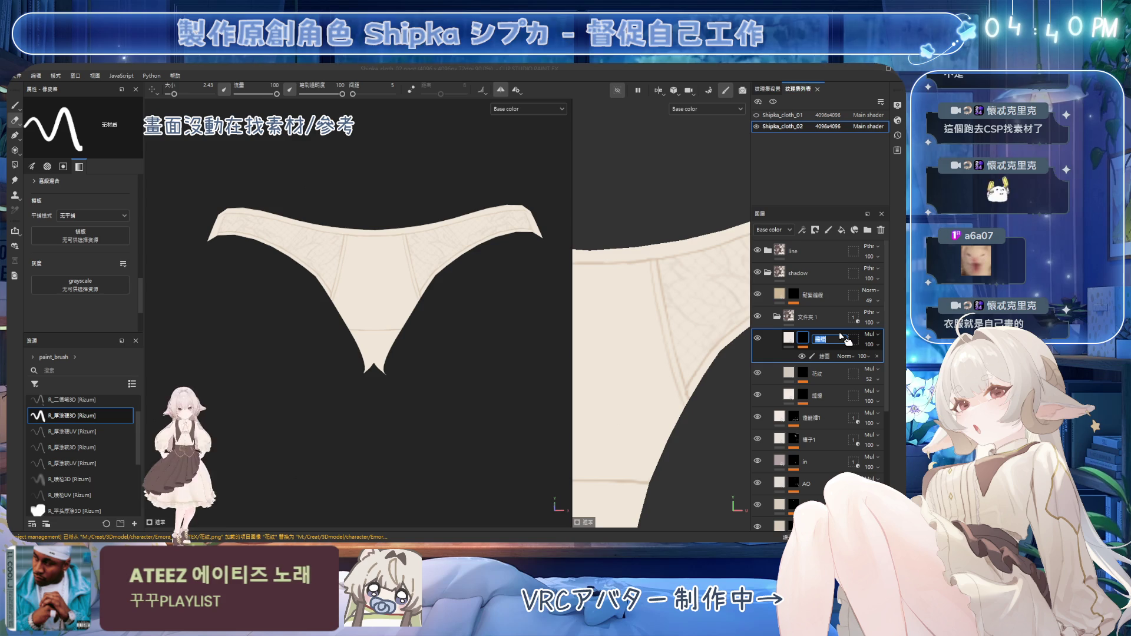
{"action": "type", "text": "陰"}
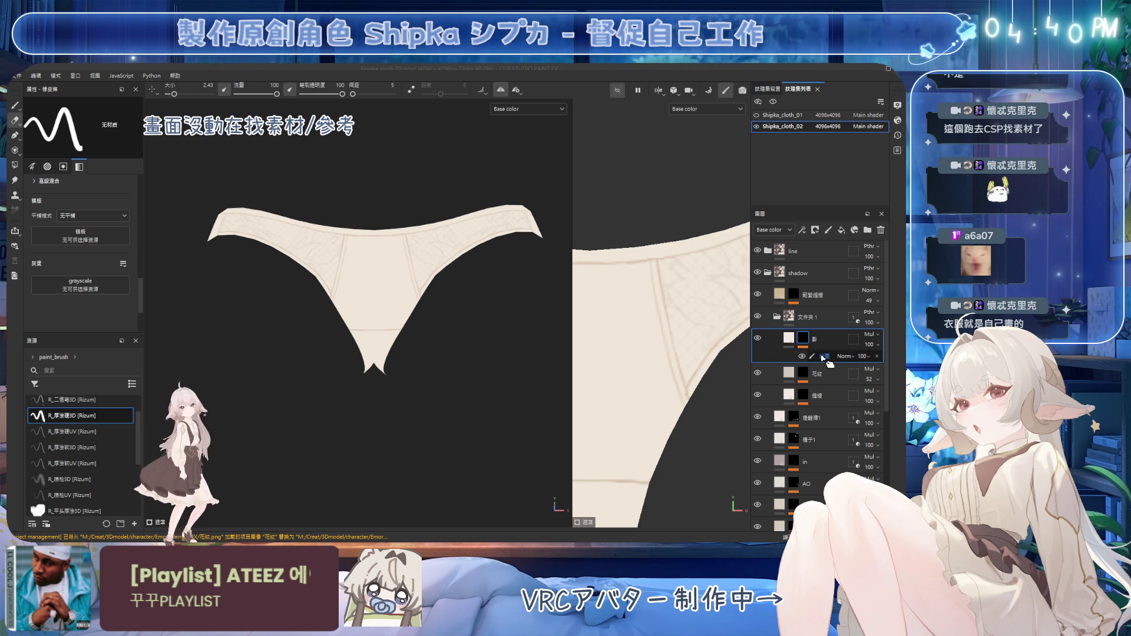
{"action": "left_click", "coordinate": [828, 359]}
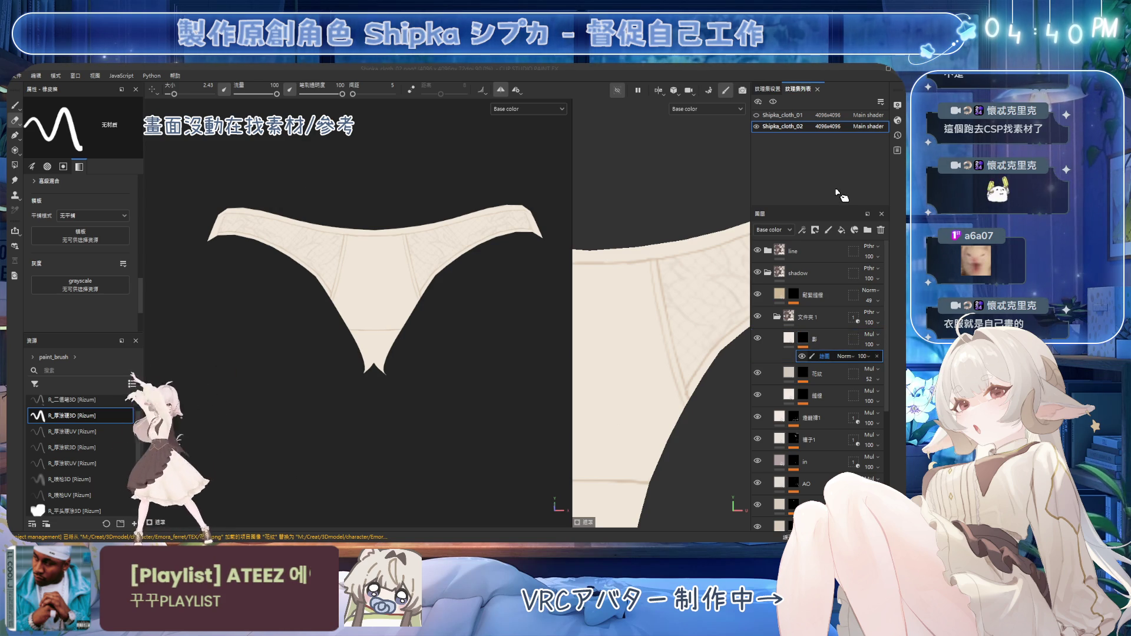
{"action": "key", "text": "Delete"}
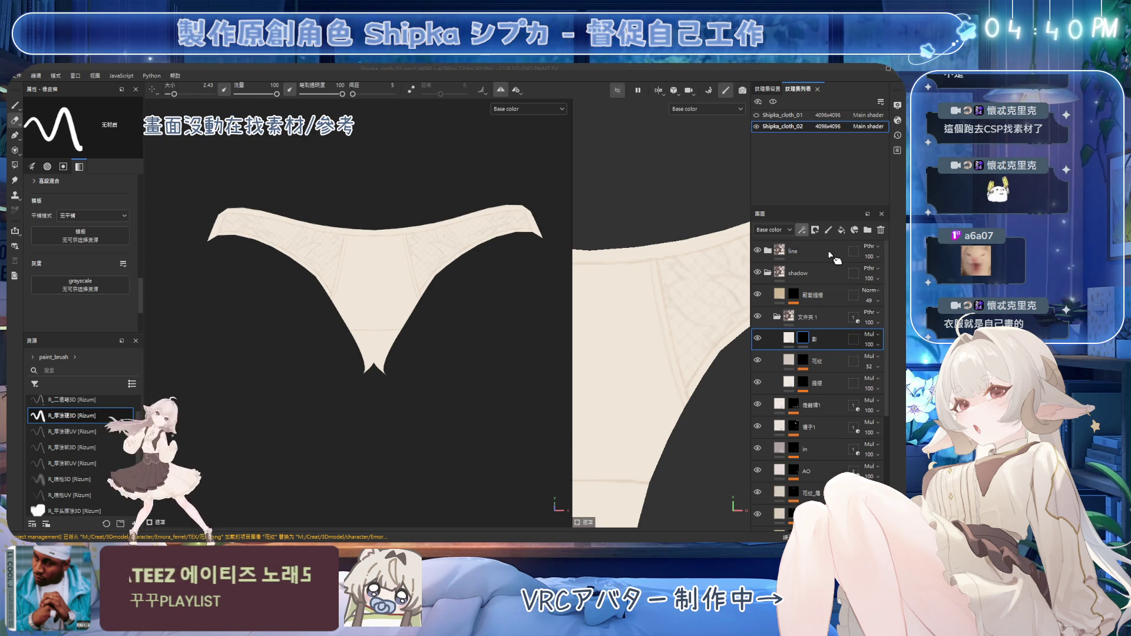
Add a mask to 影 and select it ready for brush painting
{"action": "left_click", "coordinate": [814, 231]}
{"action": "left_click", "coordinate": [822, 253]}
{"action": "left_click", "coordinate": [796, 343]}
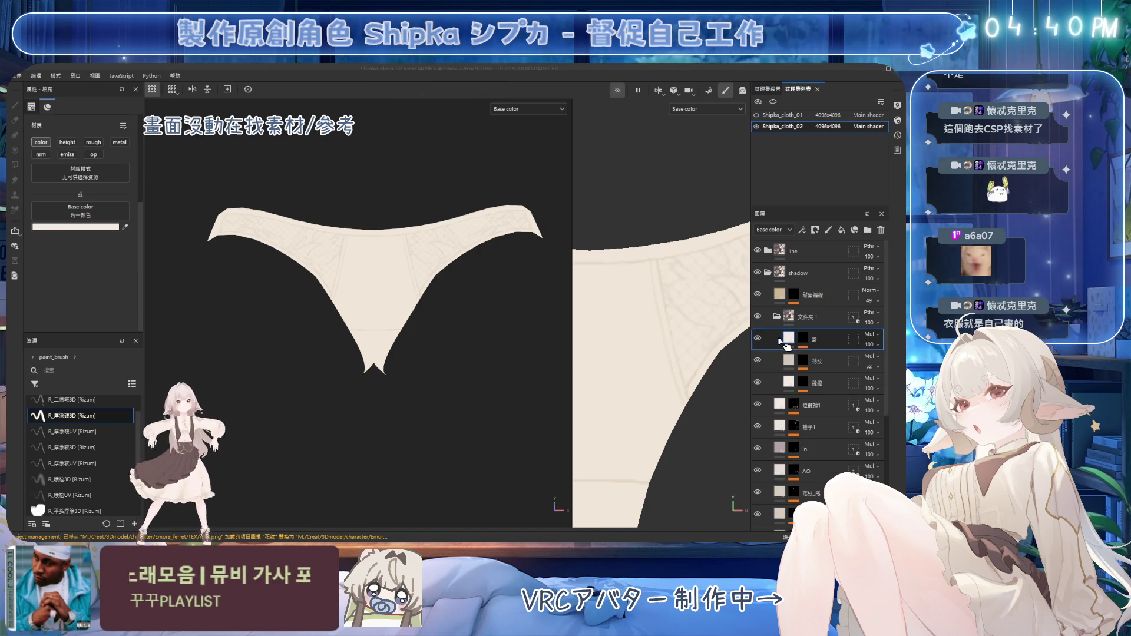
{"action": "left_click_drag", "start_coordinate": [442, 189], "coordinate": [431, 260], "text": "alt"}
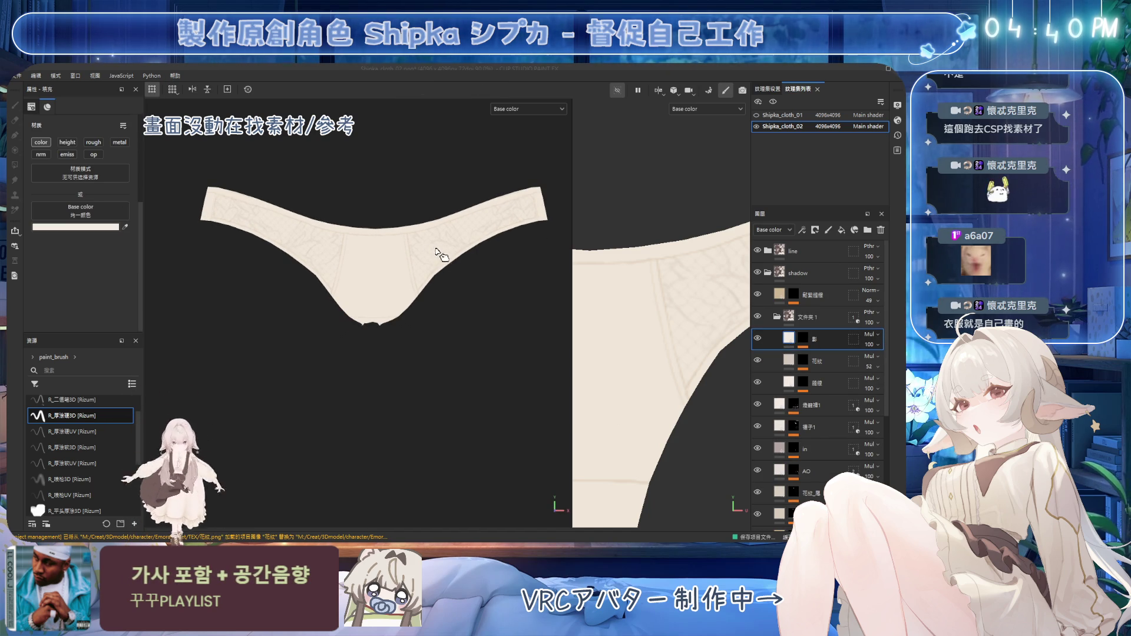
{"action": "mouse_move", "coordinate": [449, 268]}
{"action": "left_mouse_down", "text": "alt"}
{"action": "mouse_move", "coordinate": [422, 287]}
{"action": "mouse_move", "coordinate": [385, 261]}
{"action": "left_mouse_up", "text": "alt"}
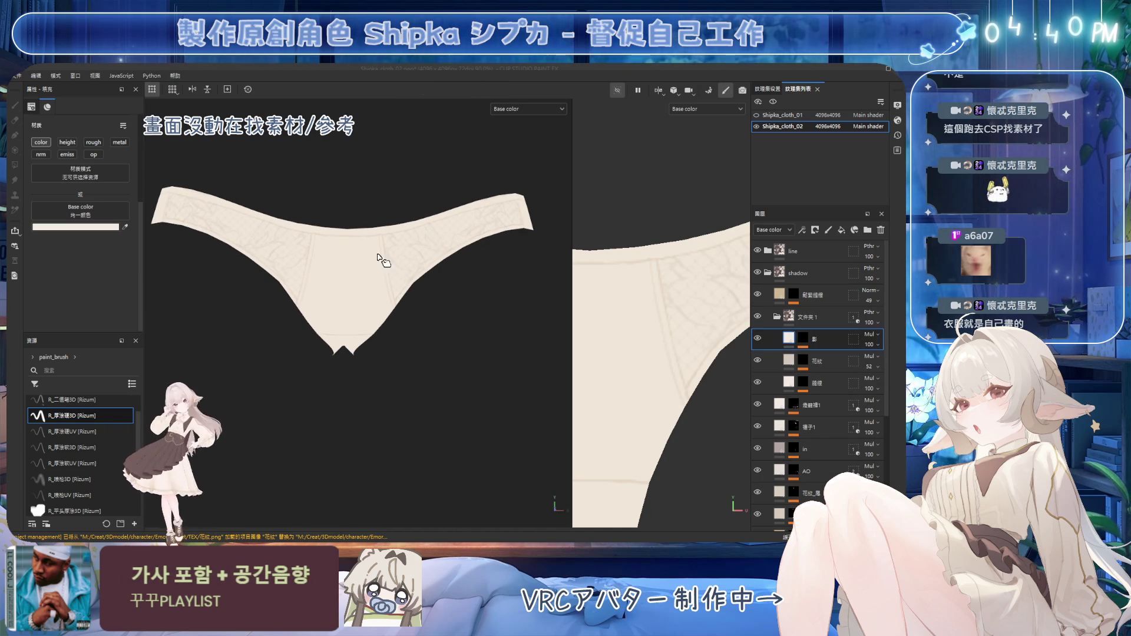
{"action": "left_click", "coordinate": [802, 338]}
{"action": "key", "text": "1"}
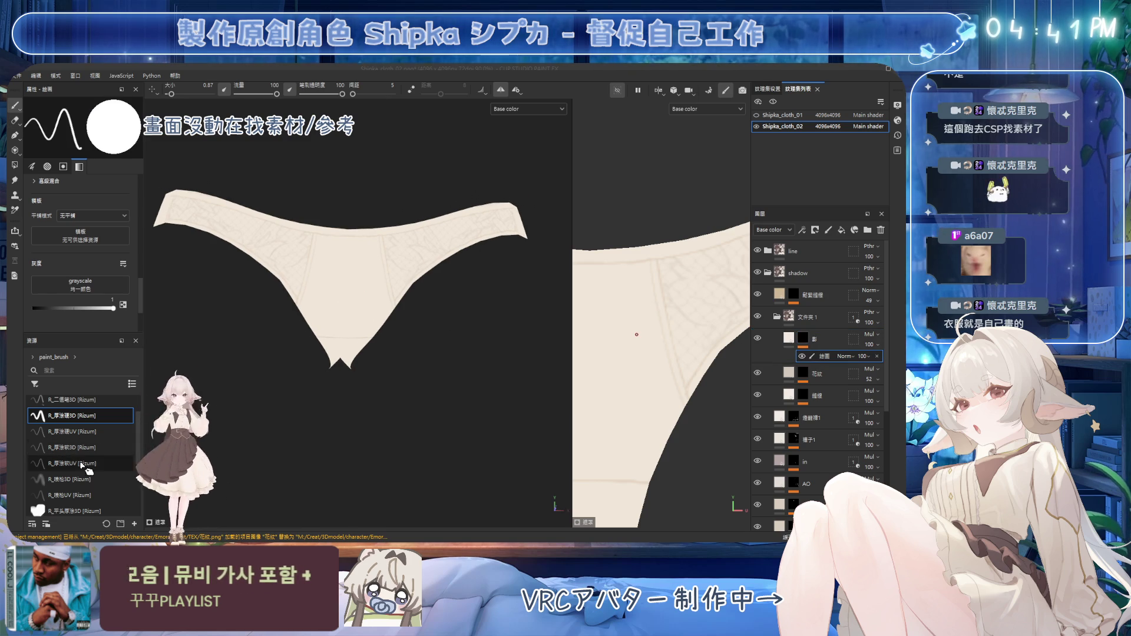
Choose the soft airbrush, adjust its size and flow, settling on a thicker medium-flow brush
{"action": "left_click", "coordinate": [85, 483]}
{"action": "mouse_move", "coordinate": [245, 391]}
{"action": "left_mouse_down", "text": "alt"}
{"action": "mouse_move", "coordinate": [404, 322]}
{"action": "mouse_move", "coordinate": [394, 273]}
{"action": "left_mouse_up", "text": "alt"}
{"action": "right_click_drag", "start_coordinate": [358, 252], "coordinate": [511, 365], "text": "ctrl"}
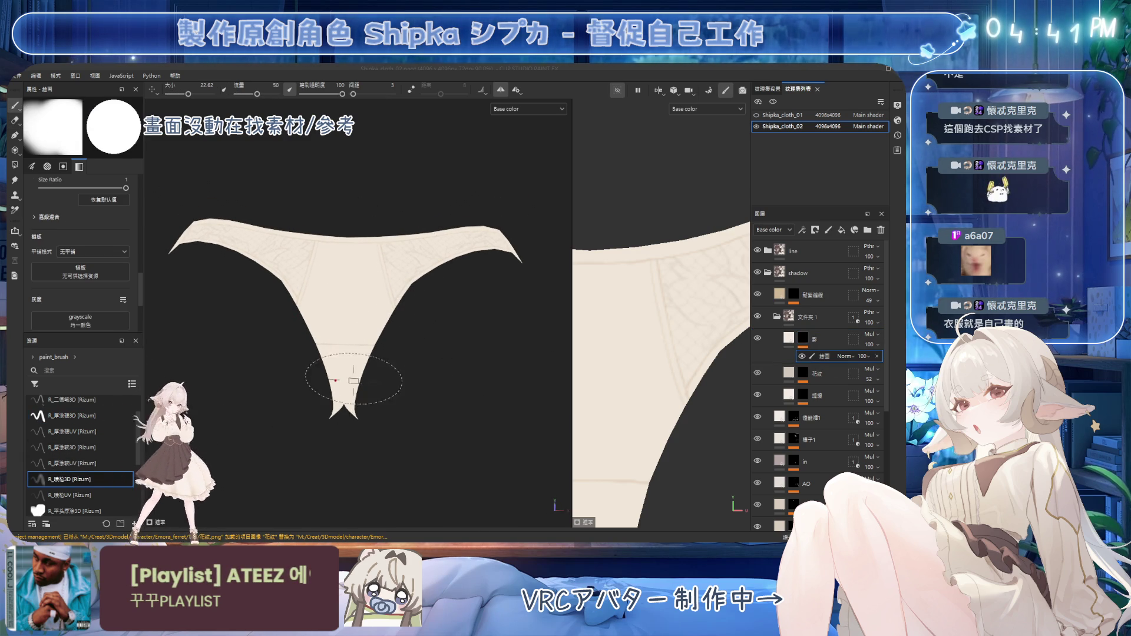
{"action": "left_click_drag", "start_coordinate": [341, 367], "coordinate": [341, 332], "text": "alt"}
{"action": "right_click_drag", "start_coordinate": [341, 331], "coordinate": [340, 309], "text": "ctrl"}
{"action": "left_click_drag", "start_coordinate": [354, 310], "coordinate": [393, 321], "text": "alt"}
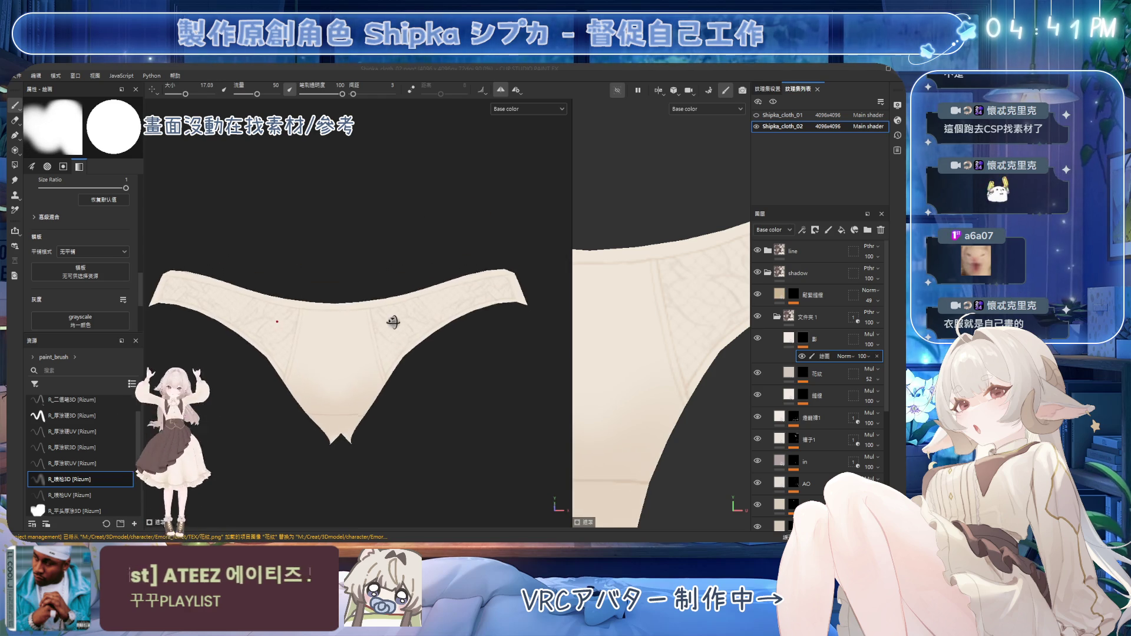
{"action": "key", "text": "2"}
{"action": "left_click", "coordinate": [85, 483]}
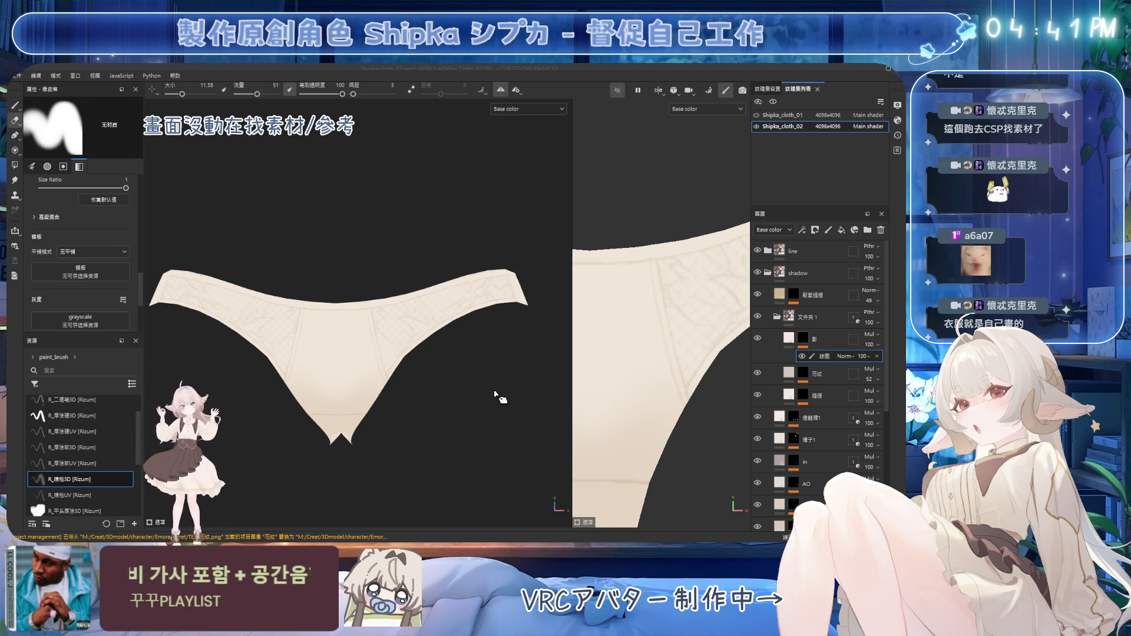
Fine-tune brush size and paint a darker shading line down the garment centre
{"action": "left_click_drag", "start_coordinate": [486, 401], "coordinate": [353, 328], "text": "alt"}
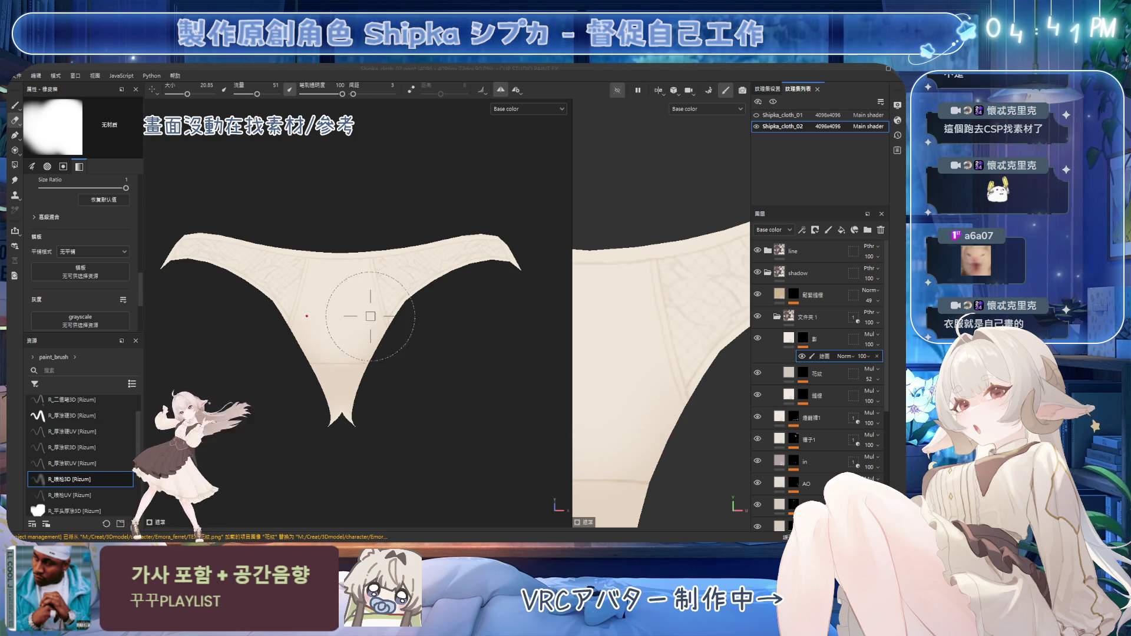
{"action": "key", "text": "1"}
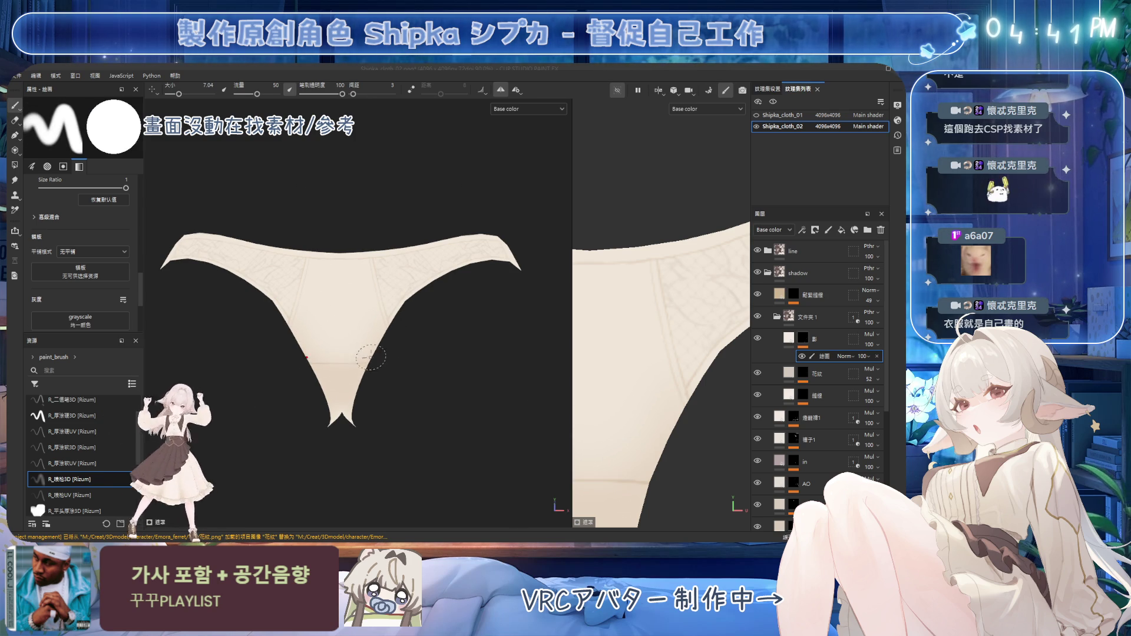
{"action": "left_click_drag", "start_coordinate": [372, 357], "coordinate": [320, 316], "text": "alt"}
{"action": "key", "text": "bracketleft"}
{"action": "key", "text": "bracketright"}
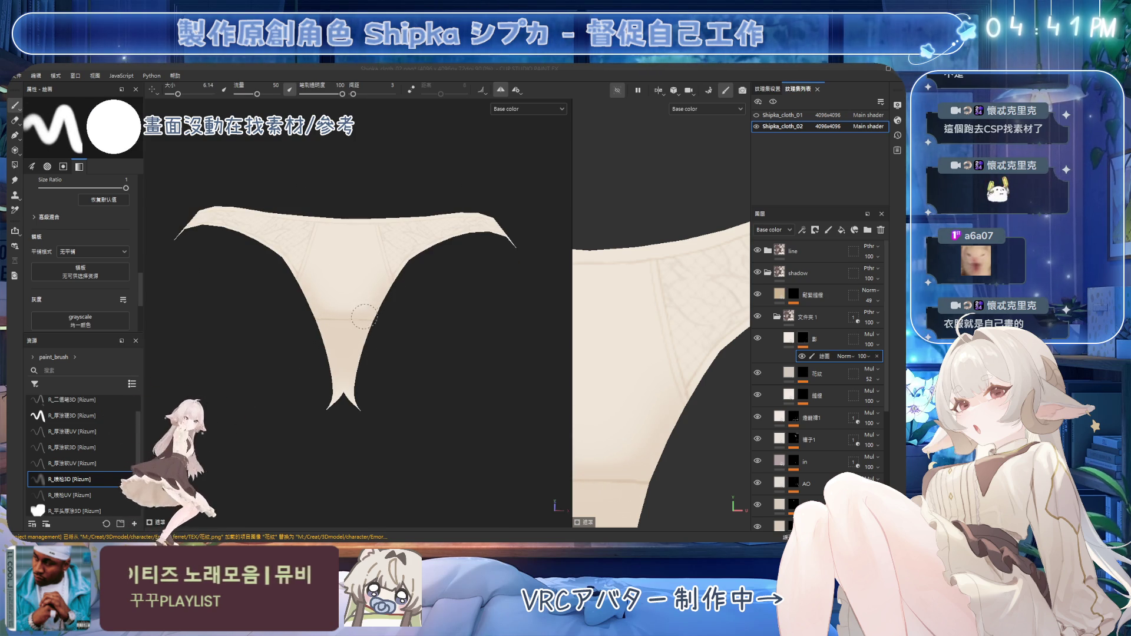
{"action": "mouse_move", "coordinate": [376, 300]}
{"action": "left_mouse_down", "text": "alt"}
{"action": "mouse_move", "coordinate": [401, 271]}
{"action": "mouse_move", "coordinate": [375, 224]}
{"action": "left_mouse_up", "text": "alt"}
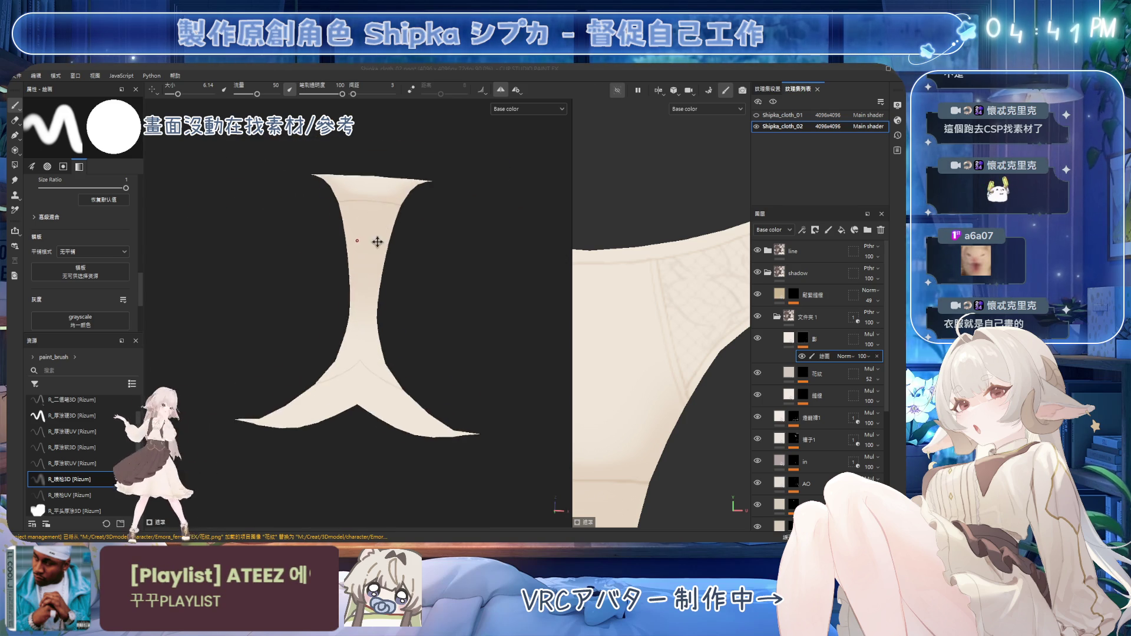
{"action": "key", "text": "bracketright"}
{"action": "key", "text": "bracketright"}
{"action": "key", "text": "bracketright"}
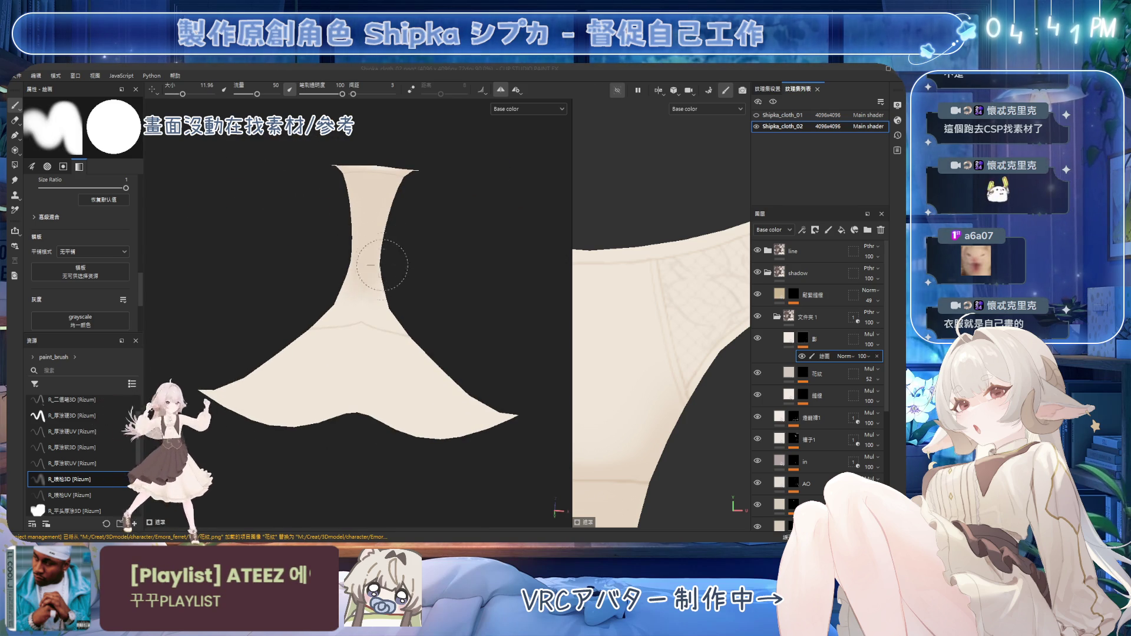
{"action": "key", "text": "bracketleft"}
{"action": "key", "text": "bracketleft"}
{"action": "key", "text": "bracketleft"}
{"action": "mouse_move", "coordinate": [367, 258]}
{"action": "left_mouse_down"}
{"action": "mouse_move", "coordinate": [362, 355]}
{"action": "mouse_move", "coordinate": [363, 309]}
{"action": "left_mouse_up"}
{"action": "key", "text": "bracketright"}
{"action": "key", "text": "bracketright"}
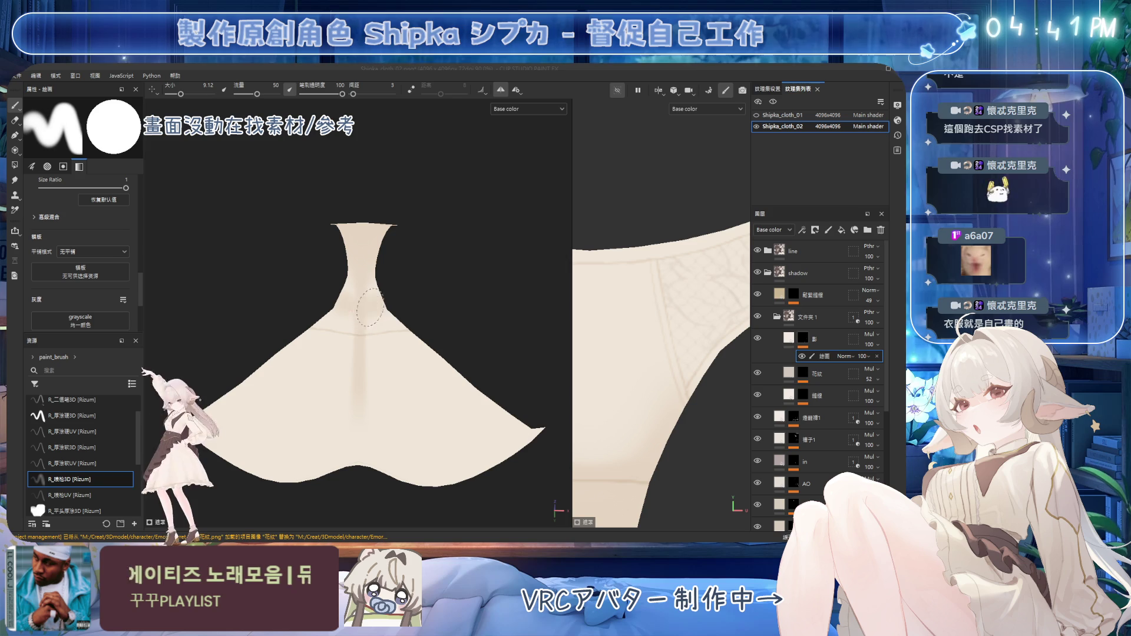
{"action": "key", "text": "bracketright"}
{"action": "key", "text": "bracketright"}
{"action": "key", "text": "bracketright"}
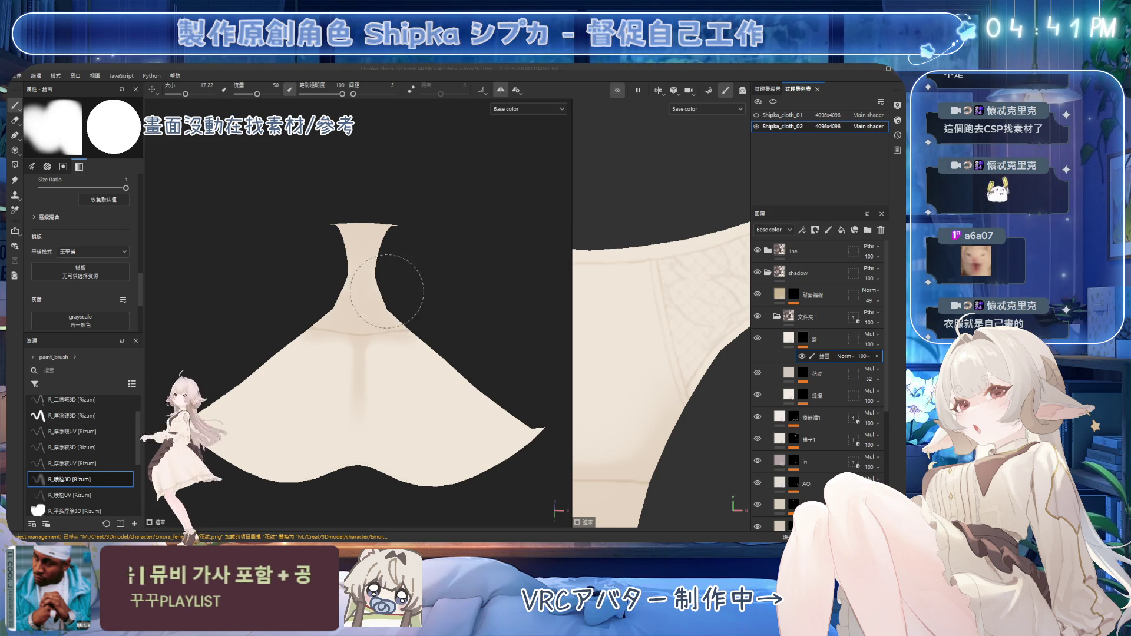
Frame the garment's top edge, erase stray paint and return to a small brush
{"action": "mouse_move", "coordinate": [450, 346]}
{"action": "left_mouse_down", "text": "alt"}
{"action": "mouse_move", "coordinate": [433, 198]}
{"action": "mouse_move", "coordinate": [383, 204]}
{"action": "mouse_move", "coordinate": [501, 243]}
{"action": "left_mouse_up", "text": "alt"}
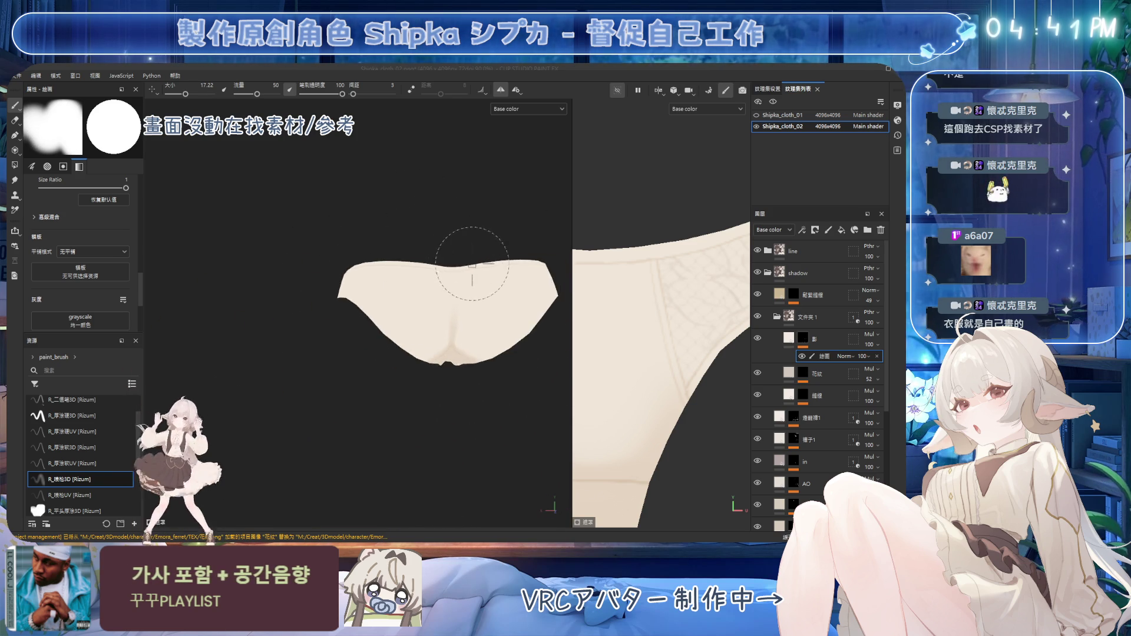
{"action": "middle_click_drag", "start_coordinate": [501, 244], "coordinate": [442, 177], "text": "alt"}
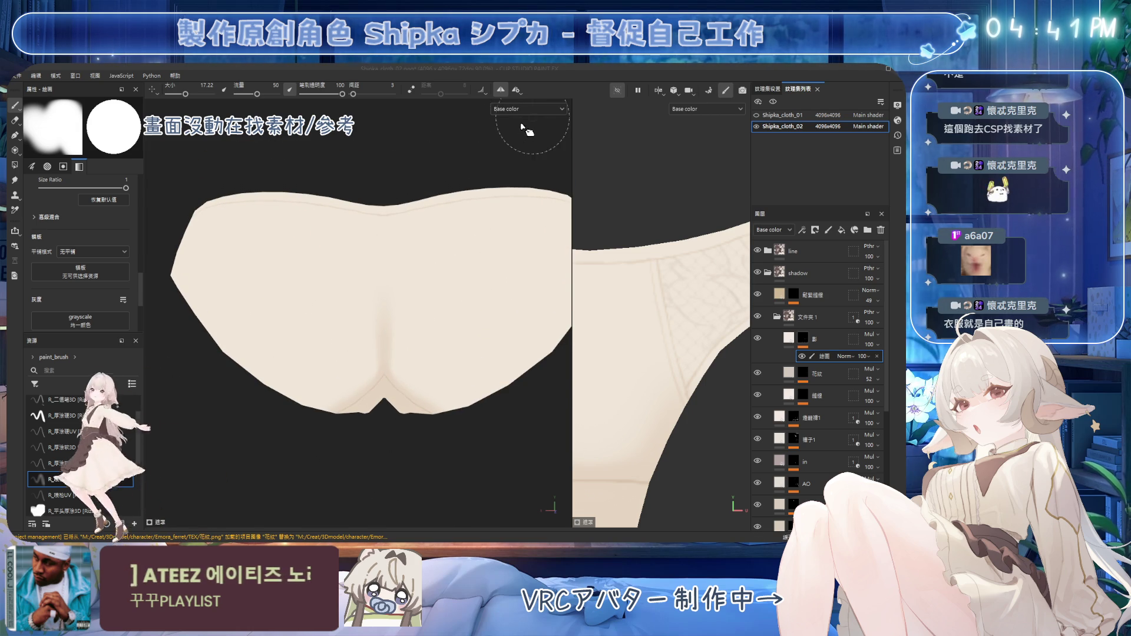
{"action": "left_click_drag", "start_coordinate": [503, 134], "coordinate": [434, 192], "text": "alt"}
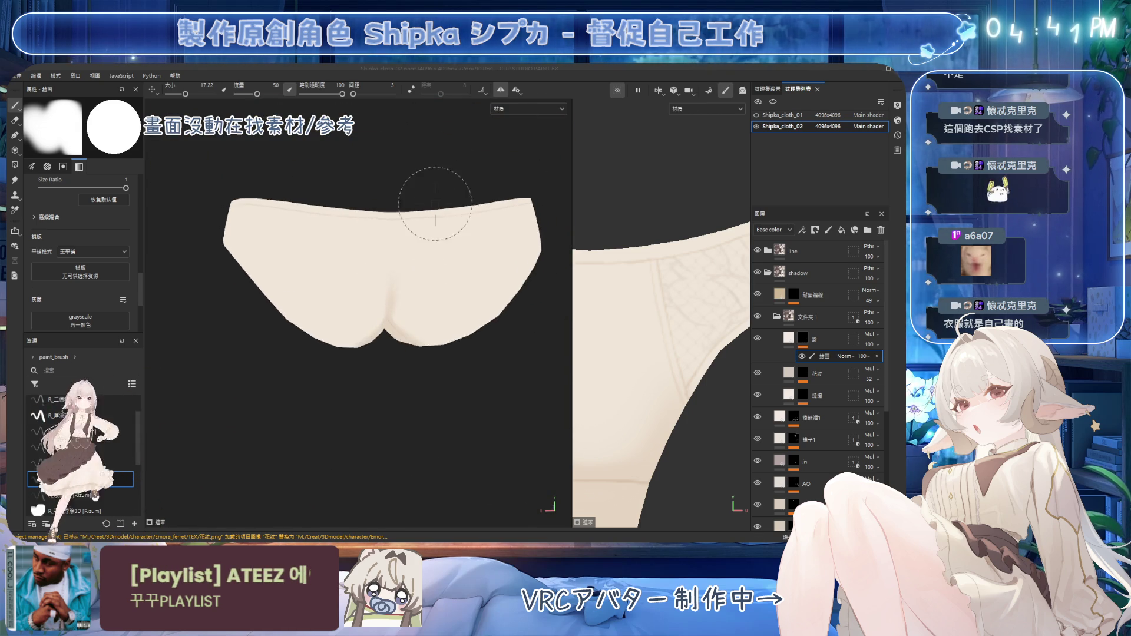
{"action": "mouse_move", "coordinate": [434, 191]}
{"action": "right_mouse_down", "text": "alt"}
{"action": "mouse_move", "coordinate": [407, 290]}
{"action": "mouse_move", "coordinate": [429, 357]}
{"action": "mouse_move", "coordinate": [396, 352]}
{"action": "mouse_move", "coordinate": [389, 311]}
{"action": "right_mouse_up", "text": "alt"}
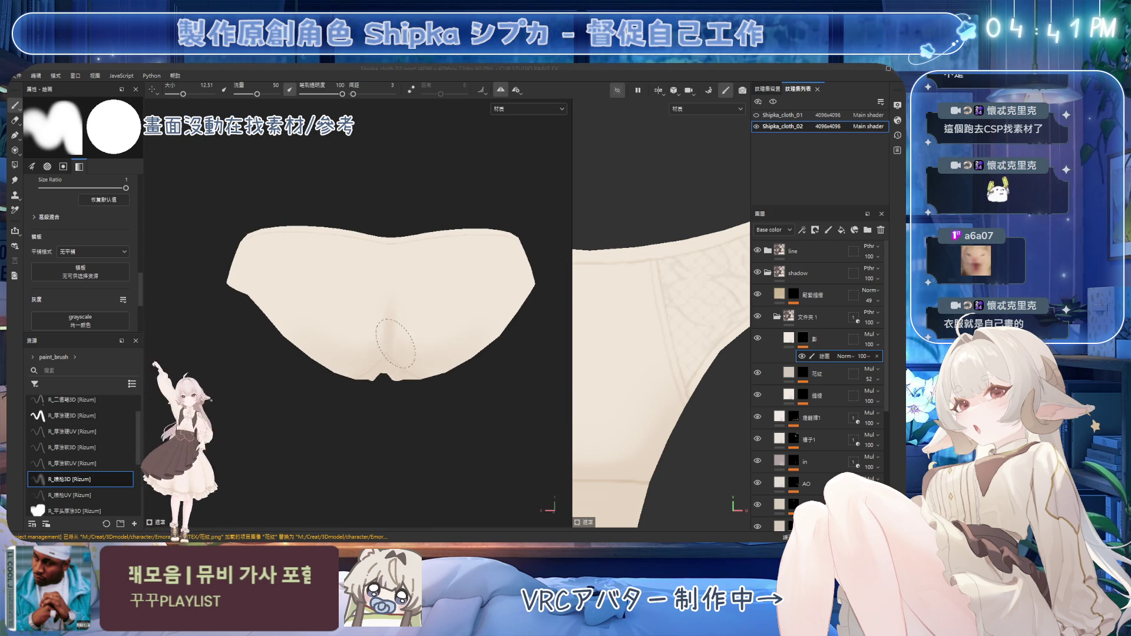
{"action": "right_click_drag", "start_coordinate": [432, 351], "coordinate": [403, 281], "text": "ctrl"}
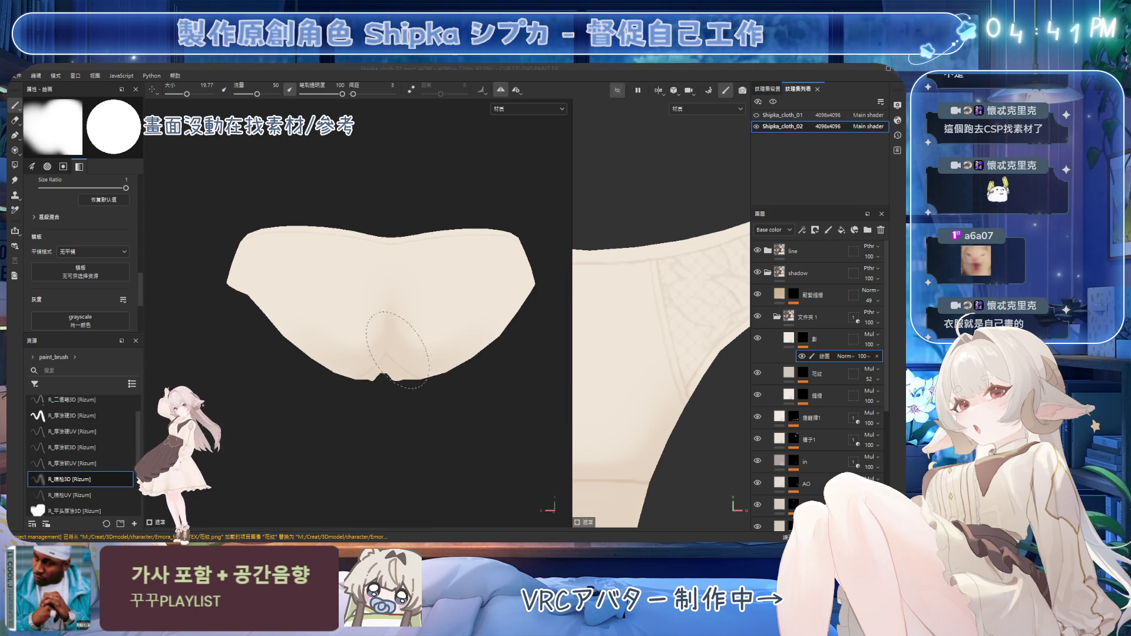
{"action": "key", "text": "2"}
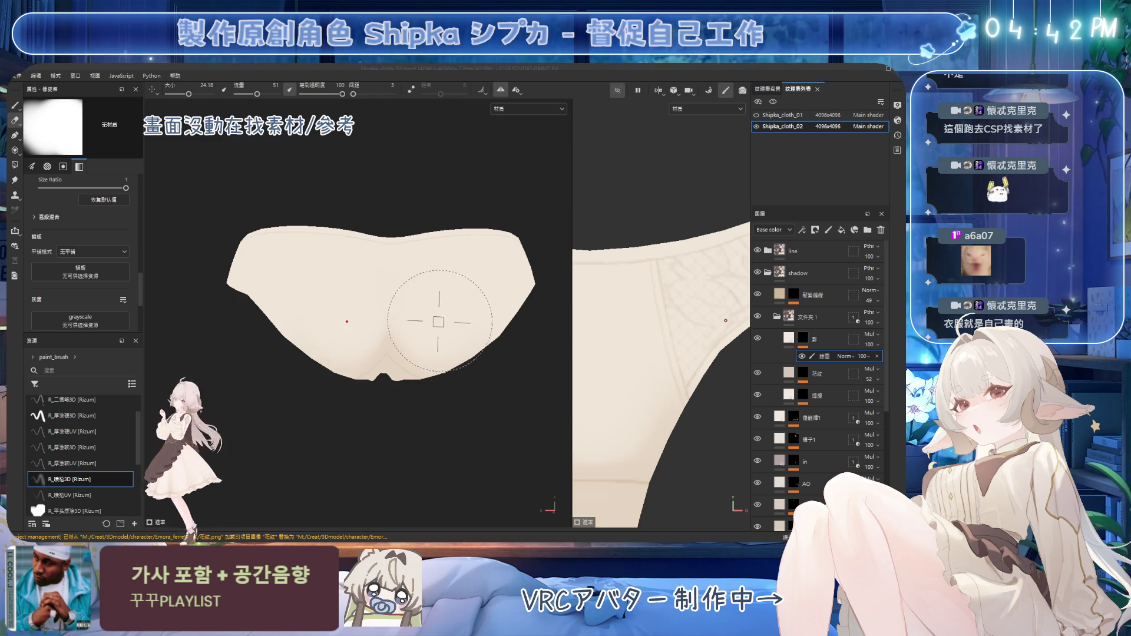
{"action": "right_click_drag", "start_coordinate": [365, 320], "coordinate": [358, 318], "text": "ctrl"}
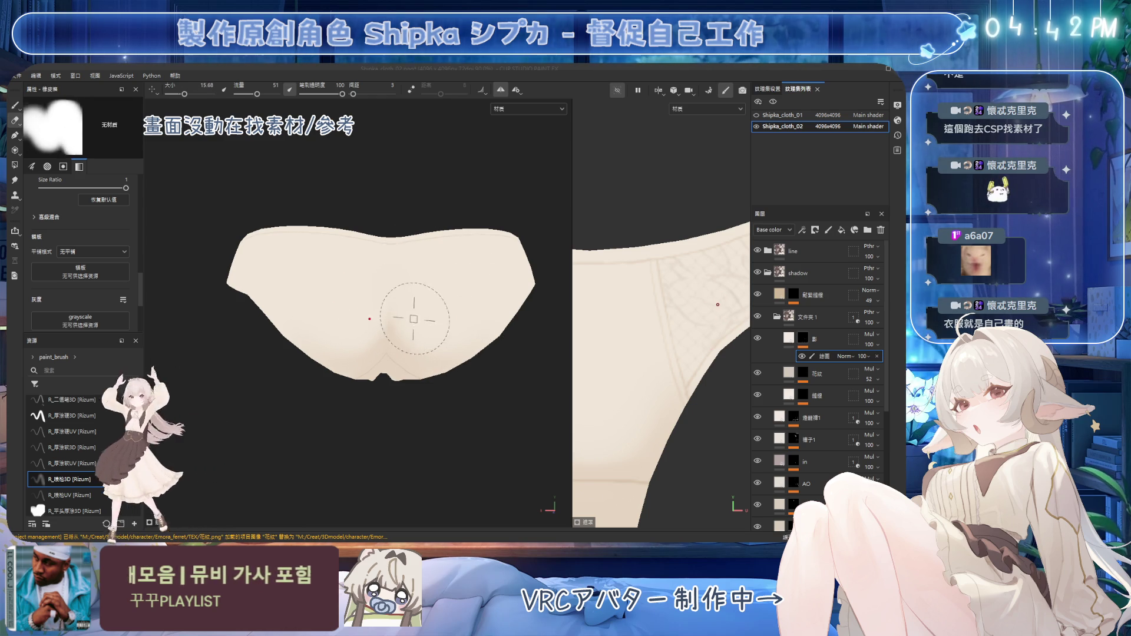
{"action": "key", "text": "1"}
{"action": "right_click_drag", "start_coordinate": [404, 265], "coordinate": [392, 260], "text": "ctrl"}
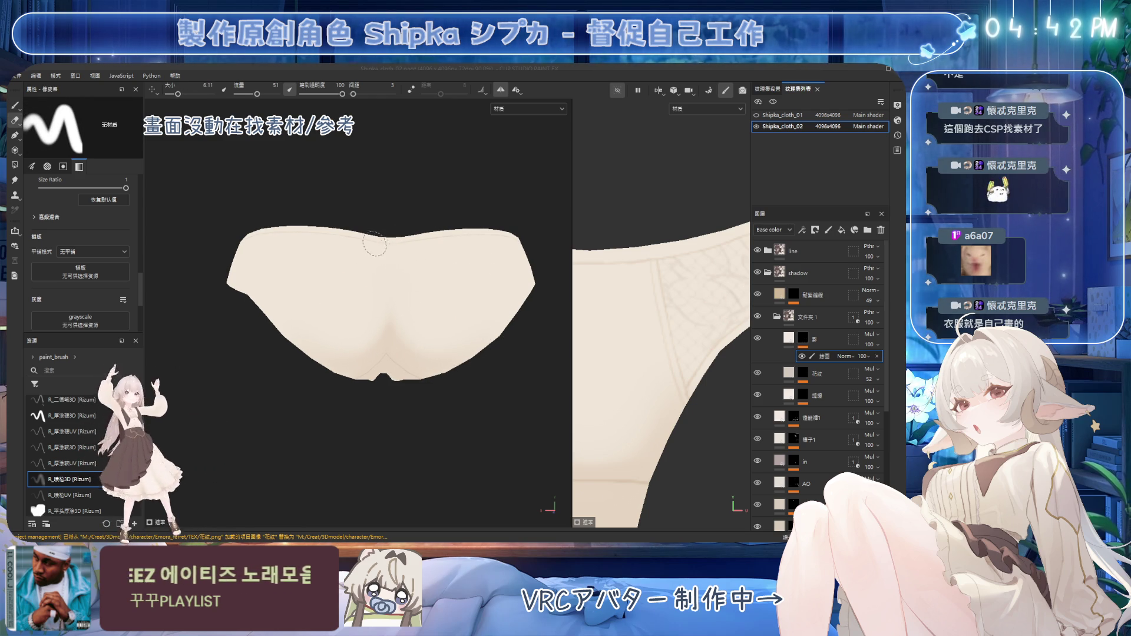
Paint soft brown shading along the back top edge, smudging it smooth, then face the front
{"action": "key", "text": "2"}
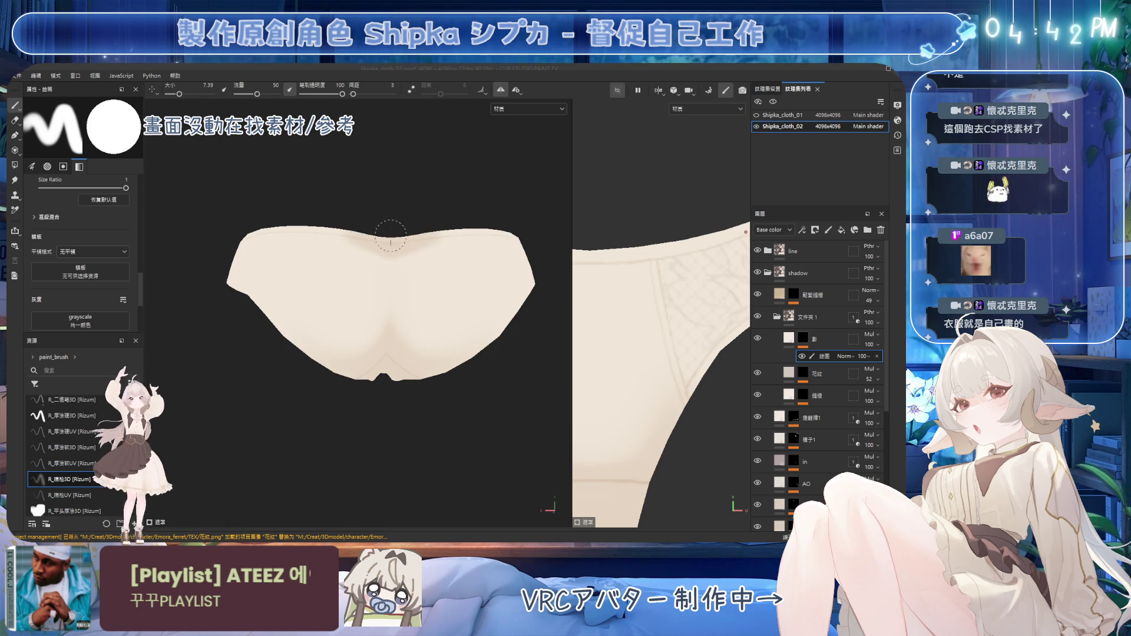
{"action": "key", "text": "5"}
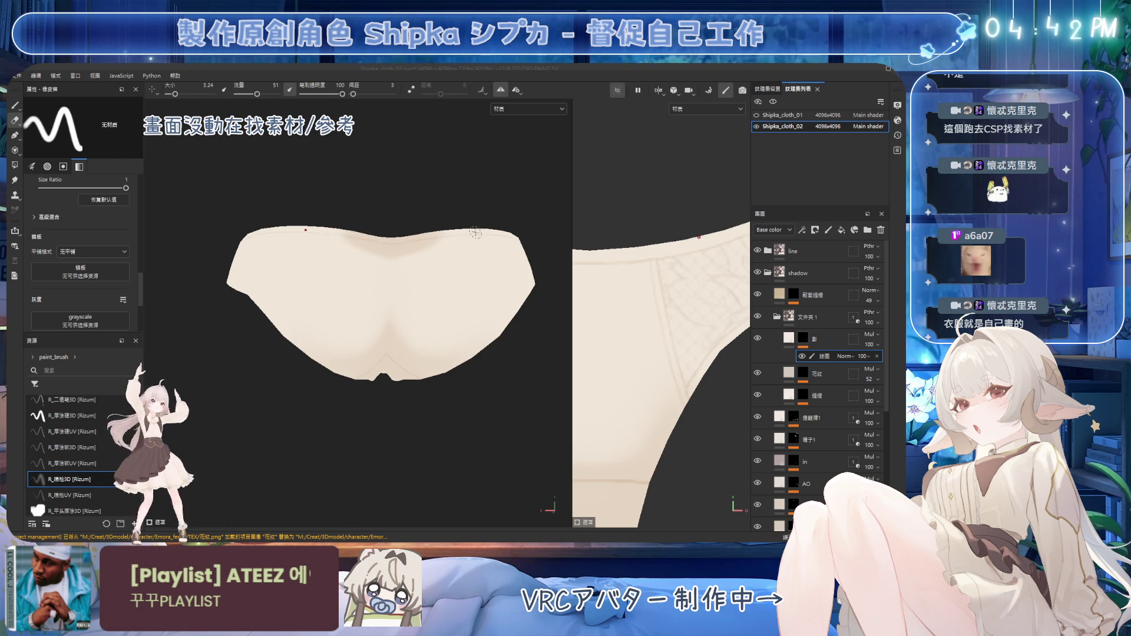
{"action": "key", "text": "1"}
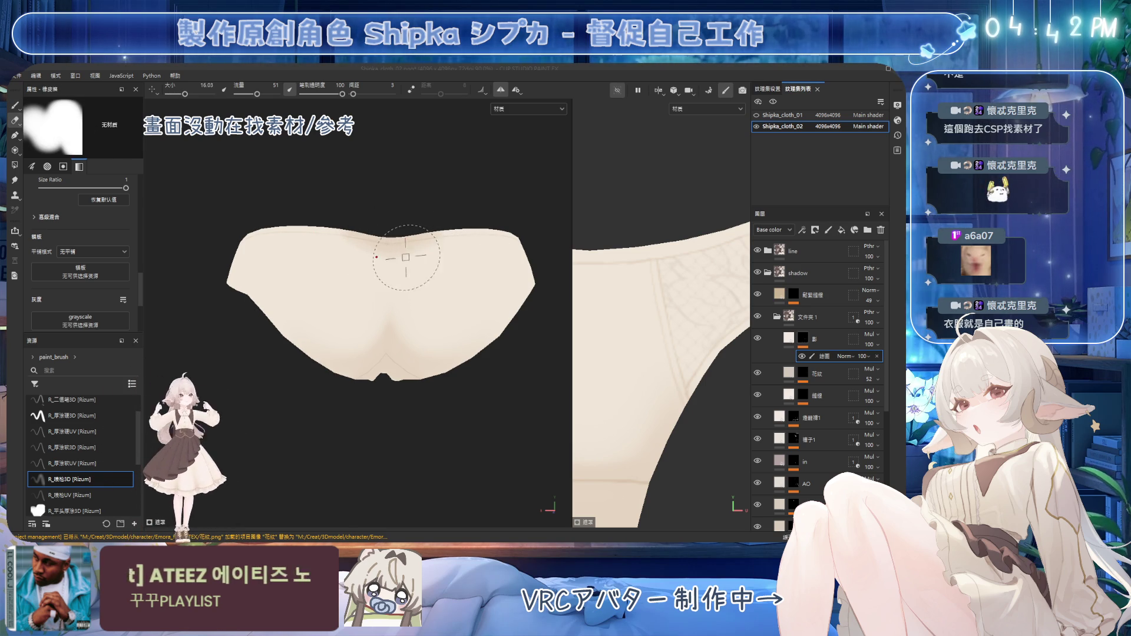
{"action": "key", "text": "bracketleft"}
{"action": "key", "text": "1"}
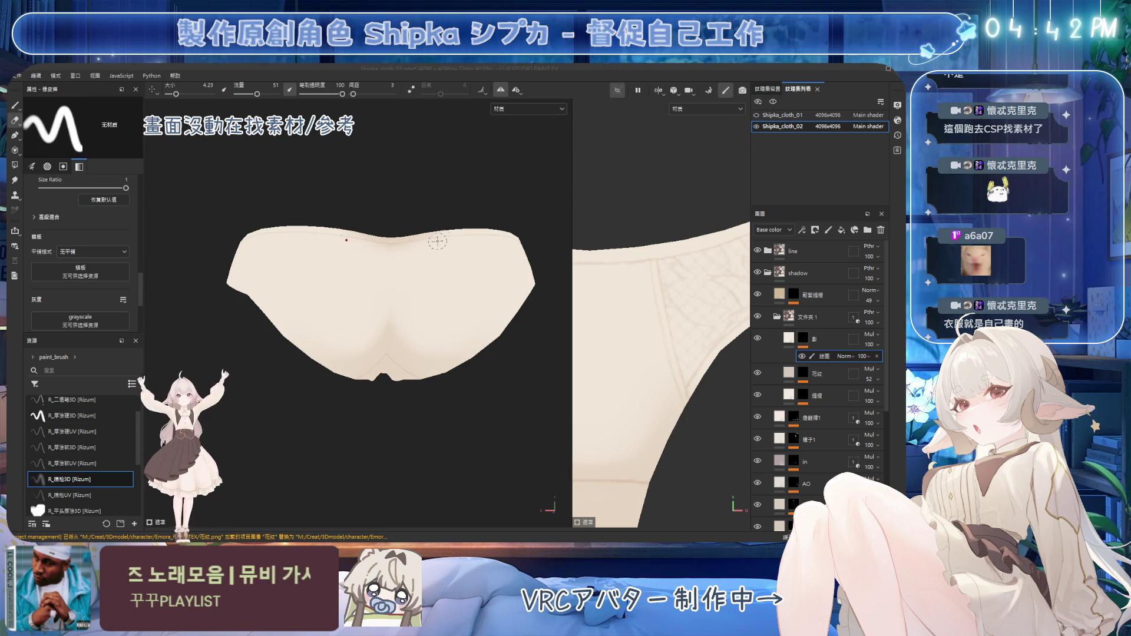
{"action": "key", "text": "bracketleft"}
{"action": "left_click_drag", "start_coordinate": [431, 248], "coordinate": [429, 247]}
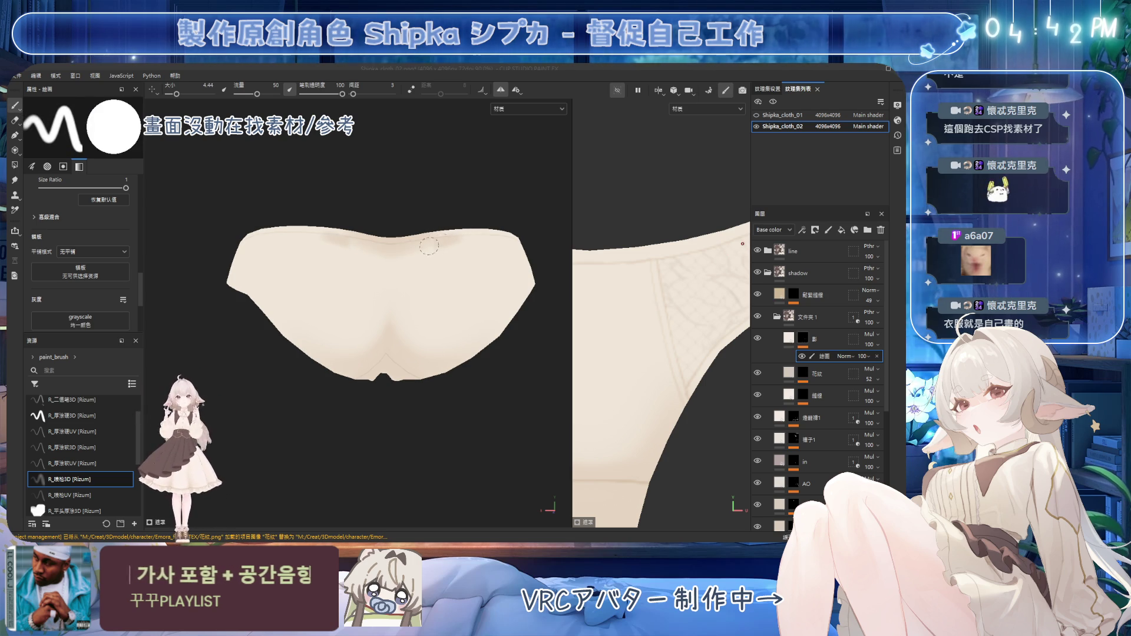
{"action": "key", "text": "5"}
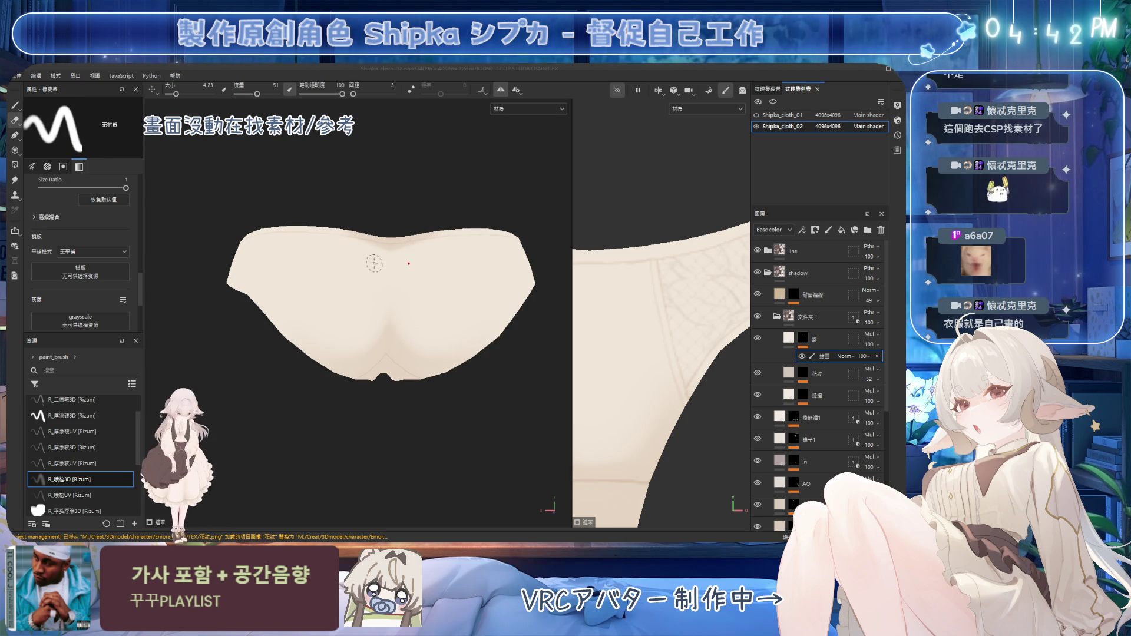
{"action": "key", "text": "1"}
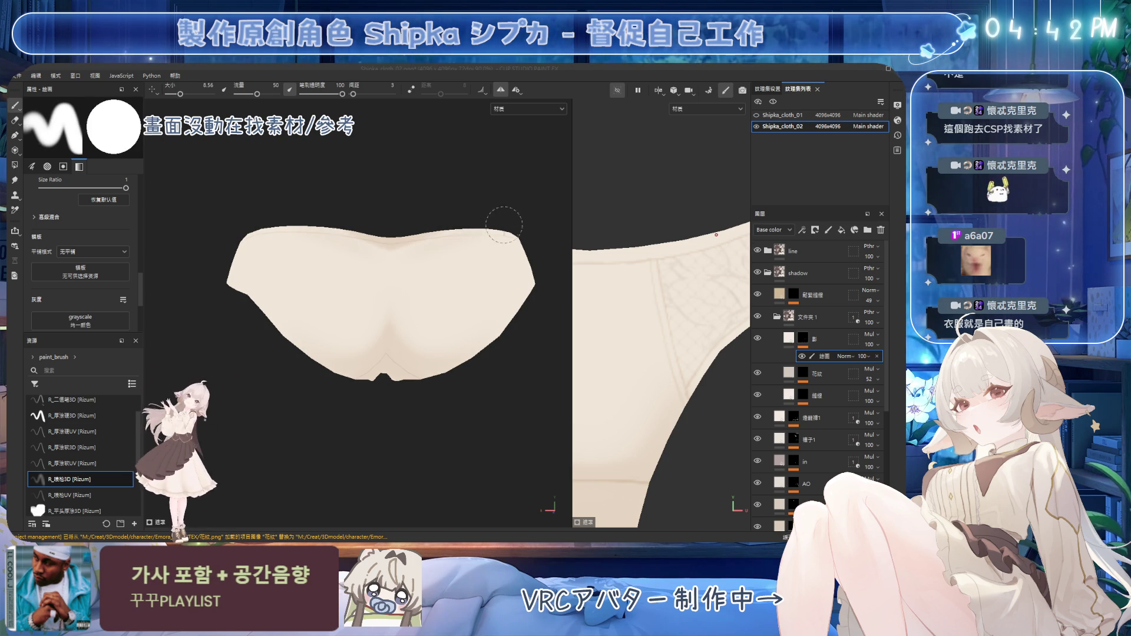
{"action": "mouse_move", "coordinate": [457, 241]}
{"action": "left_mouse_down", "text": "alt"}
{"action": "mouse_move", "coordinate": [380, 319]}
{"action": "mouse_move", "coordinate": [462, 243]}
{"action": "mouse_move", "coordinate": [371, 247]}
{"action": "mouse_move", "coordinate": [354, 282]}
{"action": "mouse_move", "coordinate": [321, 303]}
{"action": "mouse_move", "coordinate": [404, 273]}
{"action": "mouse_move", "coordinate": [430, 277]}
{"action": "left_mouse_up", "text": "alt"}
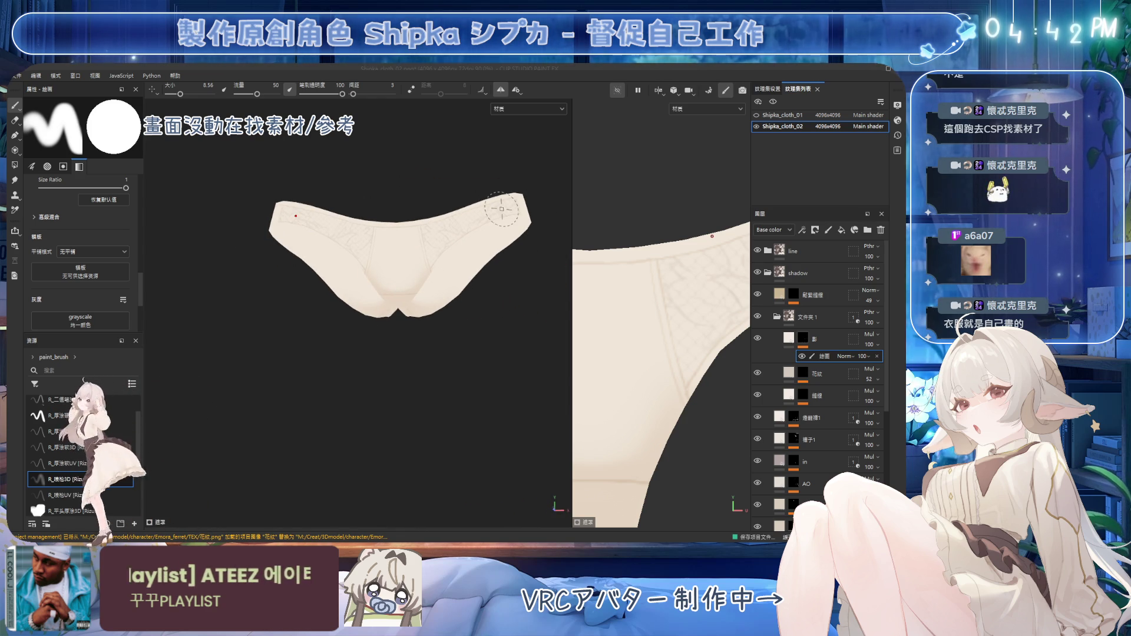
{"action": "scroll", "coordinate": [405, 239], "scroll_direction": "up", "scroll_amount": 3}
{"action": "scroll", "coordinate": [442, 239], "scroll_direction": "up", "scroll_amount": 2}
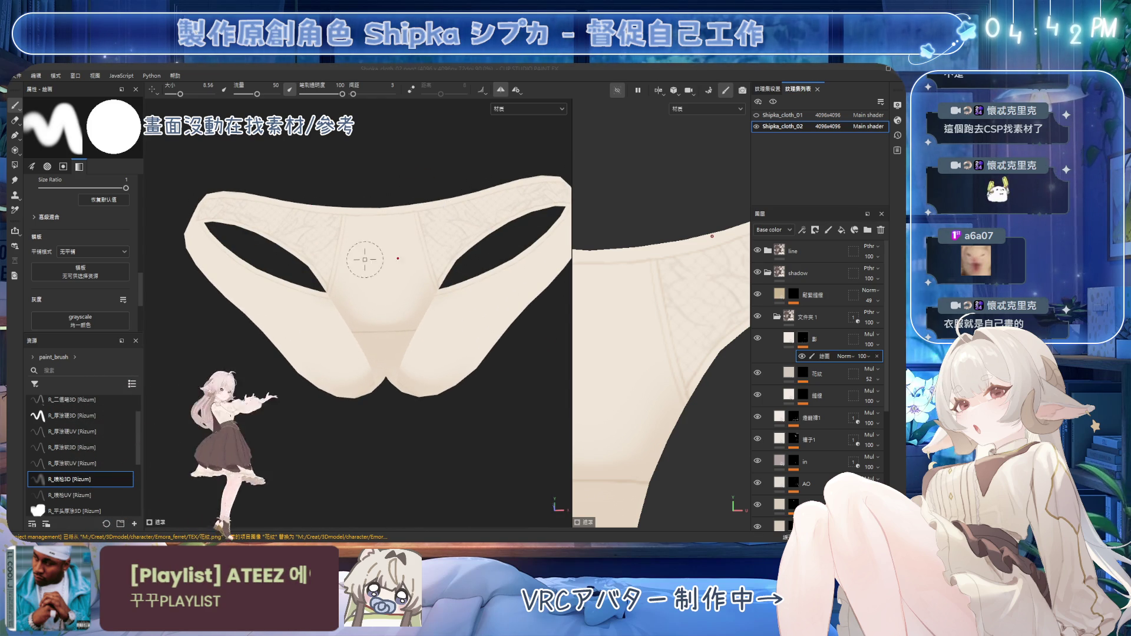
{"action": "right_click_drag", "start_coordinate": [389, 301], "coordinate": [425, 267], "text": "ctrl"}
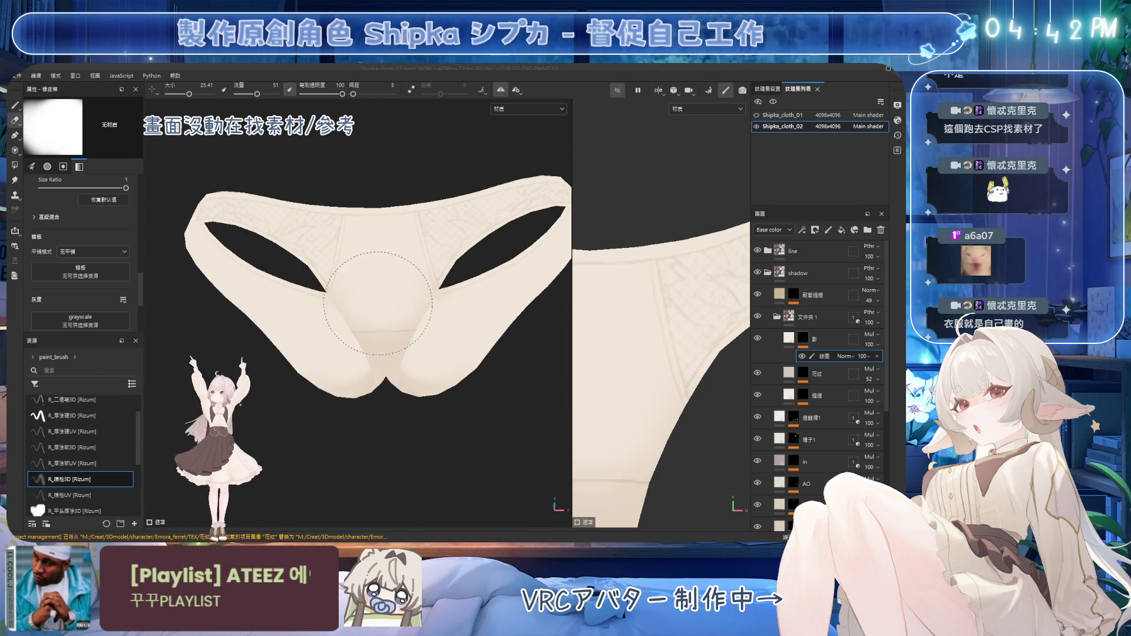
{"action": "key", "text": "1"}
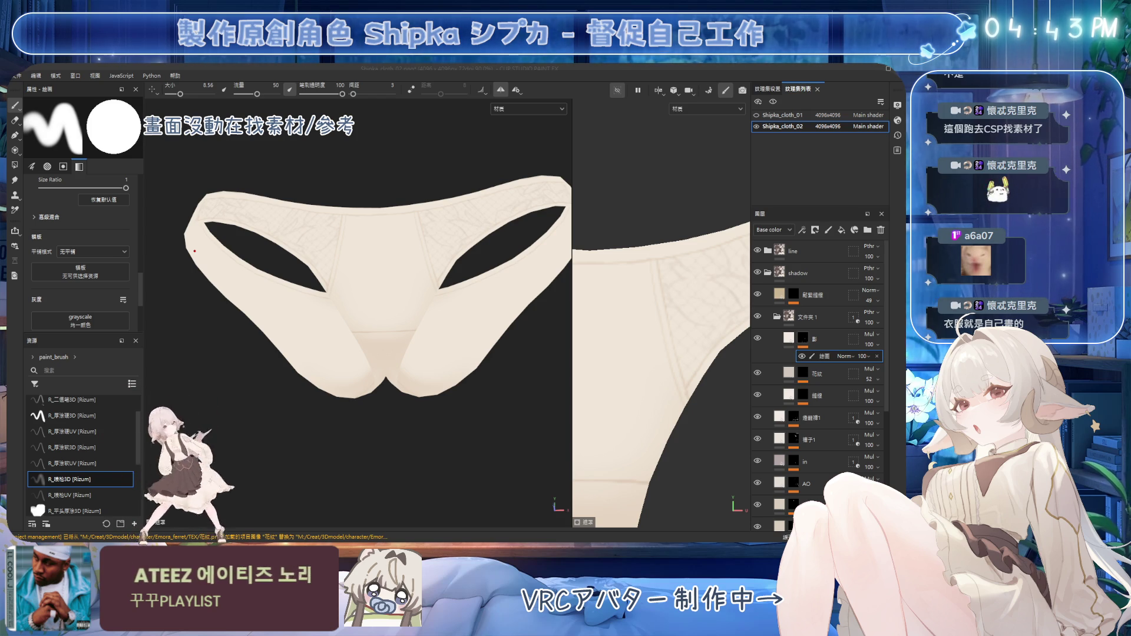
{"action": "scroll", "coordinate": [441, 281], "scroll_direction": "down", "scroll_amount": 3}
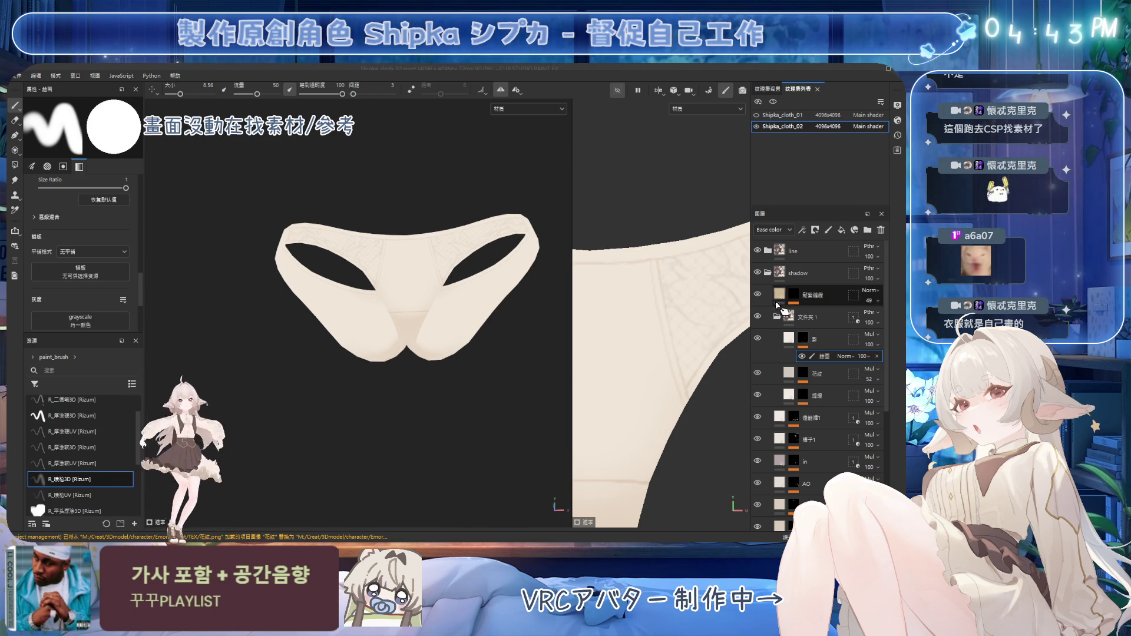
Hide the 花紋 lace layer, select 縫線 and pick the R_厚塗硬3D brush
{"action": "left_click", "coordinate": [757, 373]}
{"action": "left_click", "coordinate": [803, 397]}
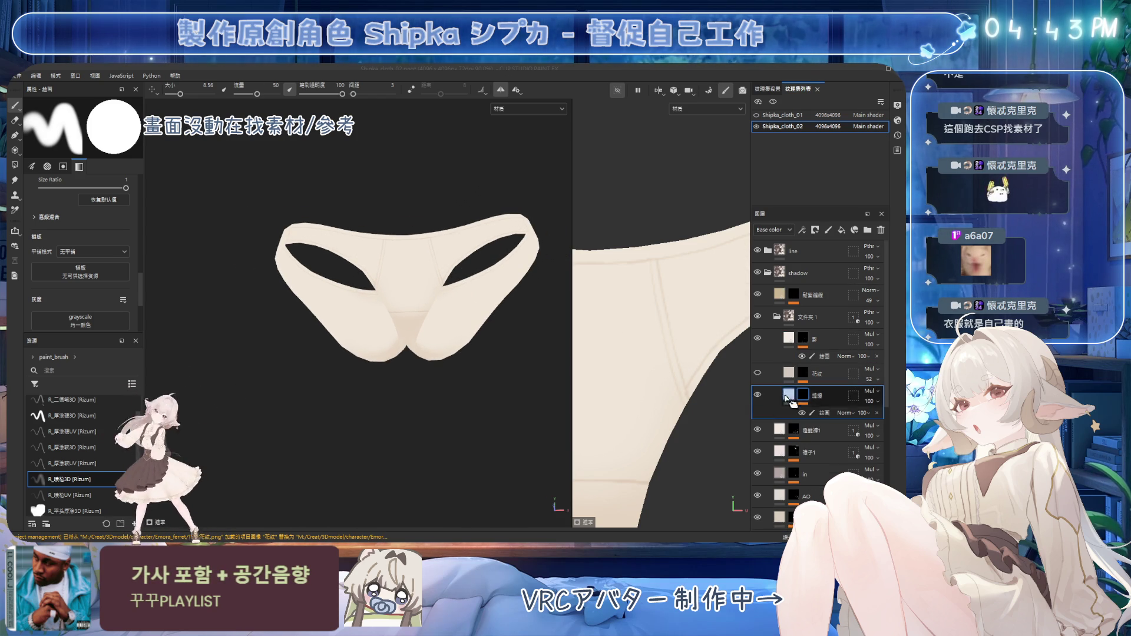
{"action": "left_click_drag", "start_coordinate": [455, 312], "coordinate": [374, 328], "text": "alt"}
{"action": "scroll", "coordinate": [472, 309], "scroll_direction": "up", "scroll_amount": 3}
{"action": "scroll", "coordinate": [480, 260], "scroll_direction": "up", "scroll_amount": 3}
{"action": "scroll", "coordinate": [480, 261], "scroll_direction": "down", "scroll_amount": 2}
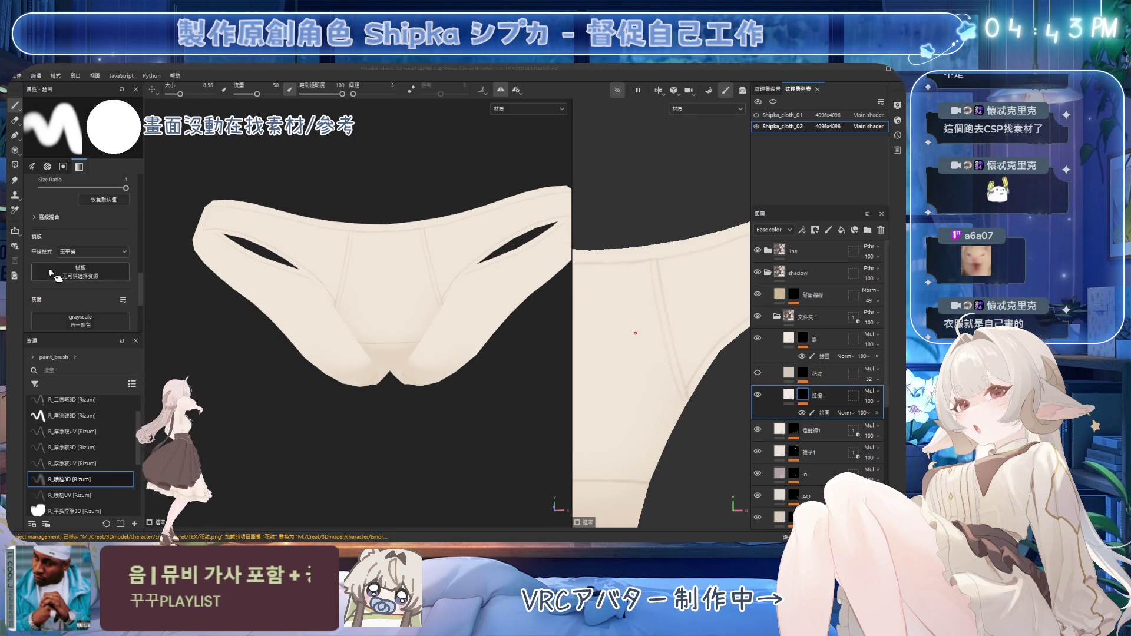
{"action": "left_click", "coordinate": [103, 418]}
{"action": "mouse_move", "coordinate": [371, 257]}
{"action": "left_mouse_down", "text": "alt"}
{"action": "mouse_move", "coordinate": [413, 221]}
{"action": "mouse_move", "coordinate": [403, 231]}
{"action": "left_mouse_up", "text": "alt"}
Set the paint colour to pure white and thin the brush to about 0.63 for seam lines
{"action": "key", "text": "bracketleft"}
{"action": "key", "text": "bracketleft"}
{"action": "key", "text": "bracketleft"}
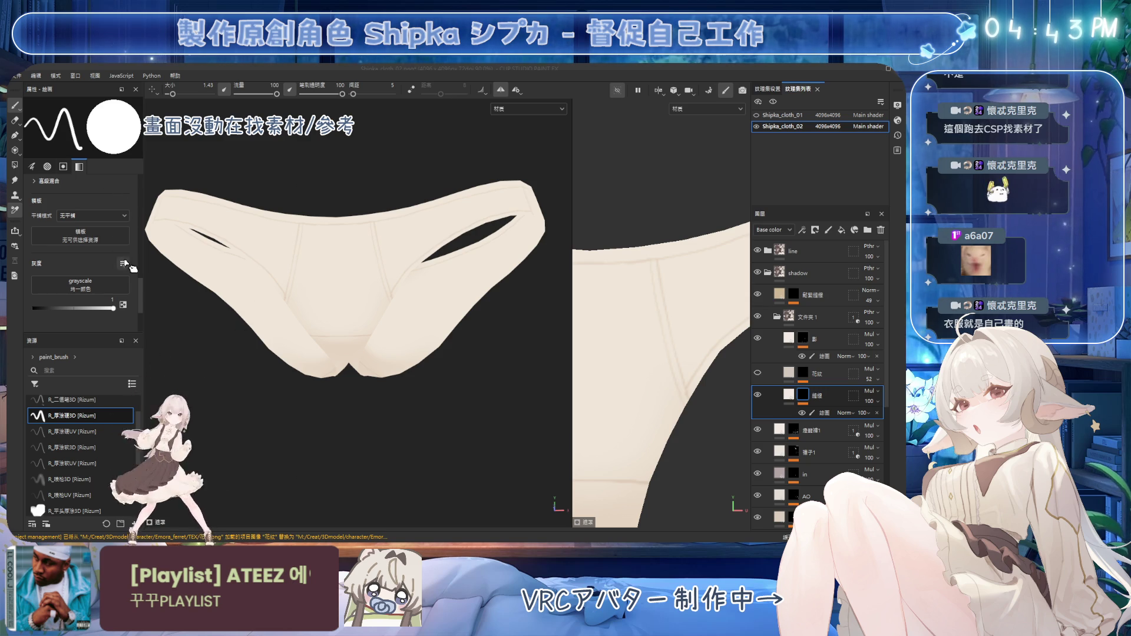
{"action": "key", "text": "bracketright"}
{"action": "key", "text": "bracketright"}
{"action": "key", "text": "bracketright"}
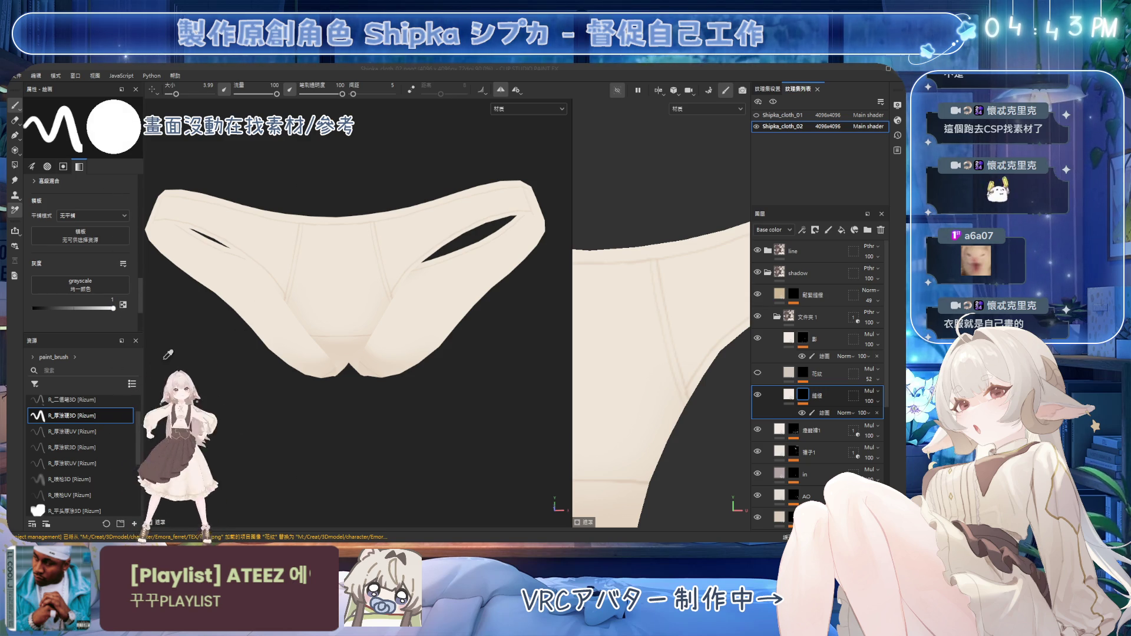
{"action": "left_click", "coordinate": [386, 201]}
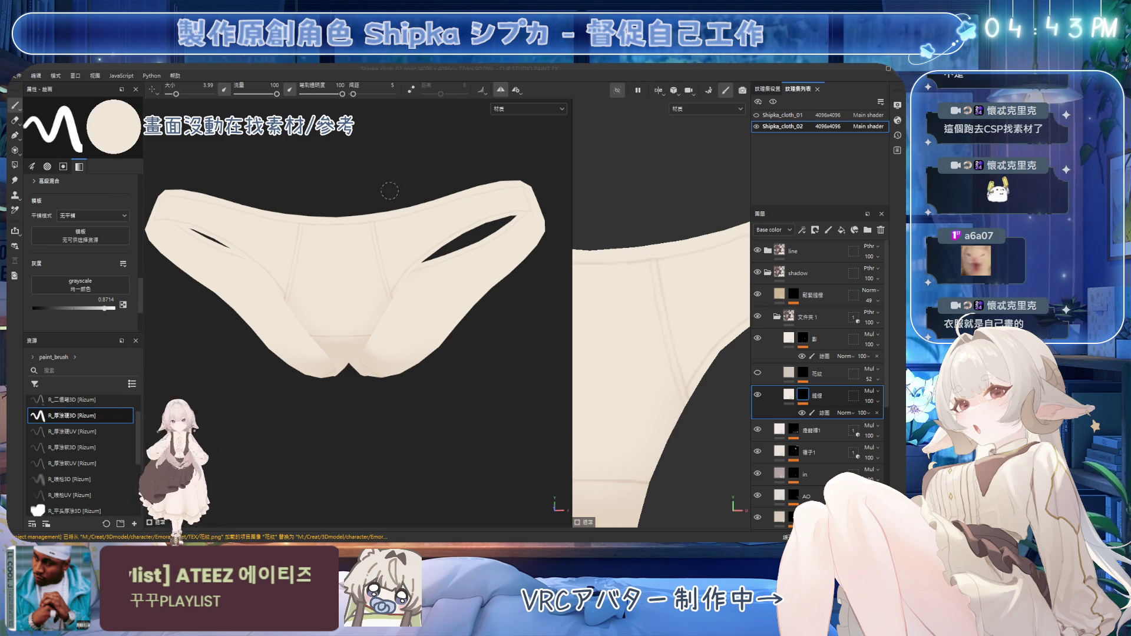
{"action": "left_click_drag", "start_coordinate": [110, 311], "coordinate": [142, 316]}
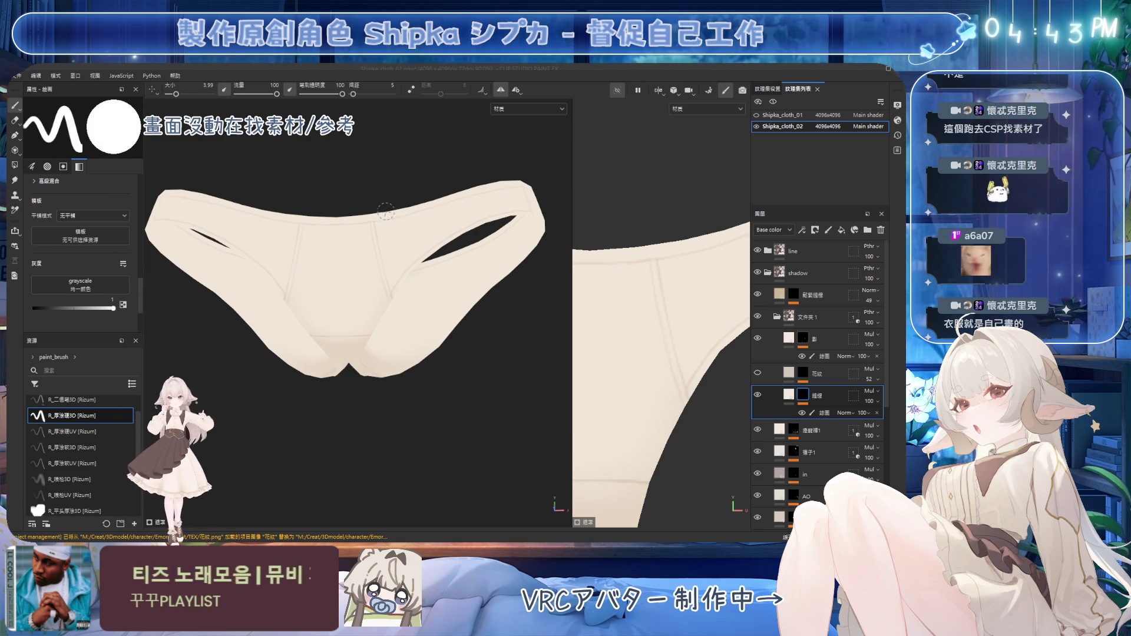
{"action": "key", "text": "bracketleft"}
{"action": "key", "text": "bracketleft"}
{"action": "key", "text": "bracketleft"}
{"action": "key", "text": "bracketleft"}
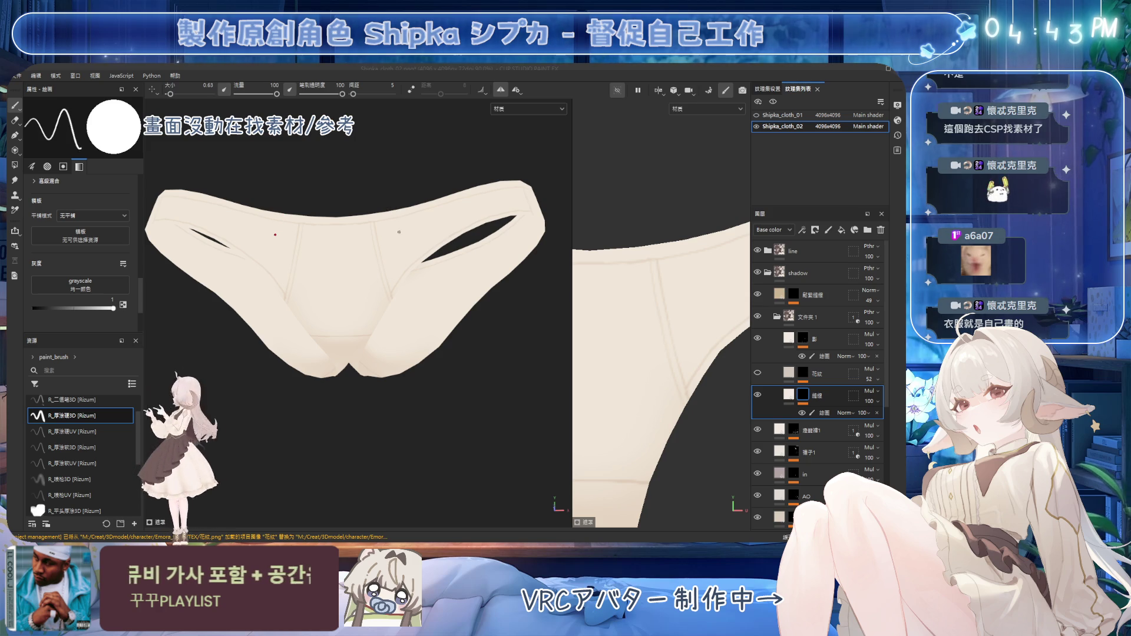
Target the paint layer inside the 縫線 group with the thin seam-line brush, facing the front
{"action": "left_click_drag", "start_coordinate": [407, 251], "coordinate": [403, 244], "text": "alt"}
{"action": "key", "text": "e"}
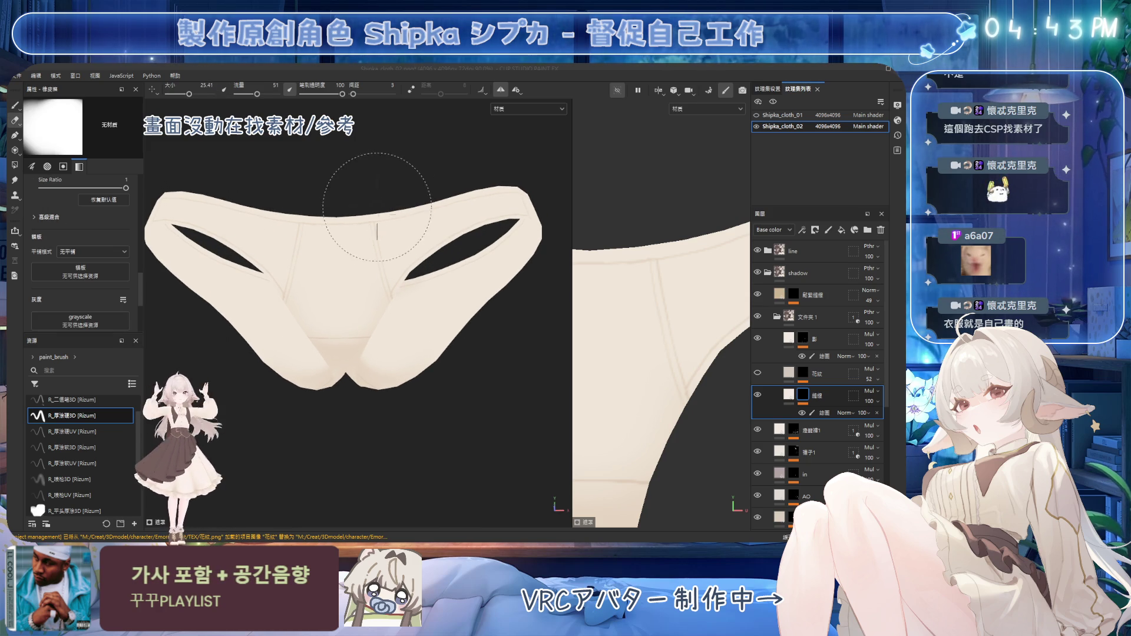
{"action": "key", "text": "1"}
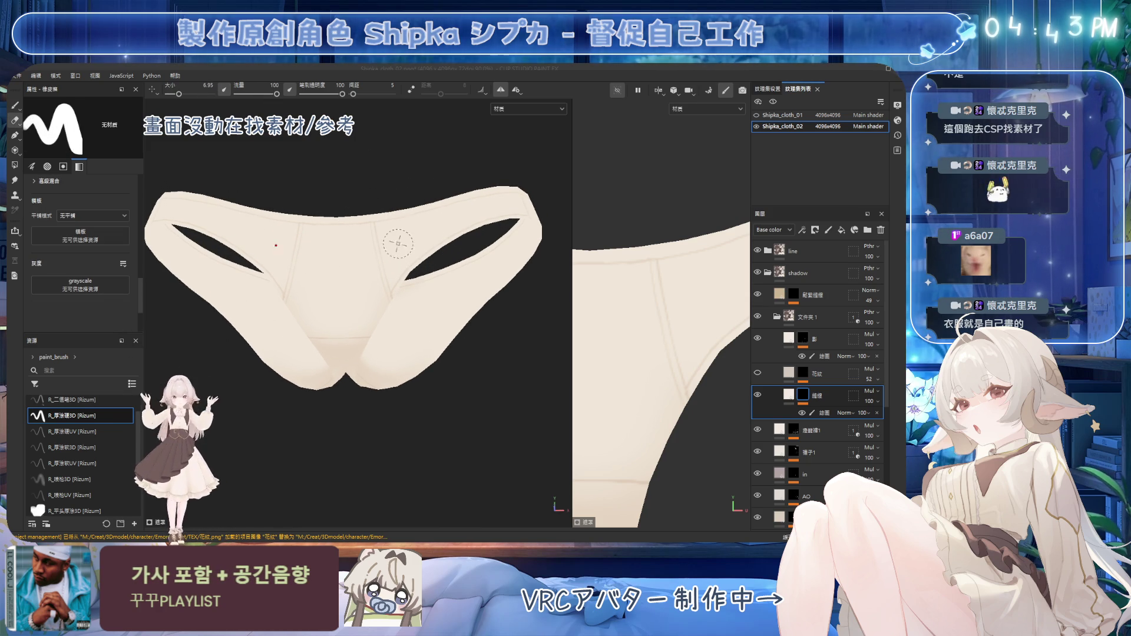
{"action": "left_click", "coordinate": [826, 412]}
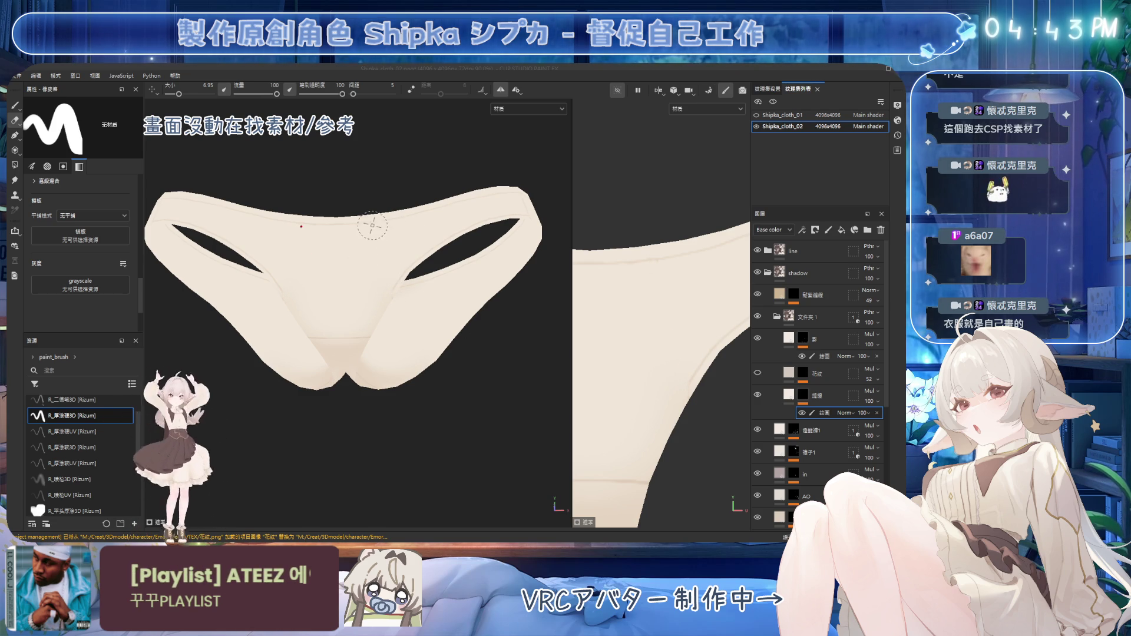
{"action": "key", "text": "2"}
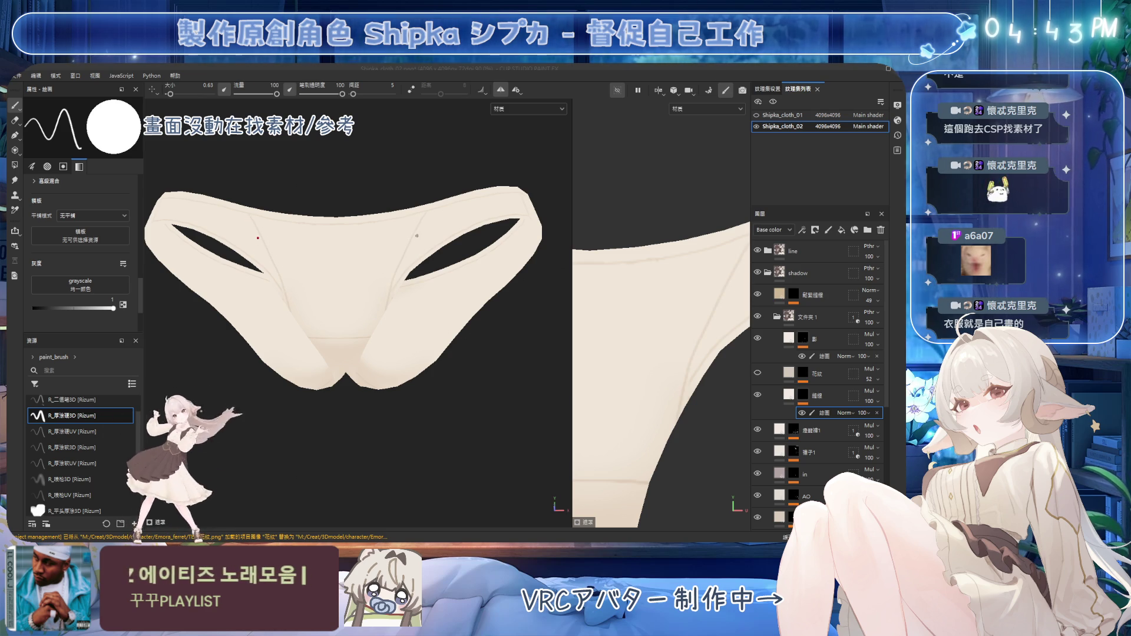
{"action": "mouse_move", "coordinate": [391, 289]}
{"action": "left_mouse_down", "text": "alt"}
{"action": "mouse_move", "coordinate": [419, 303]}
{"action": "mouse_move", "coordinate": [422, 245]}
{"action": "left_mouse_up", "text": "alt"}
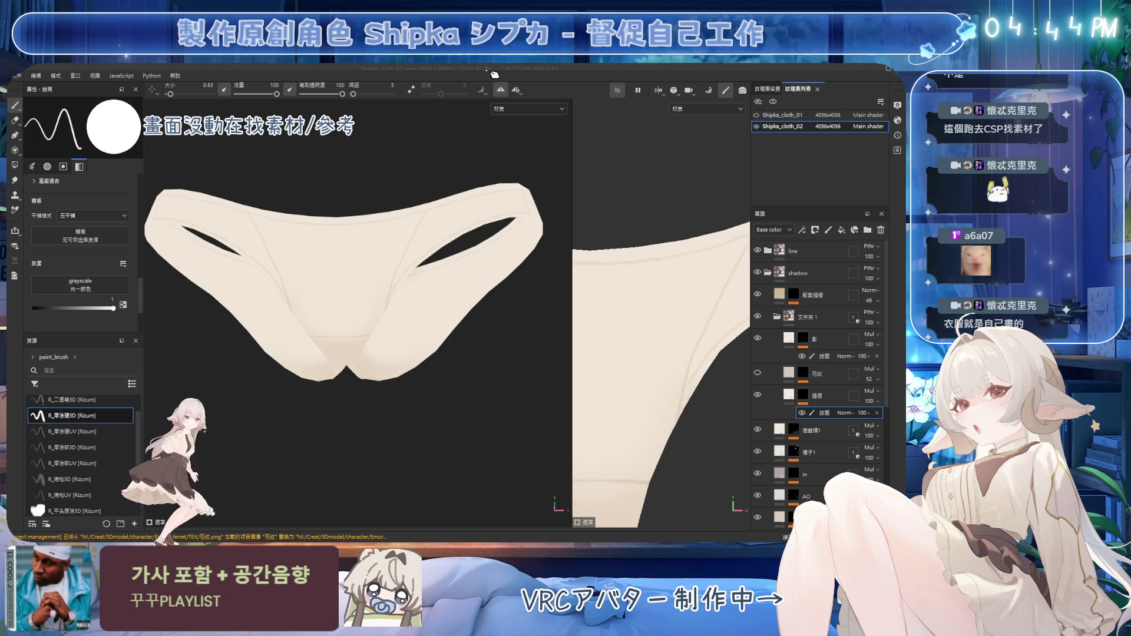
{"action": "mouse_move", "coordinate": [415, 244]}
{"action": "left_mouse_down", "text": "alt"}
{"action": "mouse_move", "coordinate": [416, 265]}
{"action": "mouse_move", "coordinate": [443, 226]}
{"action": "left_mouse_up", "text": "alt"}
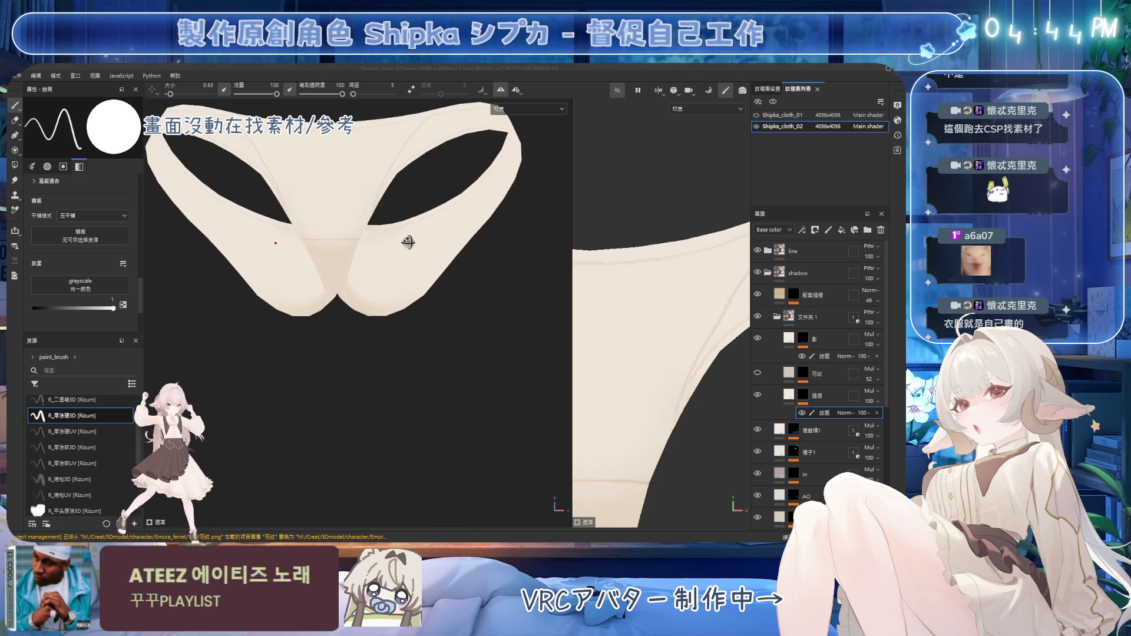
{"action": "mouse_move", "coordinate": [411, 281]}
{"action": "left_mouse_down", "text": "alt"}
{"action": "mouse_move", "coordinate": [365, 202]}
{"action": "mouse_move", "coordinate": [364, 155]}
{"action": "left_mouse_up", "text": "alt"}
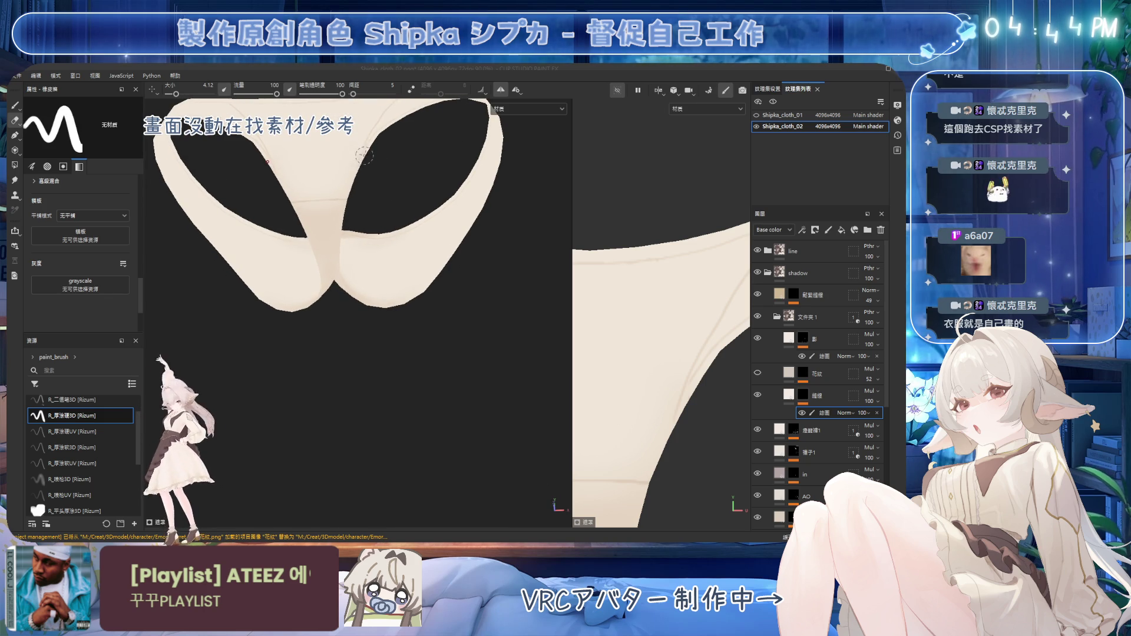
{"action": "key", "text": "1"}
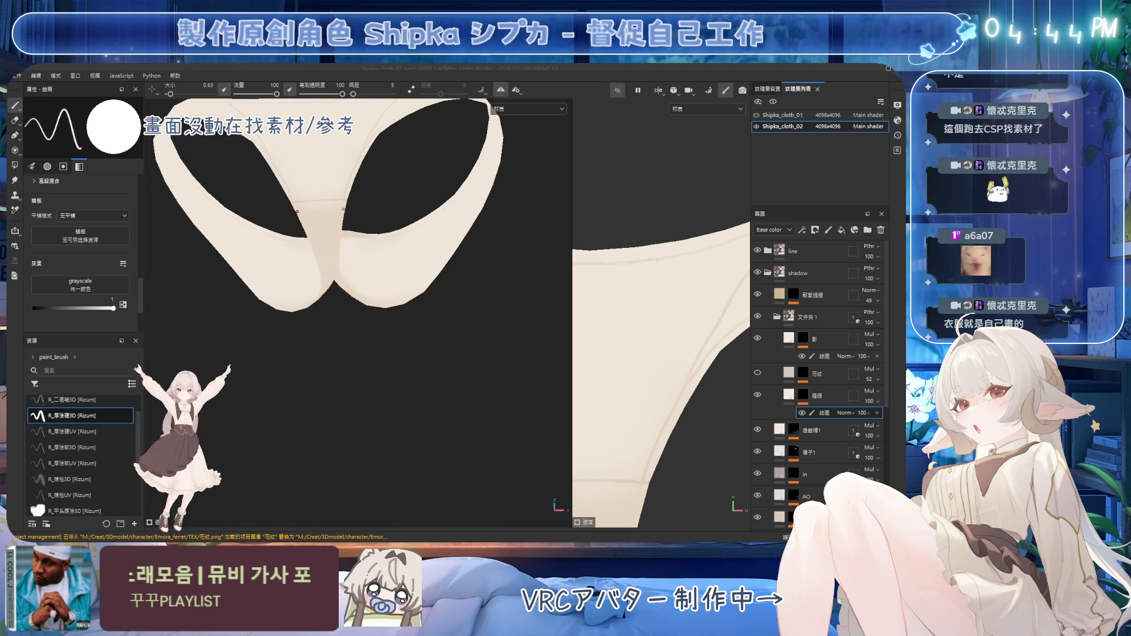
{"action": "left_click_drag", "start_coordinate": [347, 190], "coordinate": [418, 236], "text": "alt"}
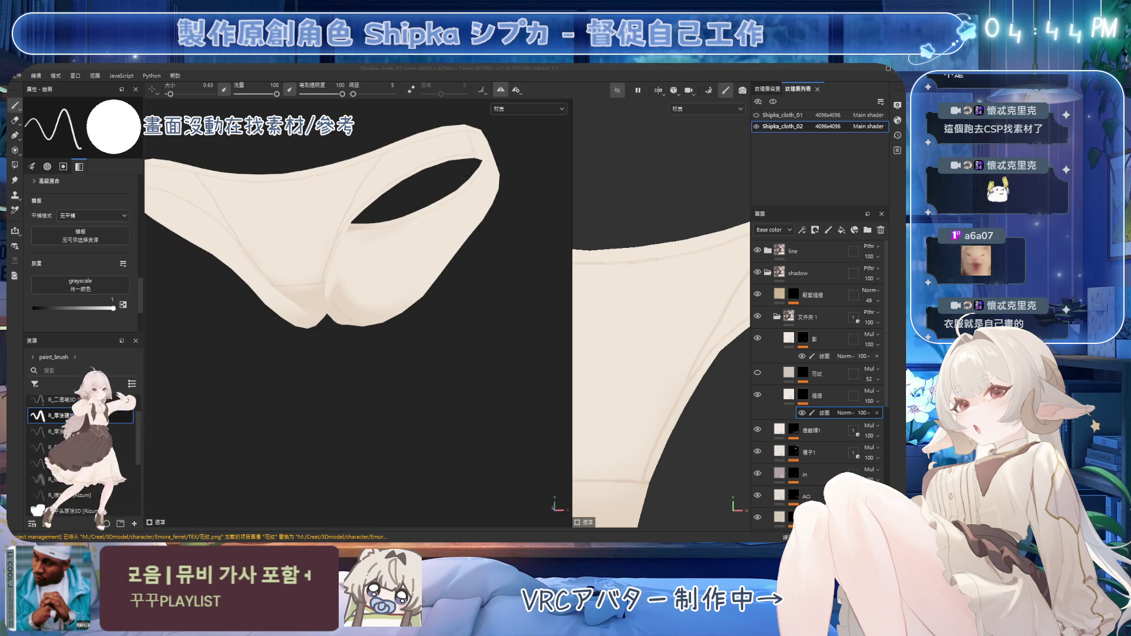
{"action": "left_click_drag", "start_coordinate": [456, 128], "coordinate": [590, 228], "text": "alt"}
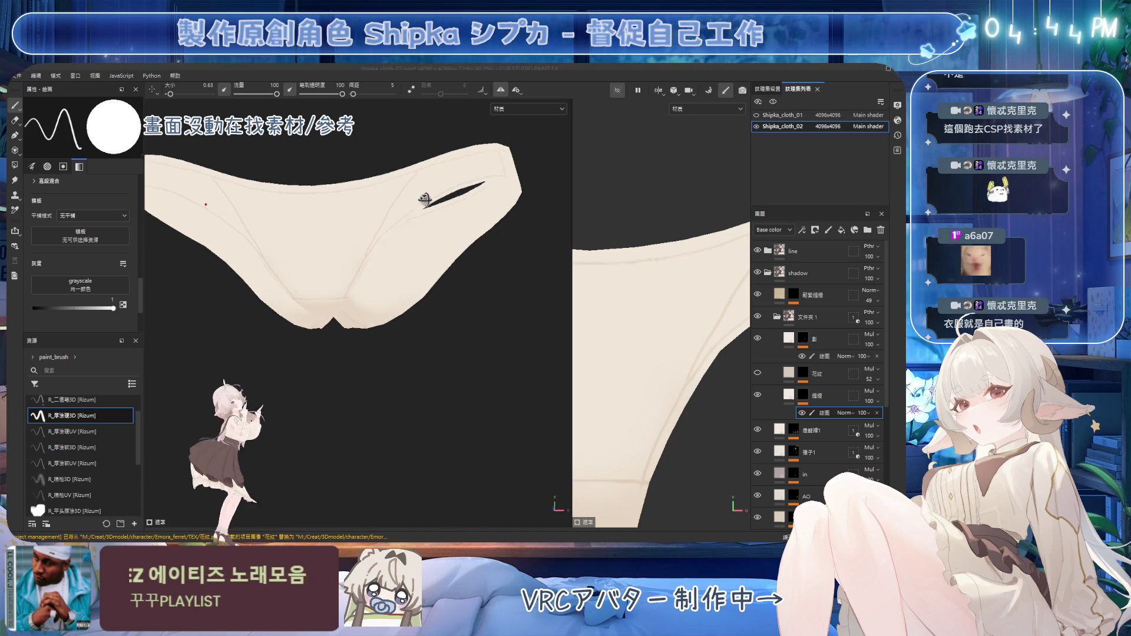
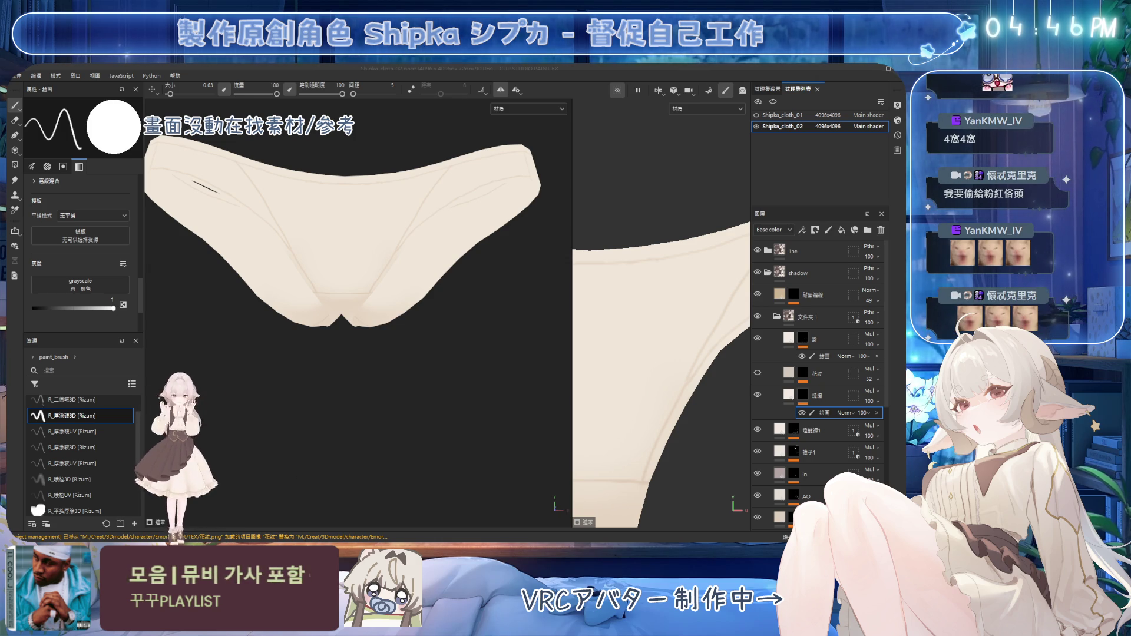
Reveal the lace pattern layer on the garment and move down to the lace layer's mask
{"action": "left_click_drag", "start_coordinate": [453, 235], "coordinate": [425, 265], "text": "alt"}
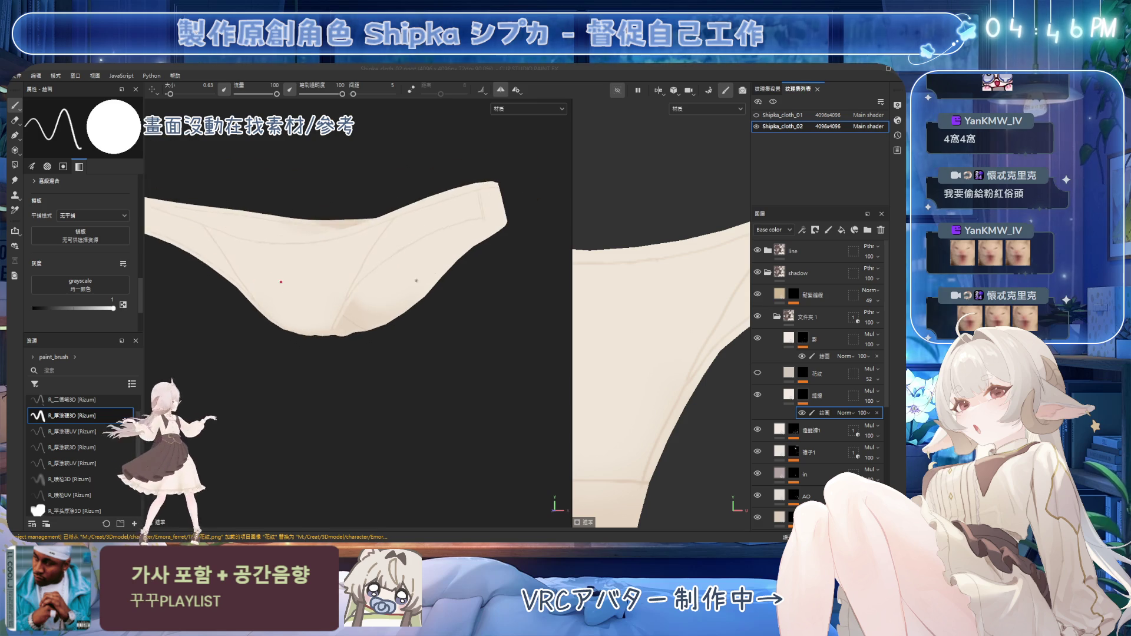
{"action": "left_click", "coordinate": [758, 373]}
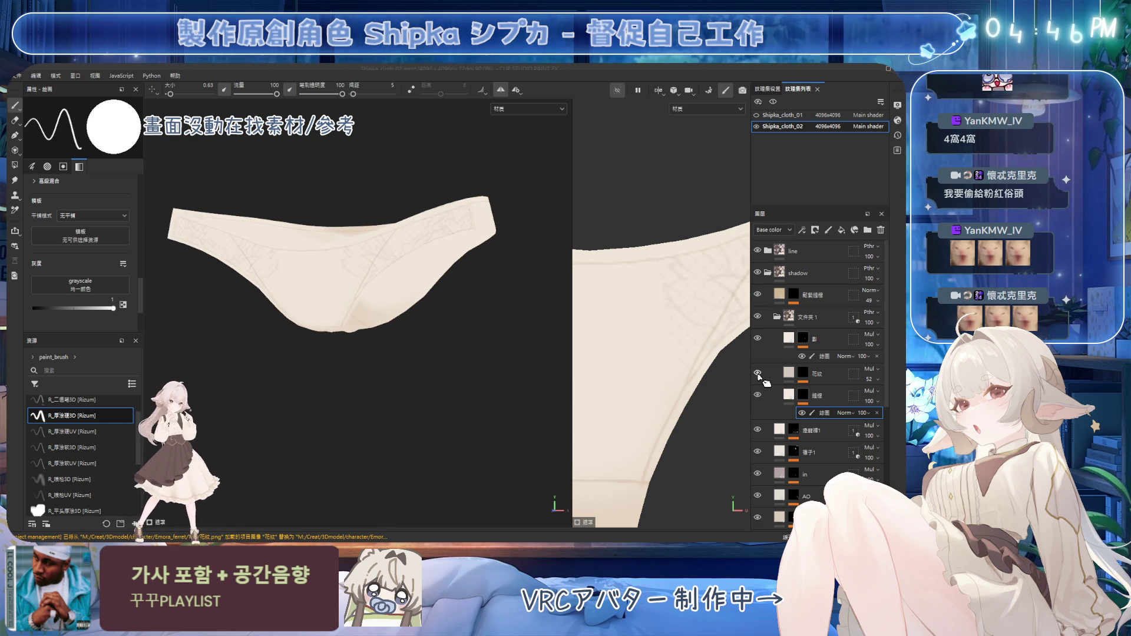
{"action": "left_click_drag", "start_coordinate": [354, 265], "coordinate": [399, 248], "text": "alt"}
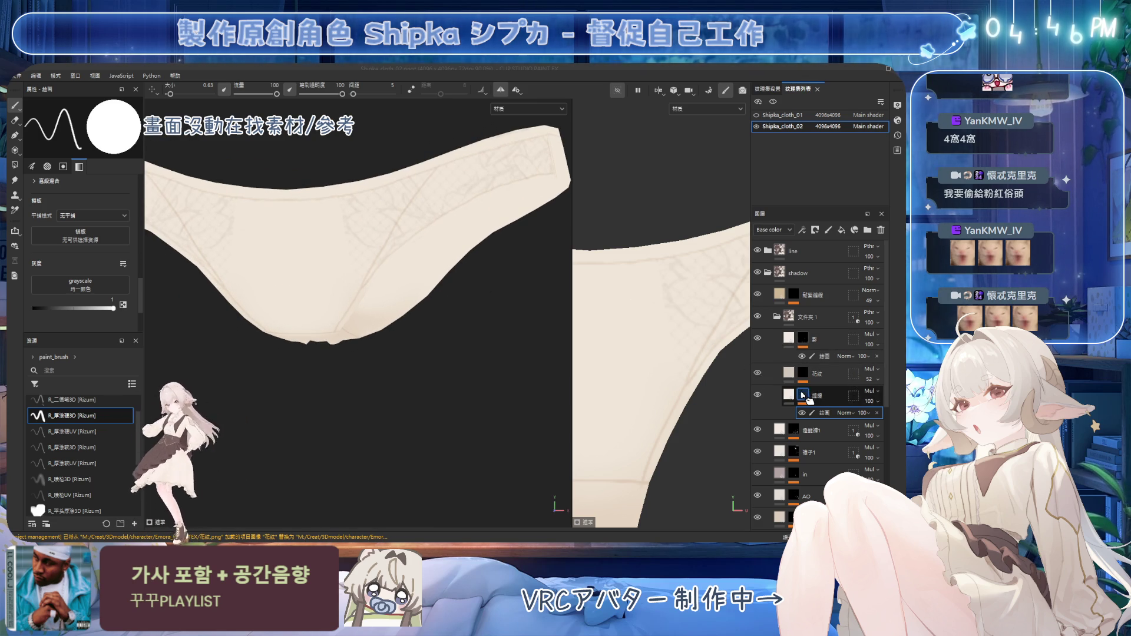
{"action": "left_click", "coordinate": [811, 391]}
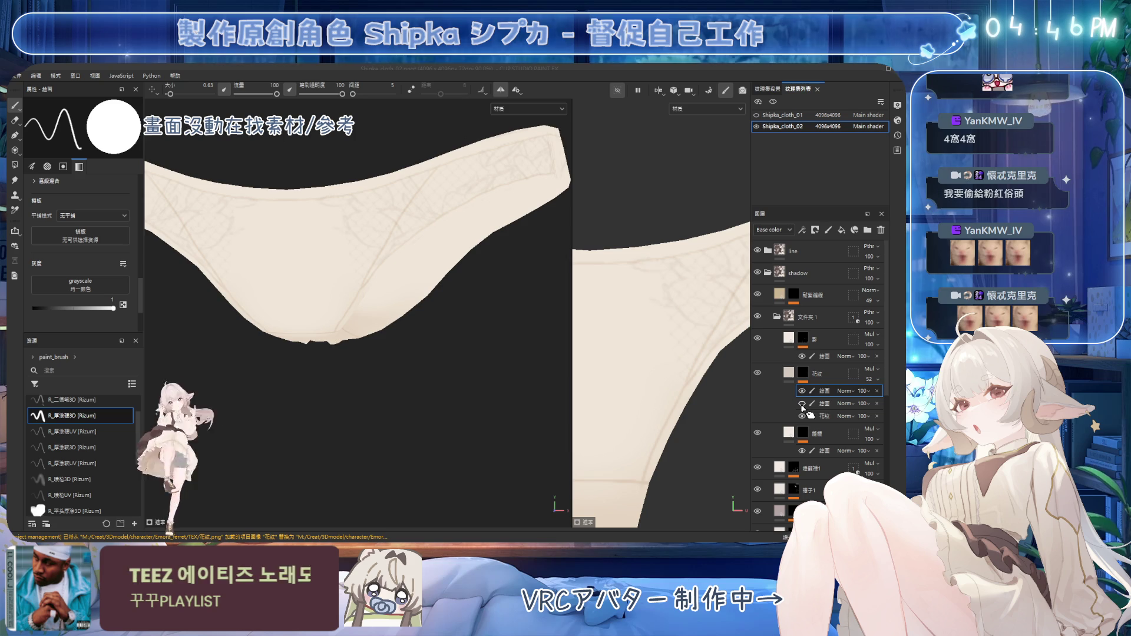
{"action": "left_click", "coordinate": [811, 403]}
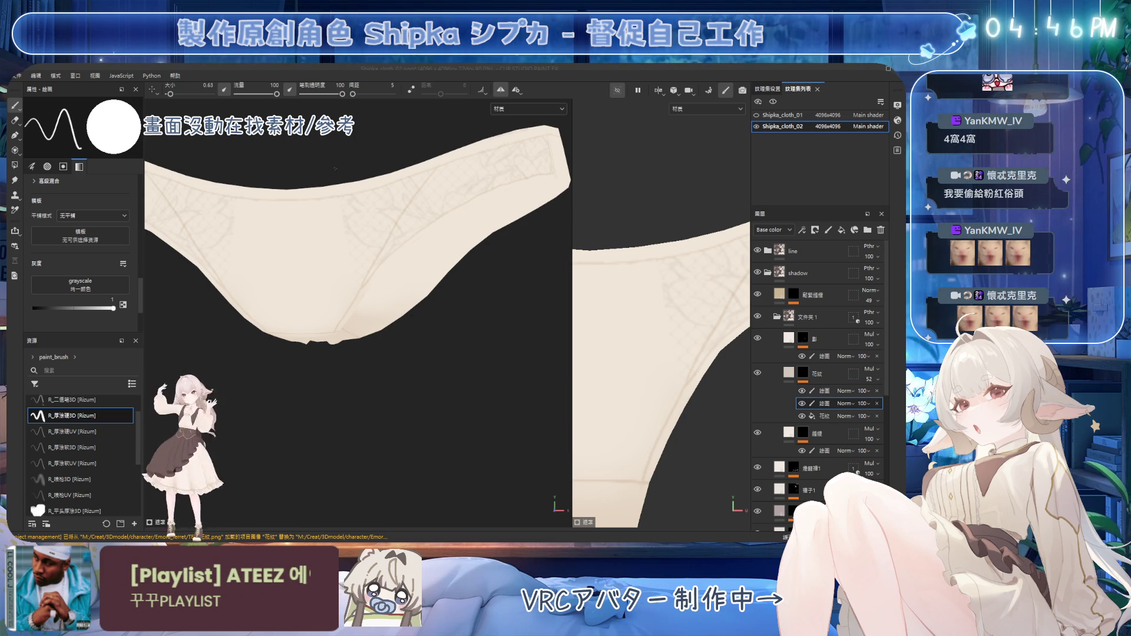
{"action": "scroll", "coordinate": [322, 233], "scroll_direction": "up", "scroll_amount": 2}
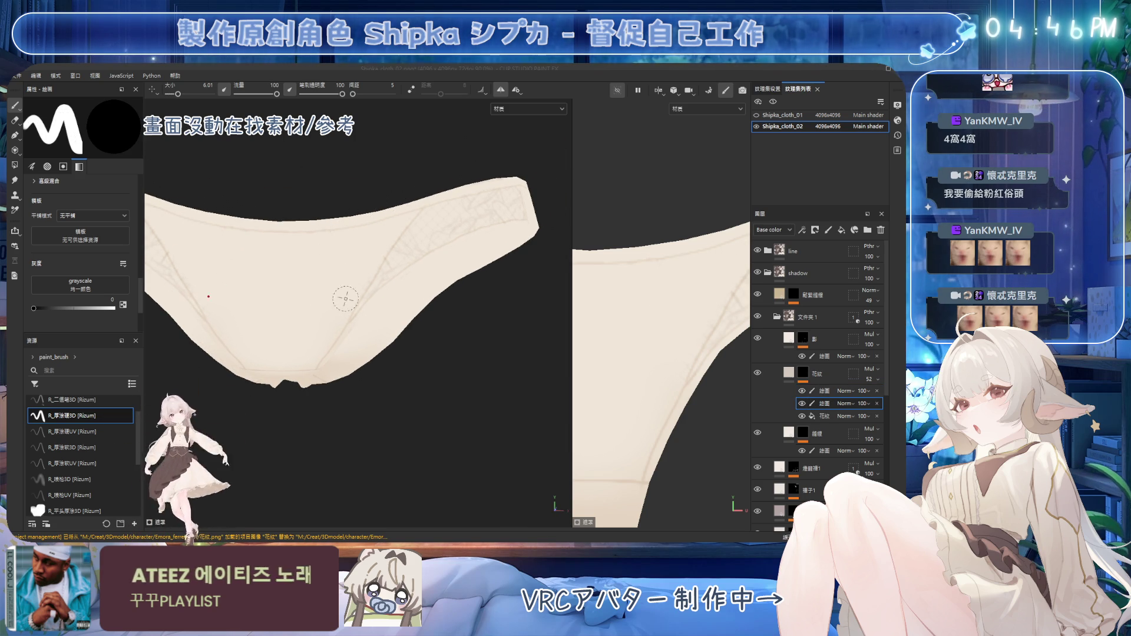
Add a paint effect to the fill inside the lace layer's mask
{"action": "left_click_drag", "start_coordinate": [401, 223], "coordinate": [448, 272], "text": "alt"}
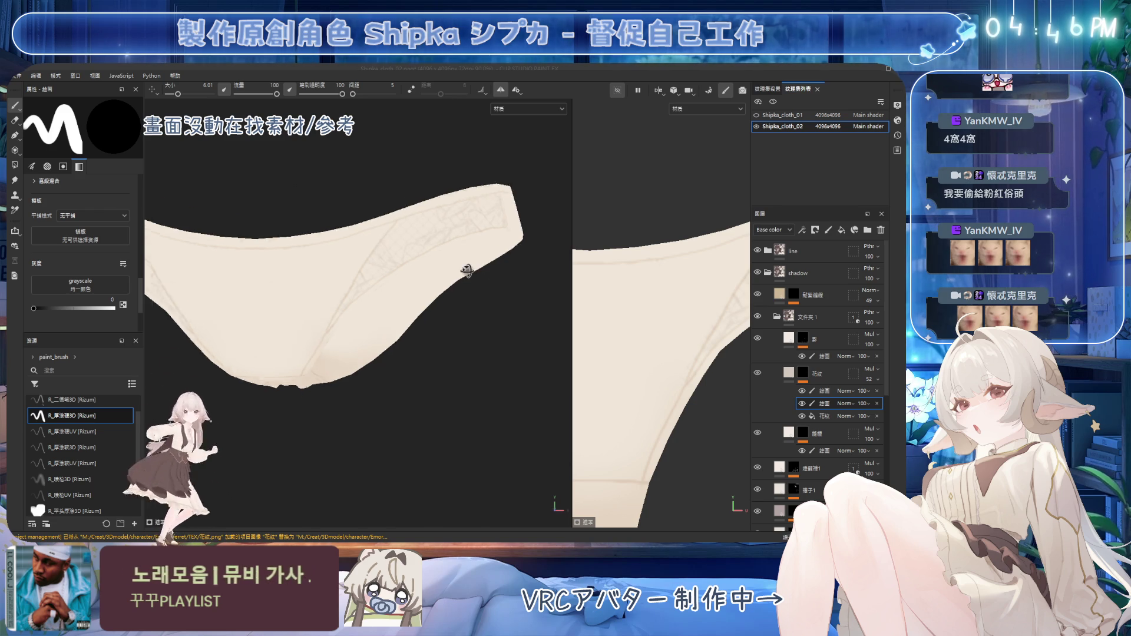
{"action": "left_click", "coordinate": [829, 418]}
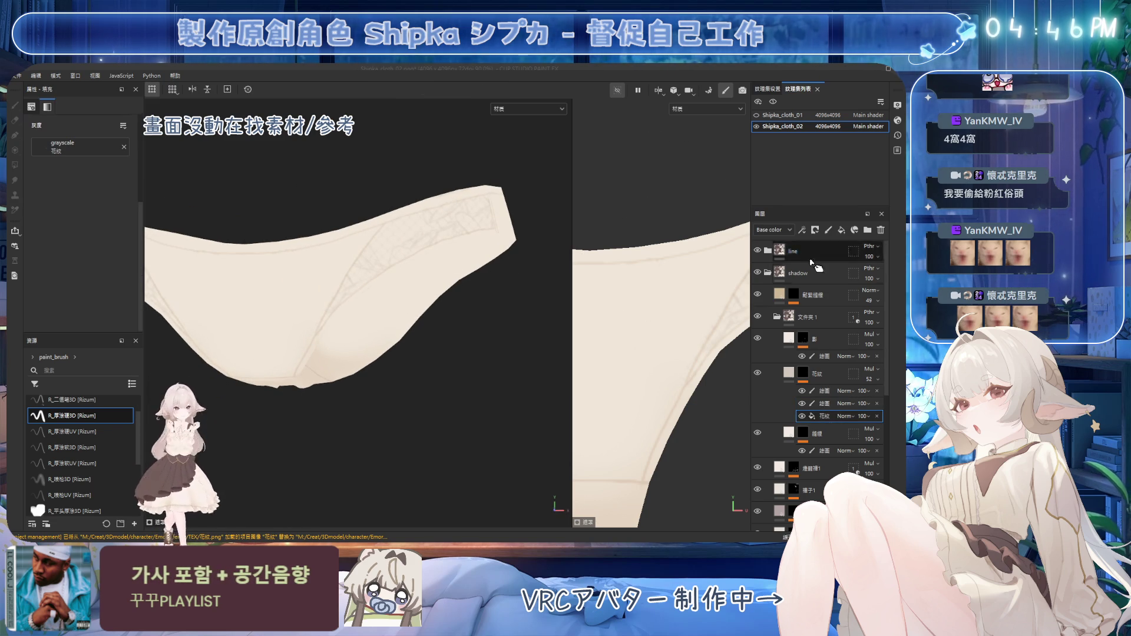
{"action": "left_click", "coordinate": [815, 230]}
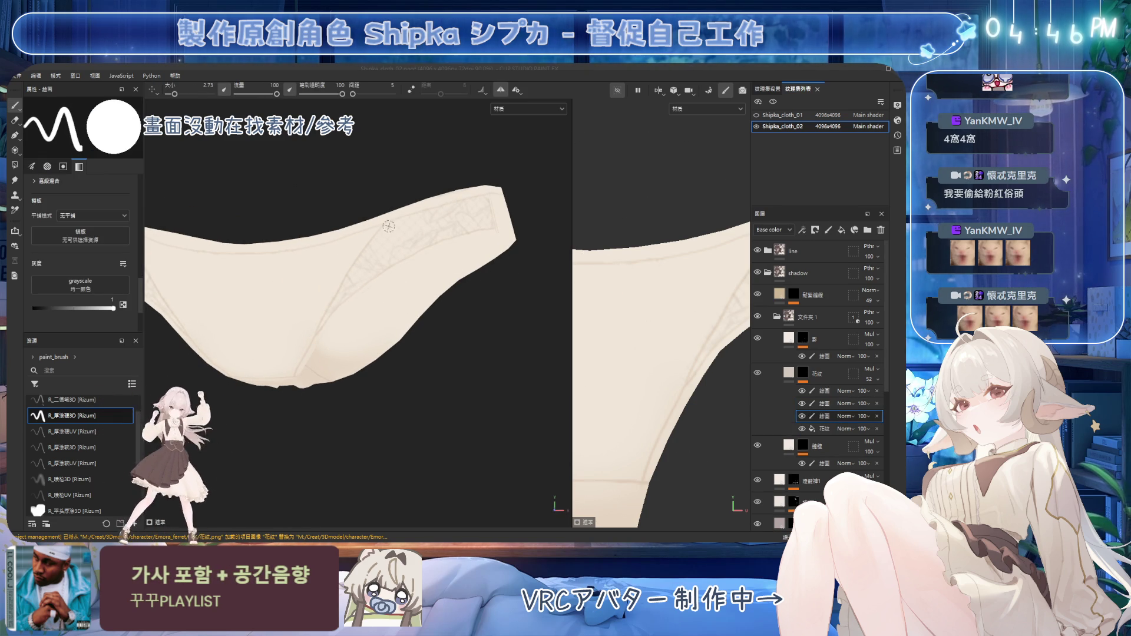
Paint fine lace detail into the mask along the side panel with a brush around 0.73
{"action": "right_click_drag", "start_coordinate": [374, 244], "coordinate": [376, 232], "text": "ctrl"}
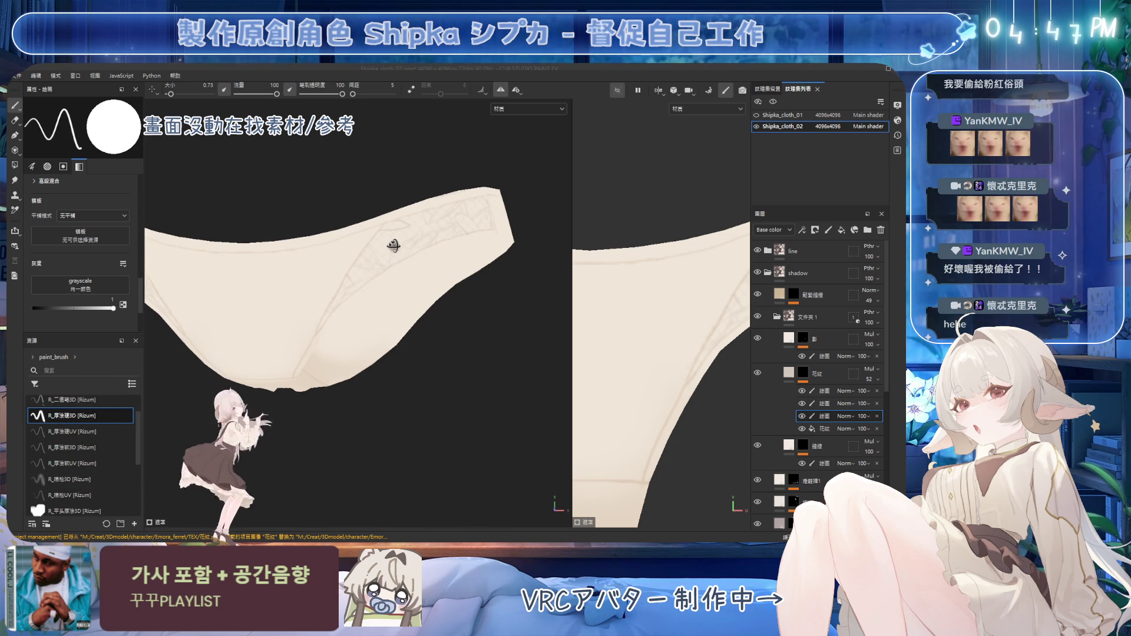
{"action": "left_click_drag", "start_coordinate": [351, 249], "coordinate": [386, 240], "text": "alt"}
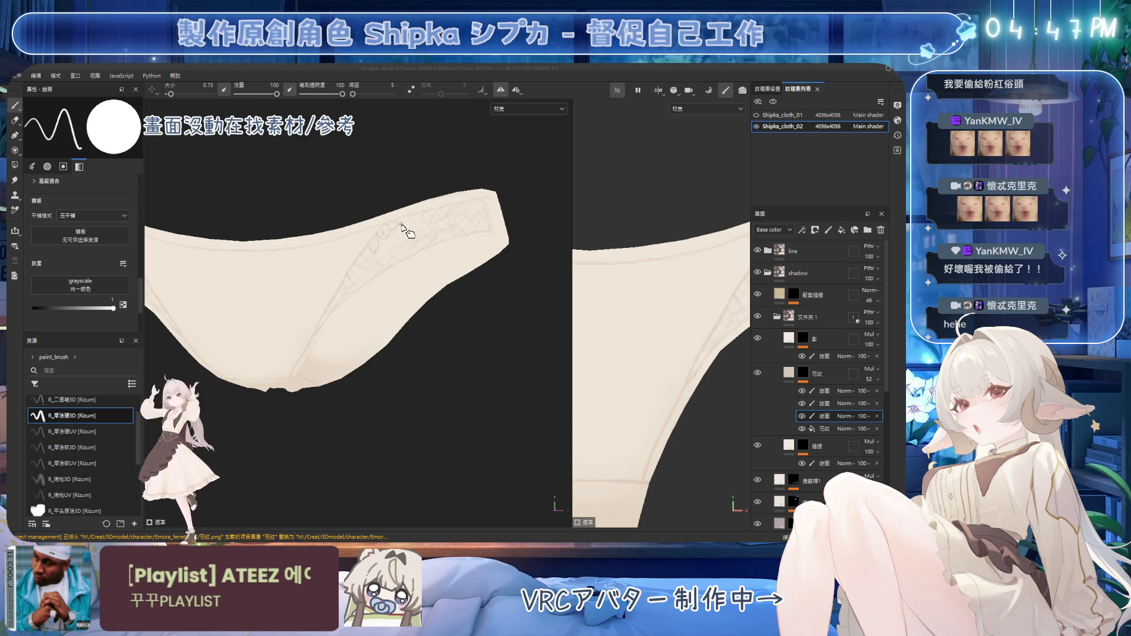
{"action": "left_click_drag", "start_coordinate": [402, 230], "coordinate": [407, 242], "text": "alt"}
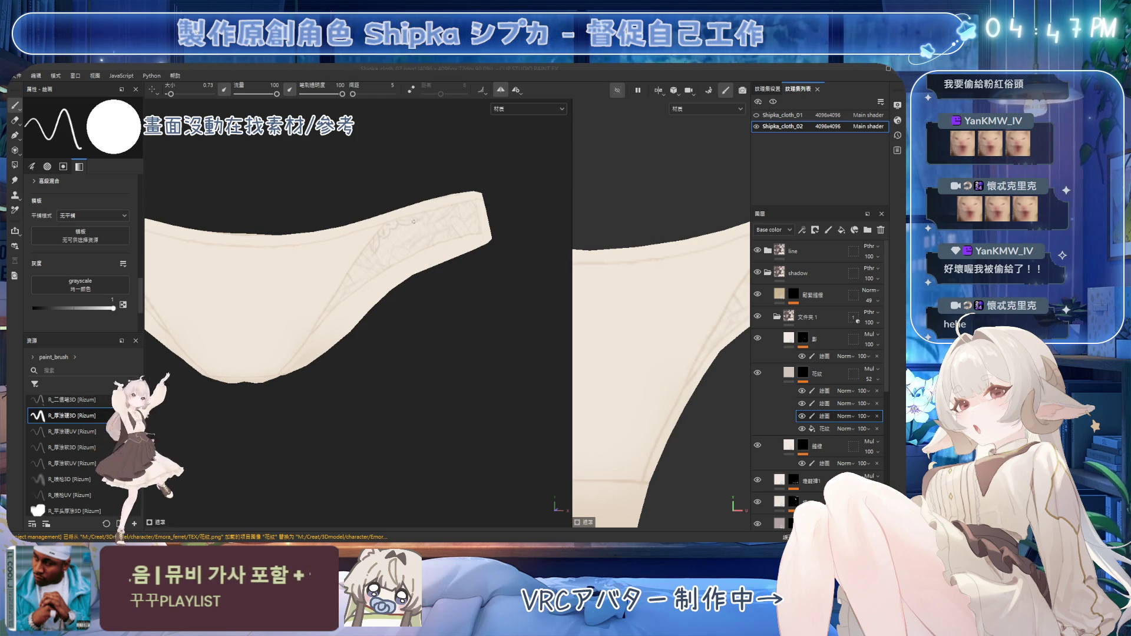
{"action": "left_click_drag", "start_coordinate": [469, 169], "coordinate": [409, 186], "text": "alt"}
{"action": "left_click_drag", "start_coordinate": [406, 206], "coordinate": [448, 302], "text": "alt"}
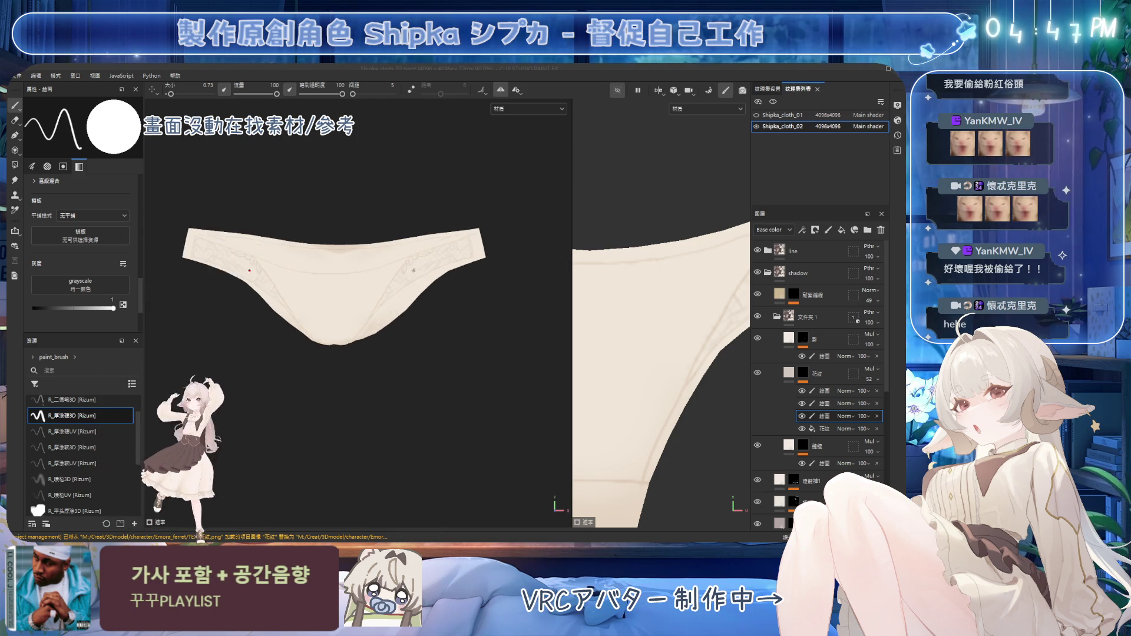
{"action": "left_click_drag", "start_coordinate": [421, 265], "coordinate": [387, 262], "text": "alt"}
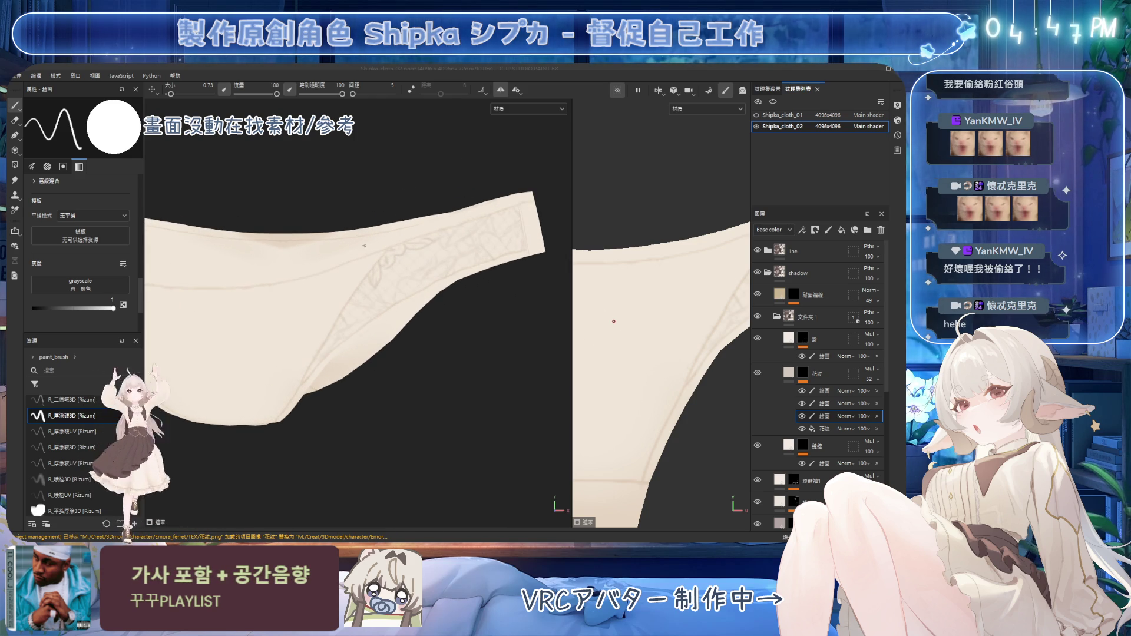
Erase stray lace strokes, return to painting and check the lace from several angles
{"action": "key", "text": "2"}
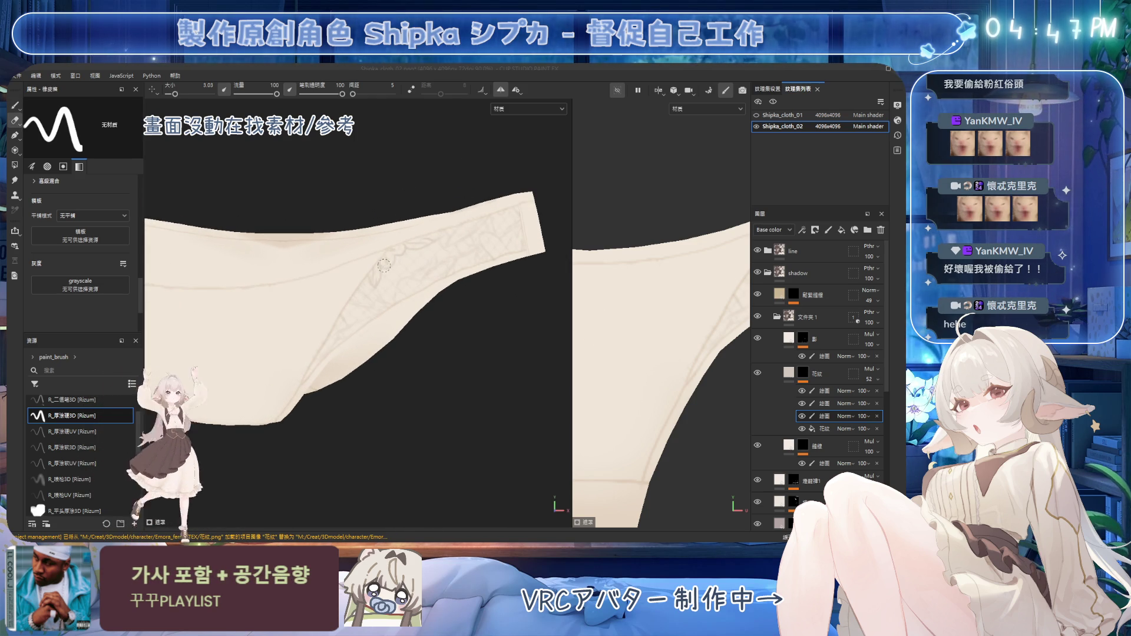
{"action": "key", "text": "1"}
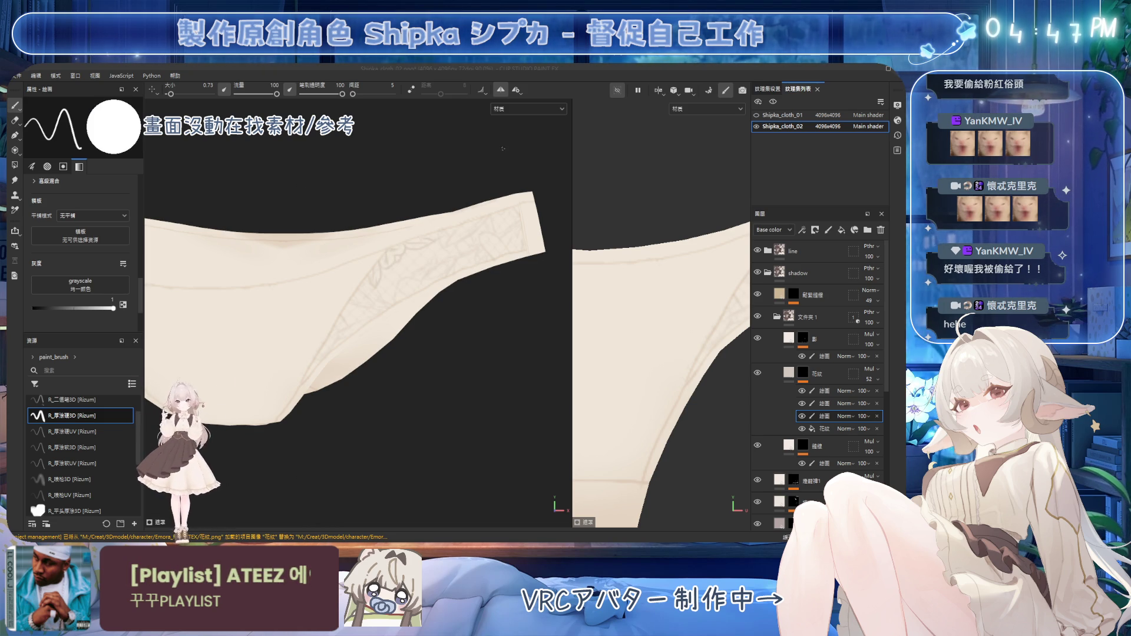
{"action": "left_click_drag", "start_coordinate": [503, 148], "coordinate": [415, 261], "text": "alt"}
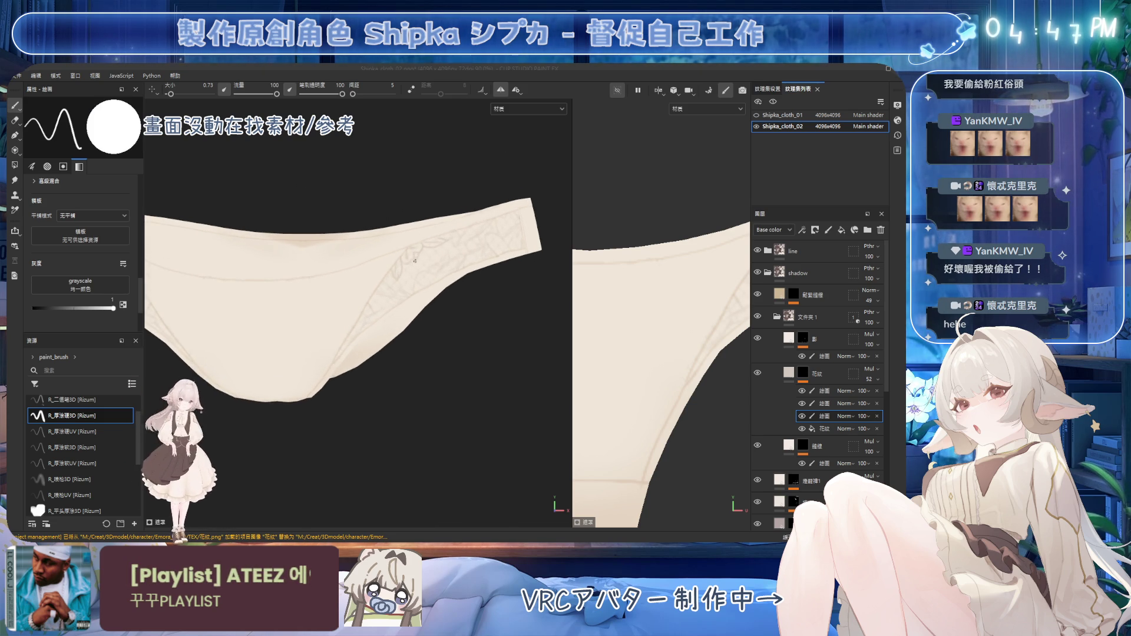
{"action": "left_click_drag", "start_coordinate": [380, 297], "coordinate": [369, 319], "text": "alt"}
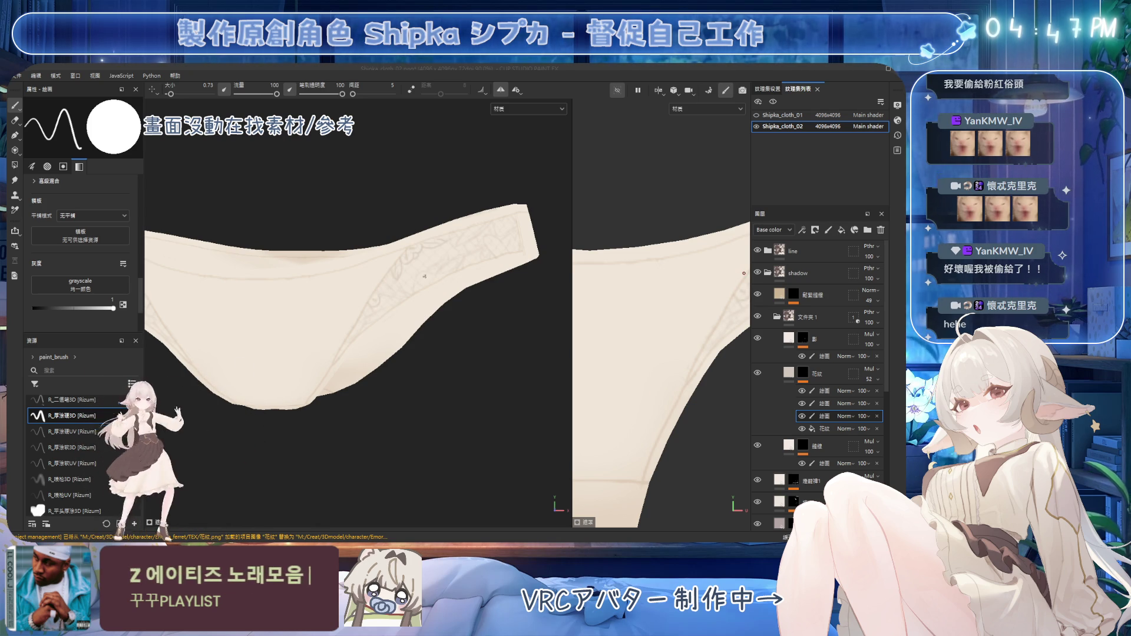
Keep painting lace motifs across both side panels with the small brush, turning the garment between strokes
{"action": "mouse_move", "coordinate": [374, 300]}
{"action": "left_mouse_down", "text": "alt"}
{"action": "mouse_move", "coordinate": [377, 253]}
{"action": "mouse_move", "coordinate": [419, 276]}
{"action": "mouse_move", "coordinate": [398, 270]}
{"action": "left_mouse_up", "text": "alt"}
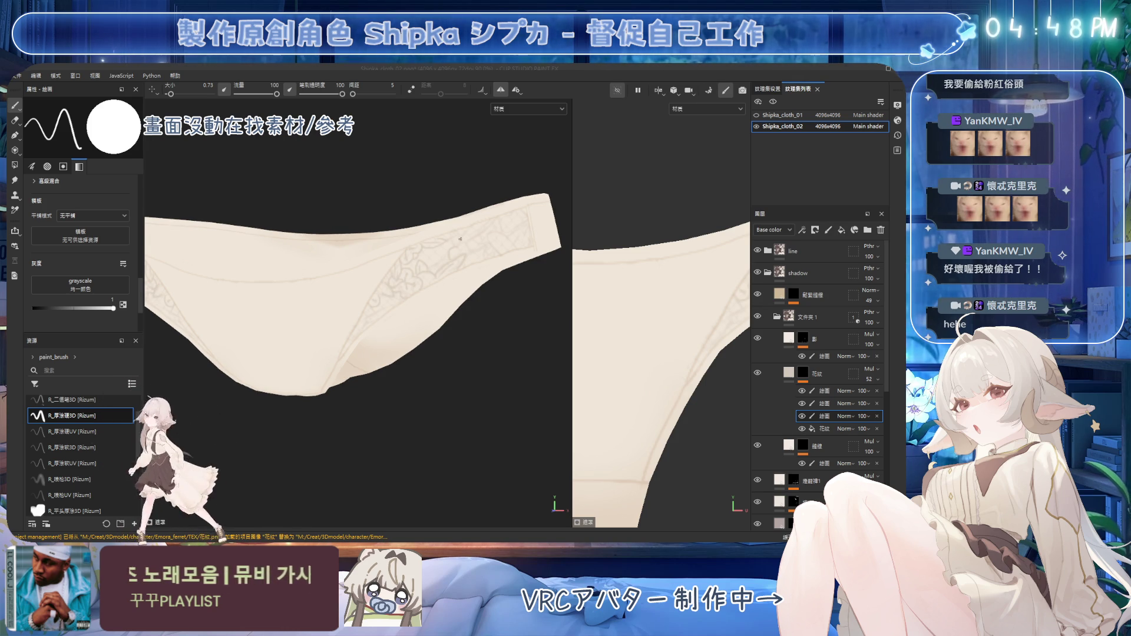
{"action": "mouse_move", "coordinate": [398, 292]}
{"action": "left_mouse_down", "text": "alt"}
{"action": "mouse_move", "coordinate": [453, 277]}
{"action": "mouse_move", "coordinate": [483, 230]}
{"action": "left_mouse_up", "text": "alt"}
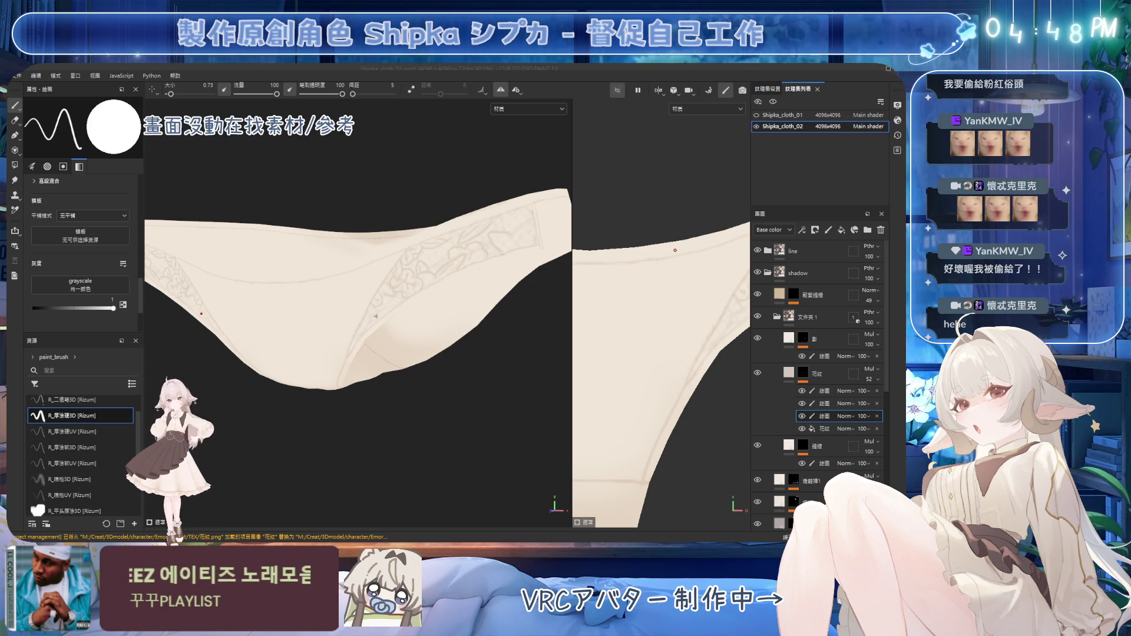
{"action": "left_click_drag", "start_coordinate": [376, 315], "coordinate": [376, 307], "text": "alt"}
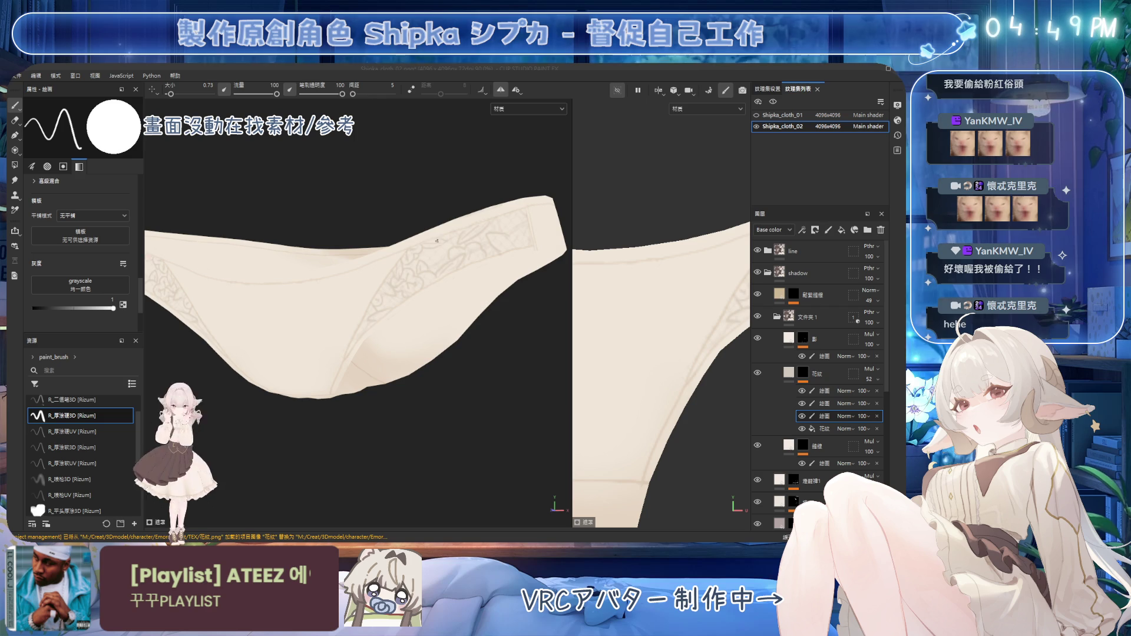
{"action": "mouse_move", "coordinate": [442, 222]}
{"action": "left_mouse_down", "text": "alt"}
{"action": "mouse_move", "coordinate": [431, 257]}
{"action": "mouse_move", "coordinate": [393, 259]}
{"action": "mouse_move", "coordinate": [404, 236]}
{"action": "left_mouse_up", "text": "alt"}
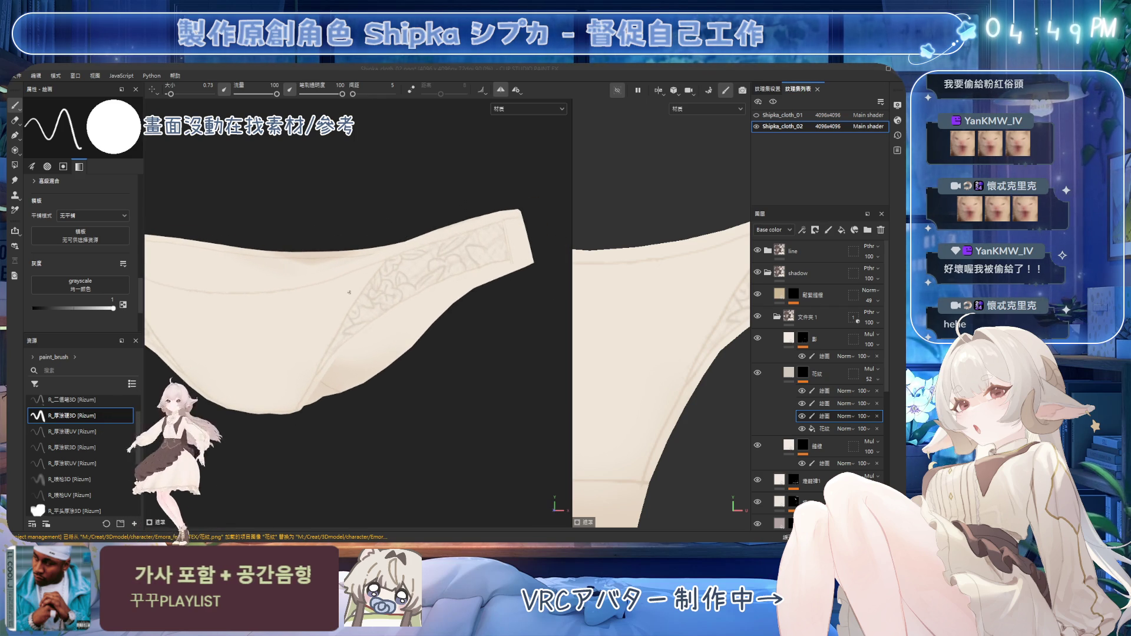
{"action": "left_click_drag", "start_coordinate": [348, 293], "coordinate": [381, 283], "text": "alt"}
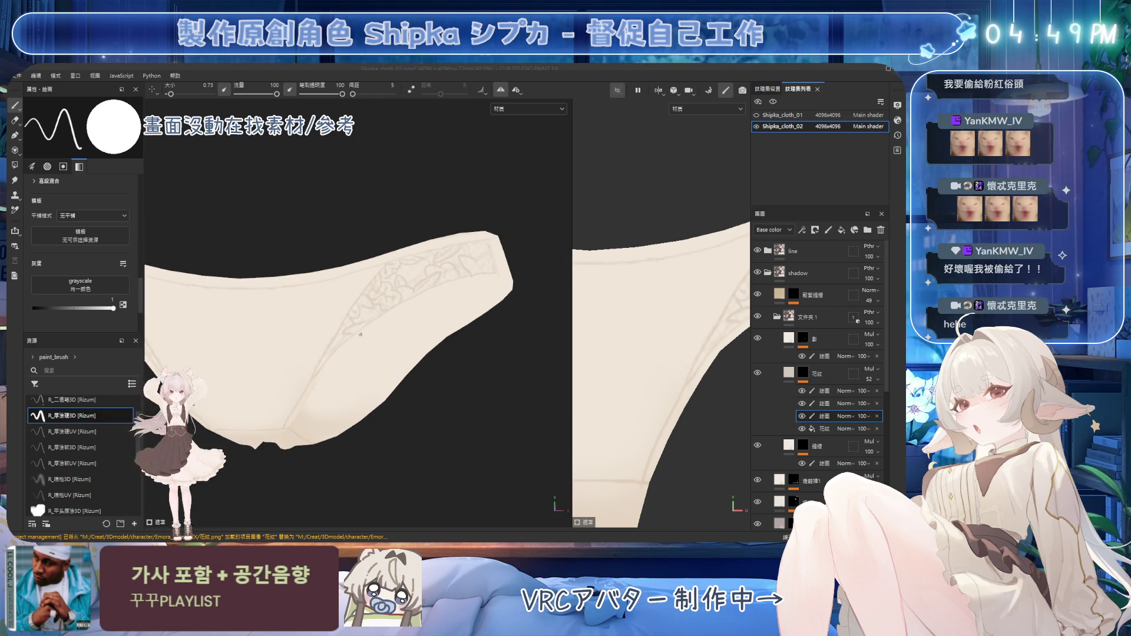
Paint black on the upper paint effect to remove unwanted lace from the side panel
{"action": "left_click", "coordinate": [825, 406]}
{"action": "key", "text": "x"}
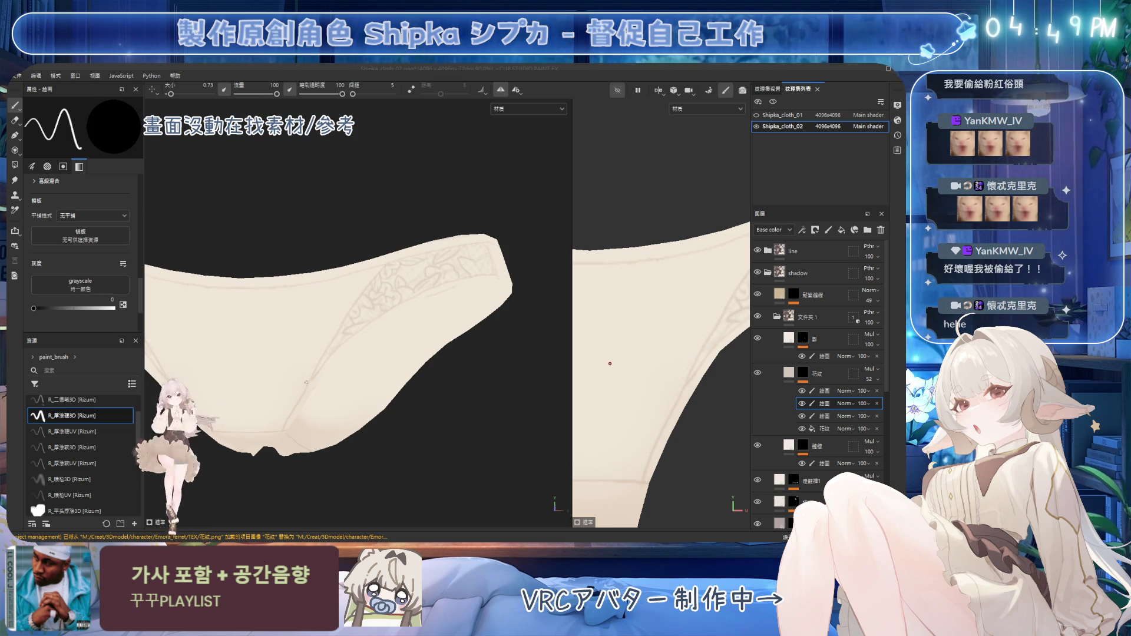
{"action": "left_click_drag", "start_coordinate": [344, 311], "coordinate": [380, 292], "text": "alt"}
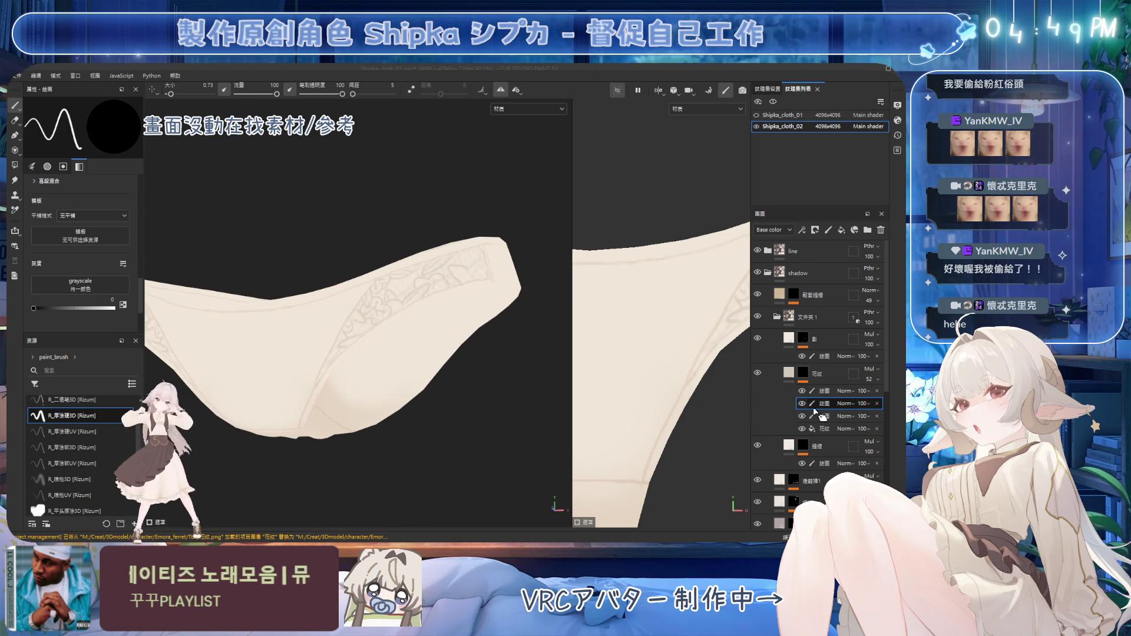
Paint white on the lower paint effect to restore the lace band toward the leg opening
{"action": "left_click", "coordinate": [824, 417]}
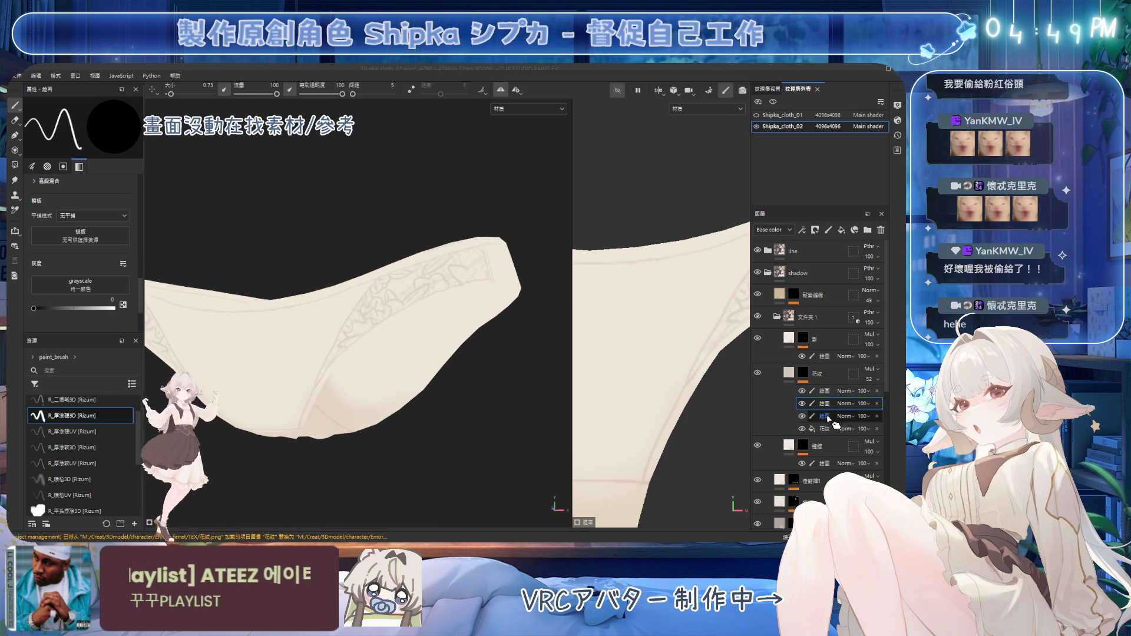
{"action": "left_click_drag", "start_coordinate": [345, 329], "coordinate": [339, 338], "text": "alt"}
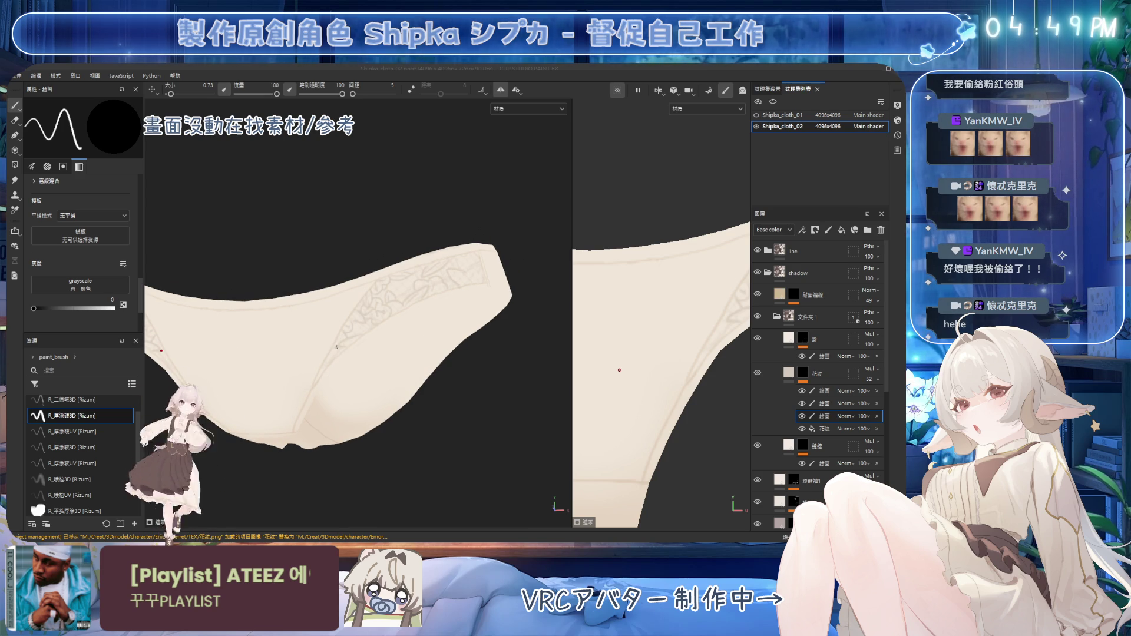
{"action": "key", "text": "x"}
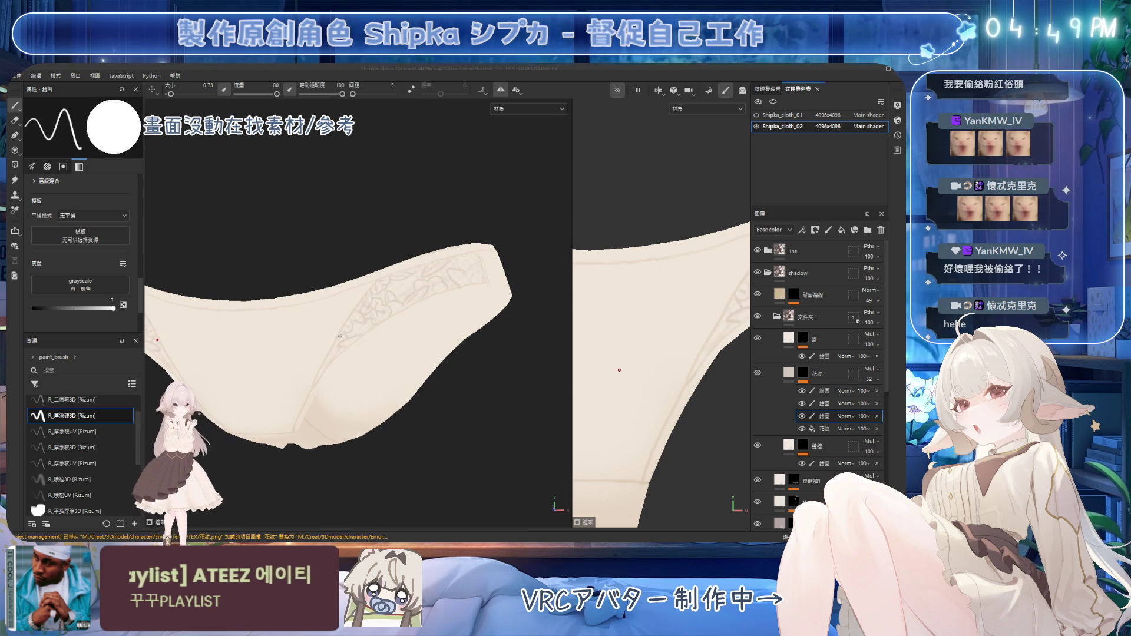
{"action": "left_click_drag", "start_coordinate": [340, 336], "coordinate": [482, 271], "text": "alt"}
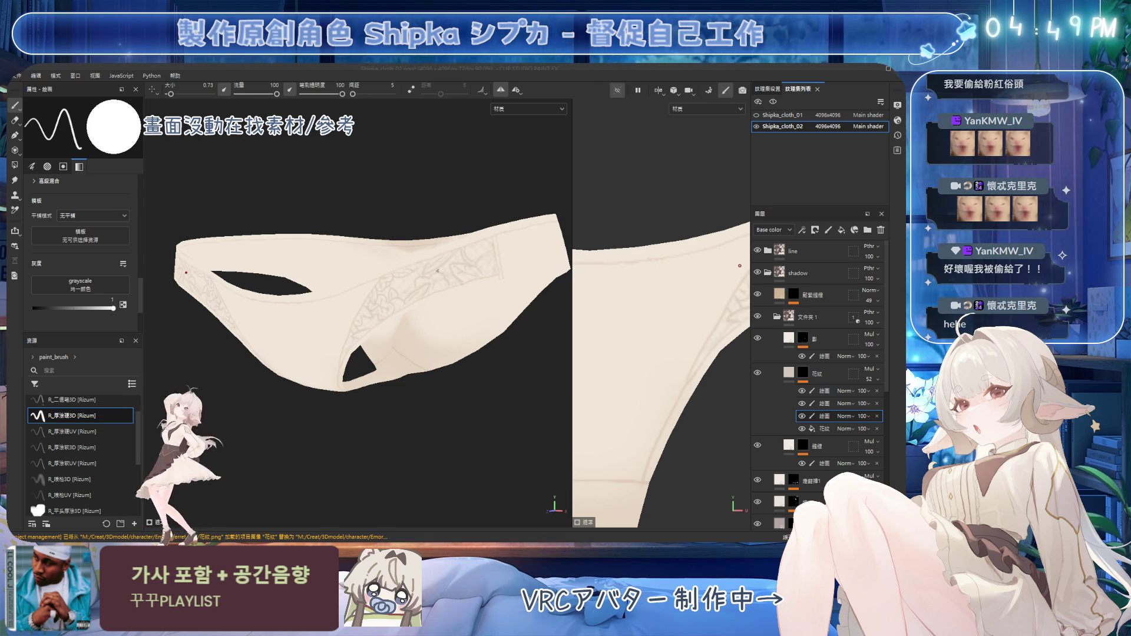
{"action": "left_click_drag", "start_coordinate": [437, 270], "coordinate": [407, 286], "text": "alt"}
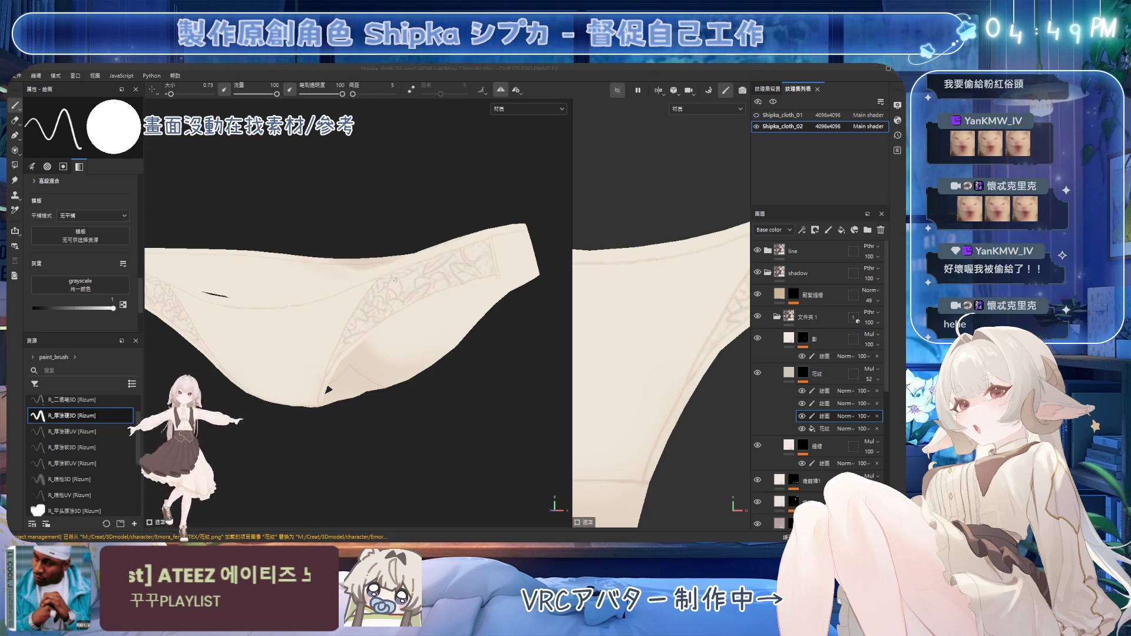
{"action": "left_click_drag", "start_coordinate": [420, 295], "coordinate": [457, 267], "text": "alt"}
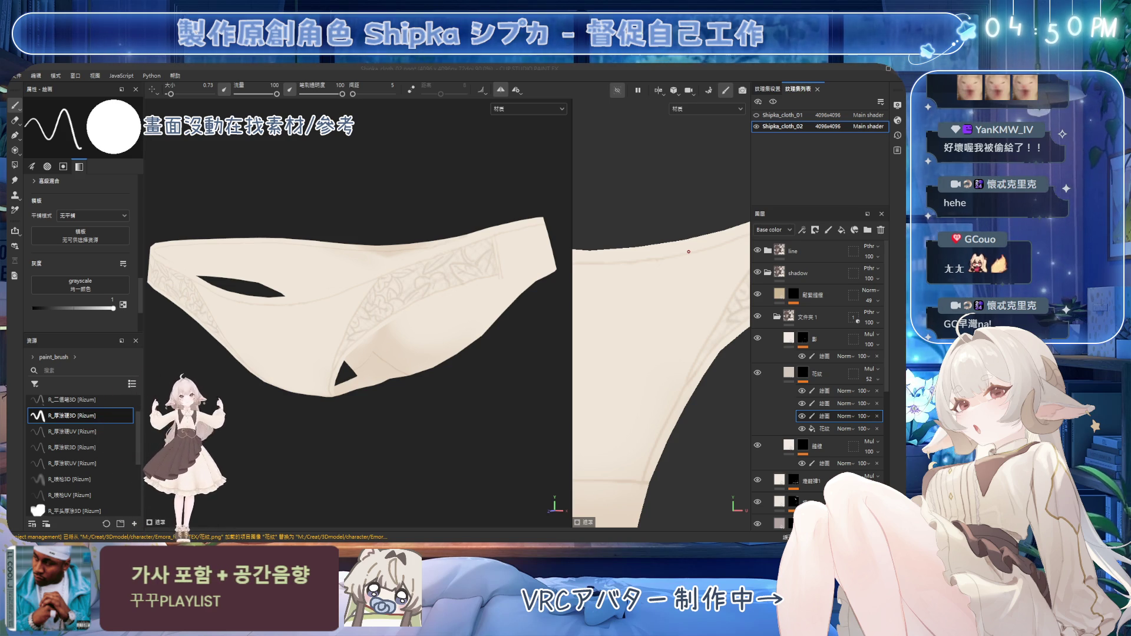
{"action": "left_click_drag", "start_coordinate": [409, 259], "coordinate": [457, 291], "text": "alt"}
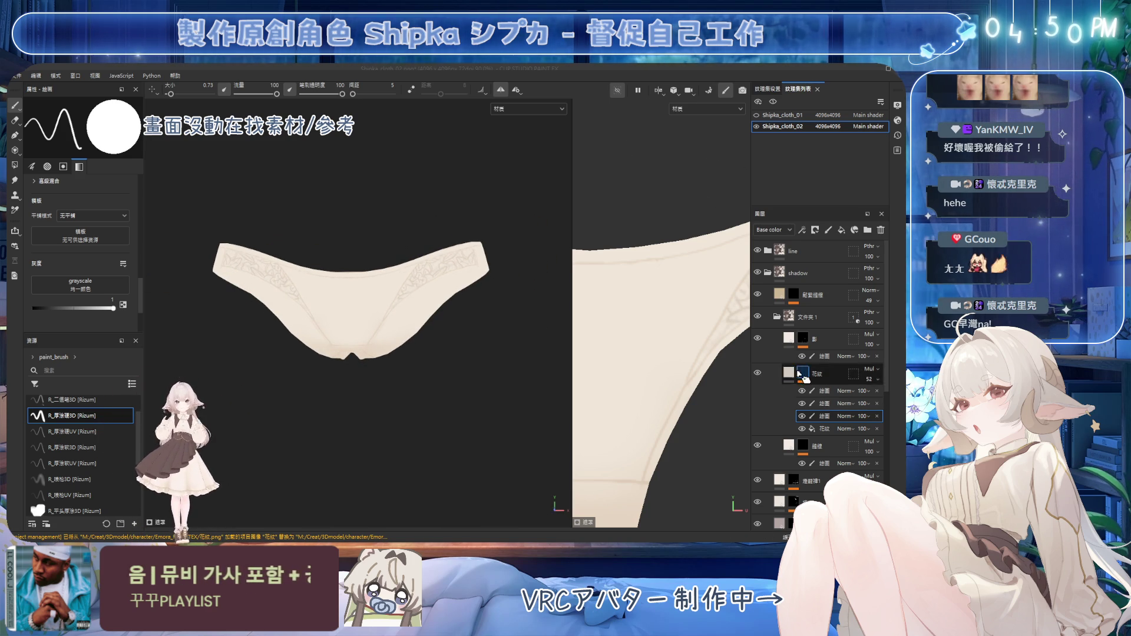
Collapse the 花紋 layer, select the paint sub-layer below and ready the round brush over the lace band and leg opening
{"action": "left_click", "coordinate": [822, 374]}
{"action": "left_click", "coordinate": [824, 412]}
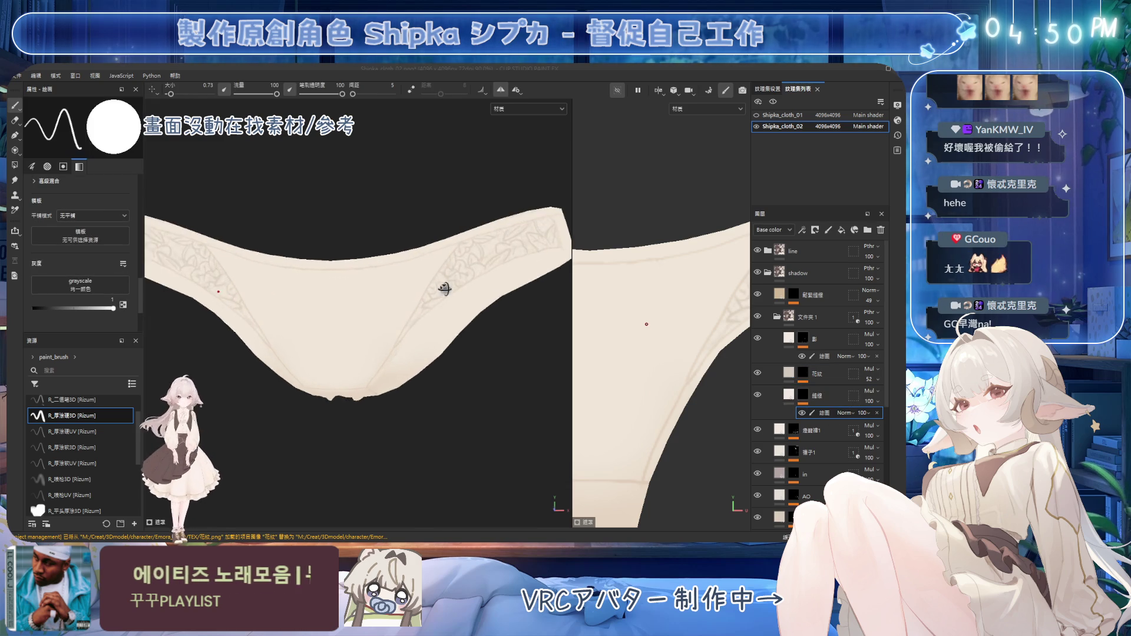
{"action": "mouse_move", "coordinate": [411, 324]}
{"action": "left_mouse_down", "text": "alt"}
{"action": "mouse_move", "coordinate": [460, 231]}
{"action": "mouse_move", "coordinate": [417, 335]}
{"action": "mouse_move", "coordinate": [424, 320]}
{"action": "mouse_move", "coordinate": [352, 279]}
{"action": "mouse_move", "coordinate": [425, 170]}
{"action": "left_mouse_up", "text": "alt"}
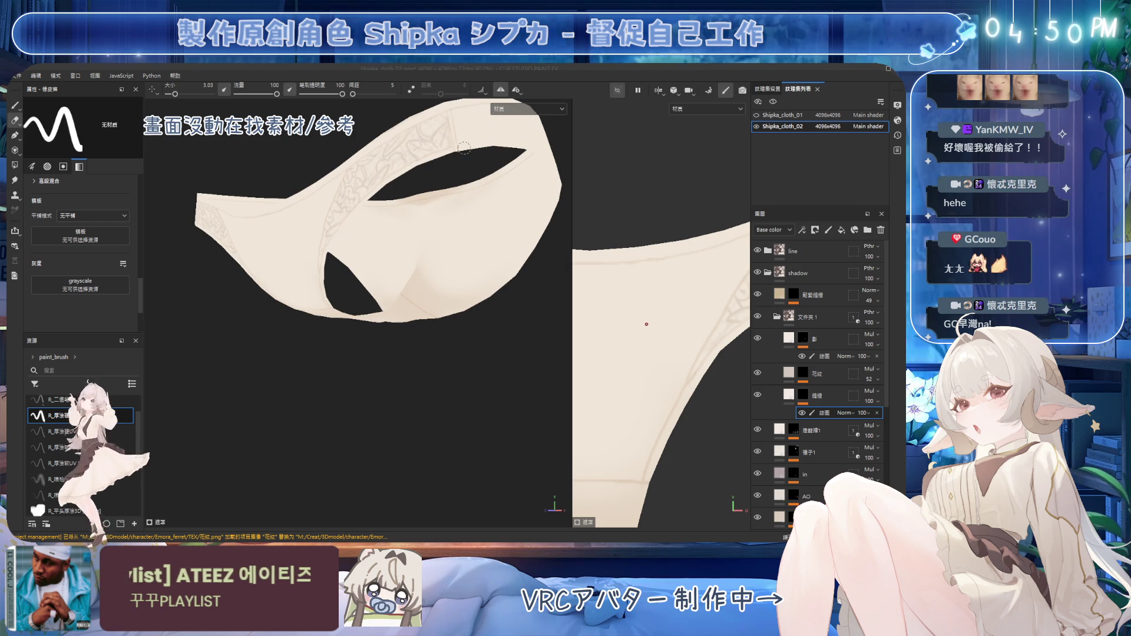
{"action": "mouse_move", "coordinate": [426, 169]}
{"action": "left_mouse_down", "text": "alt"}
{"action": "mouse_move", "coordinate": [444, 162]}
{"action": "mouse_move", "coordinate": [353, 241]}
{"action": "mouse_move", "coordinate": [407, 211]}
{"action": "left_mouse_up", "text": "alt"}
{"action": "key", "text": "1"}
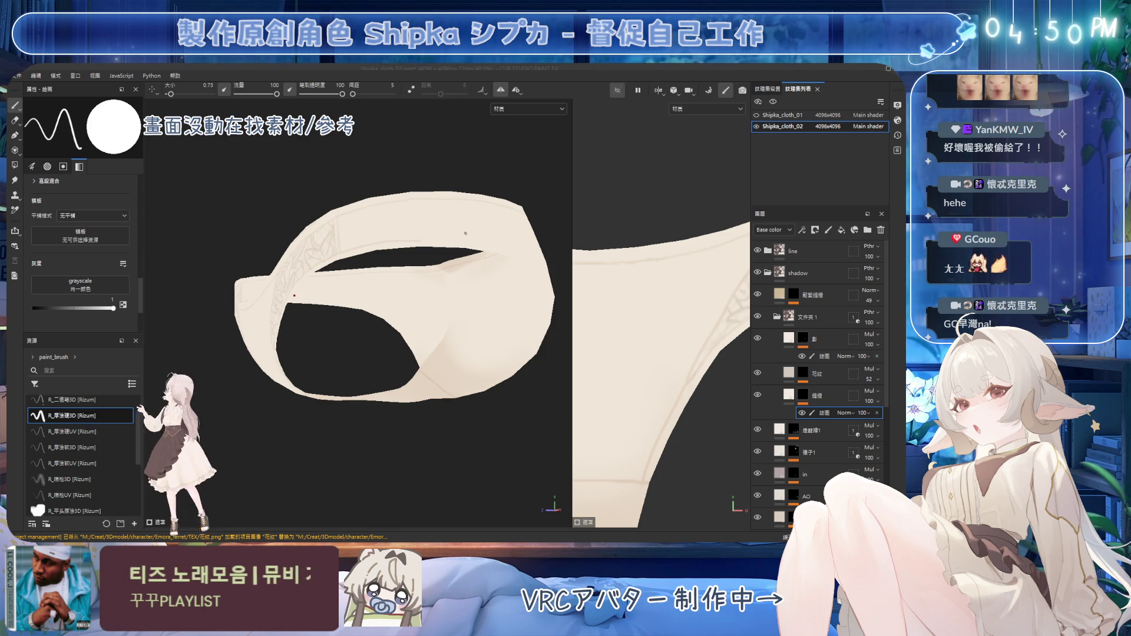
{"action": "mouse_move", "coordinate": [412, 240]}
{"action": "left_mouse_down", "text": "alt"}
{"action": "mouse_move", "coordinate": [419, 217]}
{"action": "mouse_move", "coordinate": [348, 249]}
{"action": "left_mouse_up", "text": "alt"}
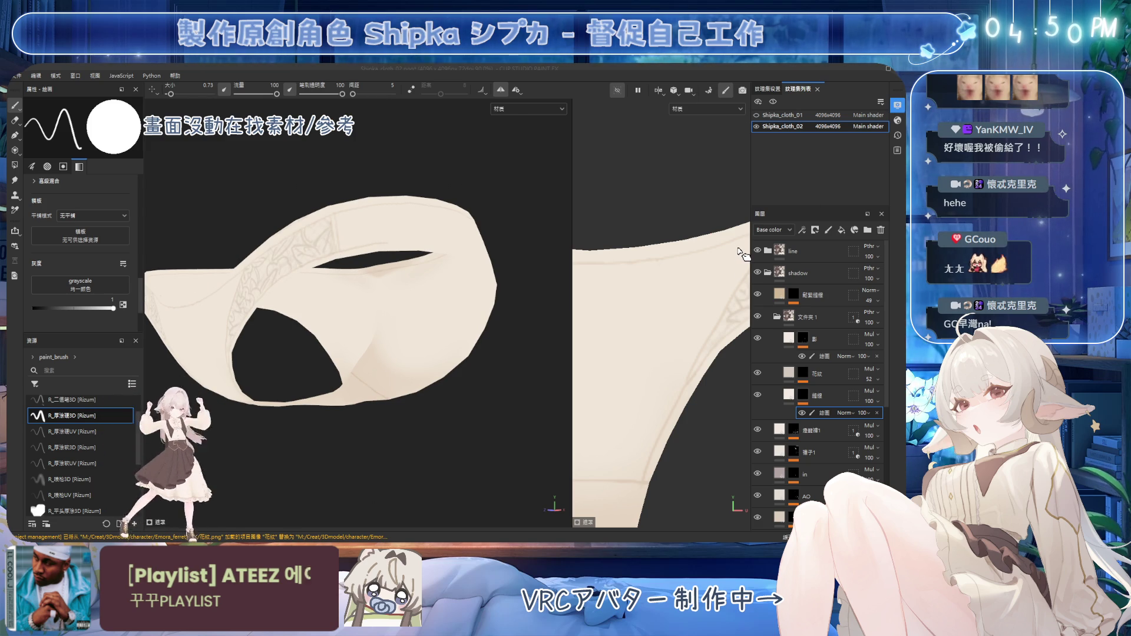
{"action": "mouse_move", "coordinate": [442, 247]}
{"action": "left_mouse_down", "text": "alt"}
{"action": "mouse_move", "coordinate": [471, 297]}
{"action": "mouse_move", "coordinate": [332, 283]}
{"action": "left_mouse_up", "text": "alt"}
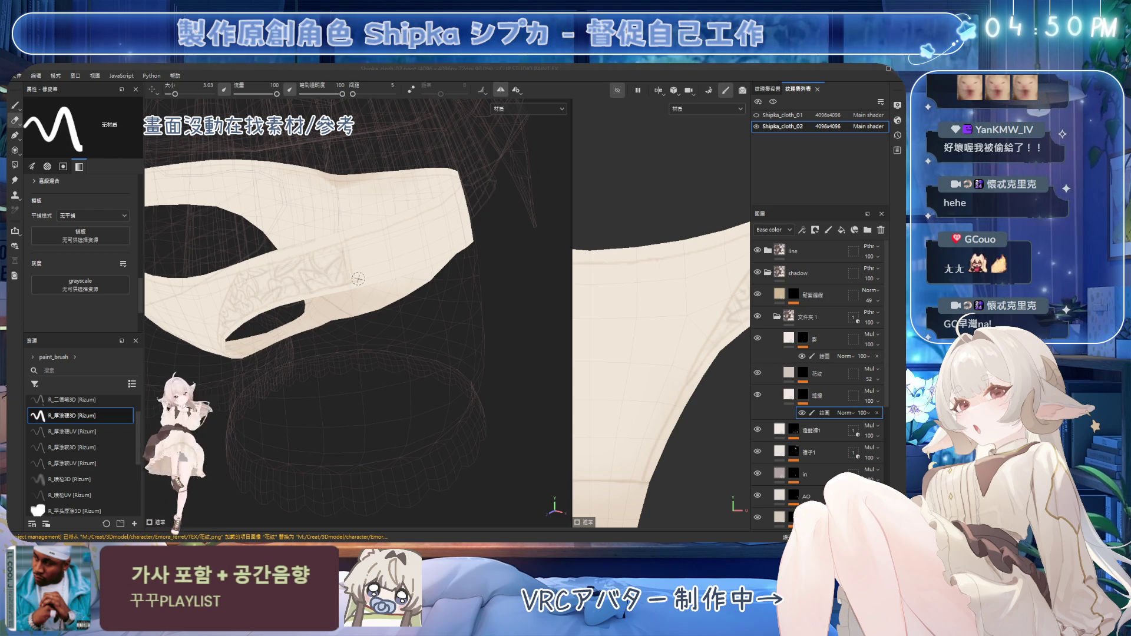
{"action": "key", "text": "1"}
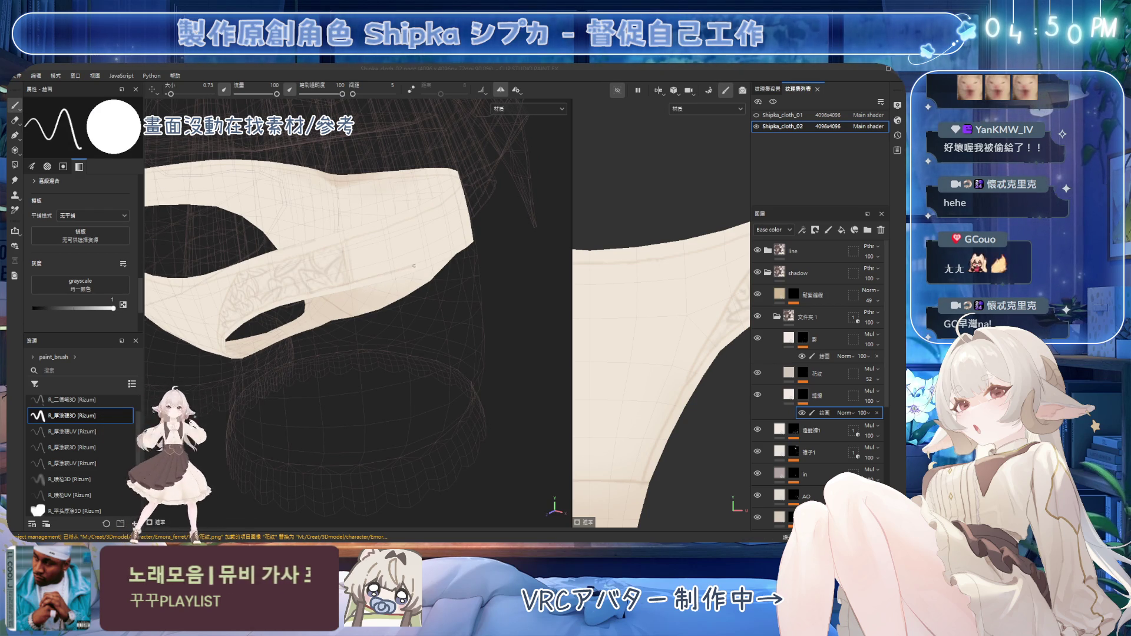
{"action": "left_click_drag", "start_coordinate": [445, 252], "coordinate": [393, 266], "text": "alt"}
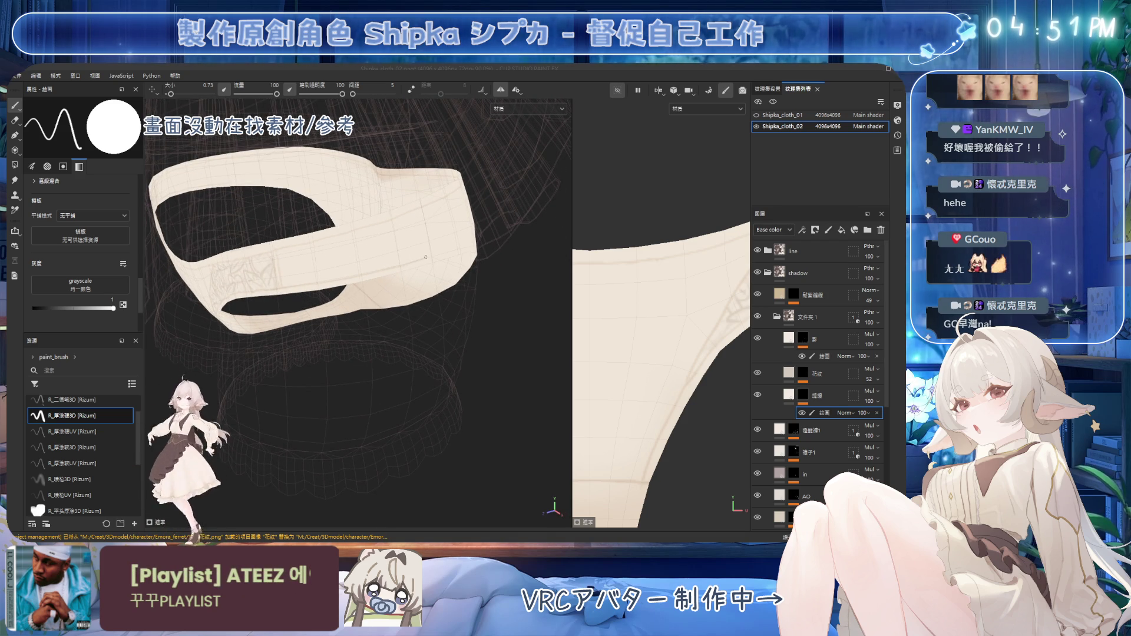
{"action": "left_click_drag", "start_coordinate": [393, 267], "coordinate": [364, 253], "text": "alt"}
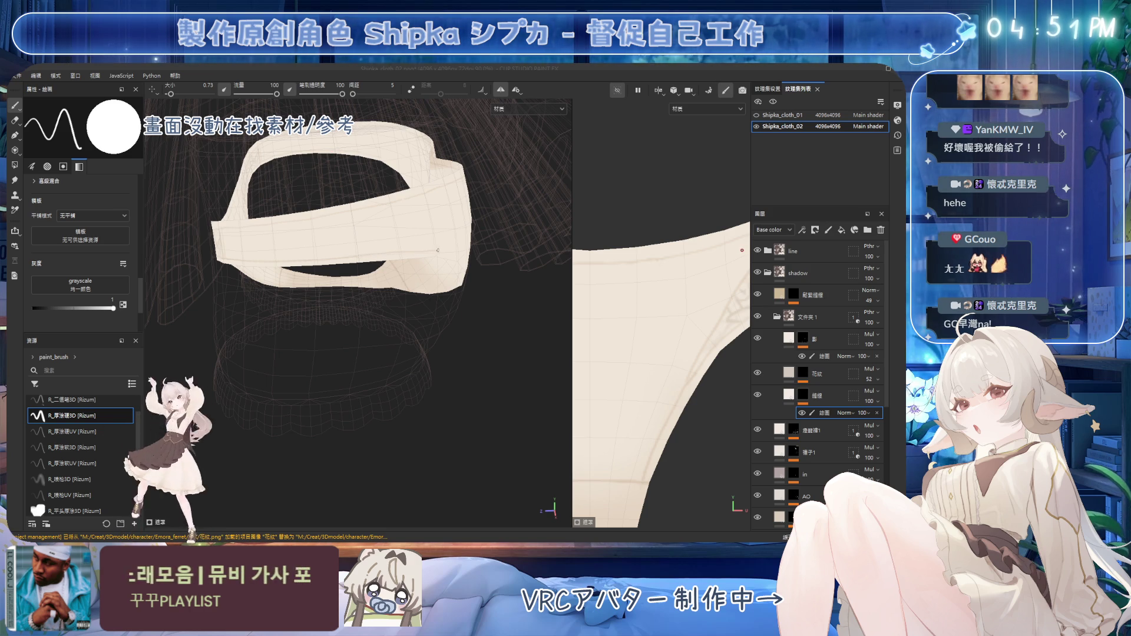
{"action": "left_click_drag", "start_coordinate": [416, 251], "coordinate": [367, 234], "text": "alt"}
{"action": "scroll", "coordinate": [318, 248], "scroll_direction": "up", "scroll_amount": 3}
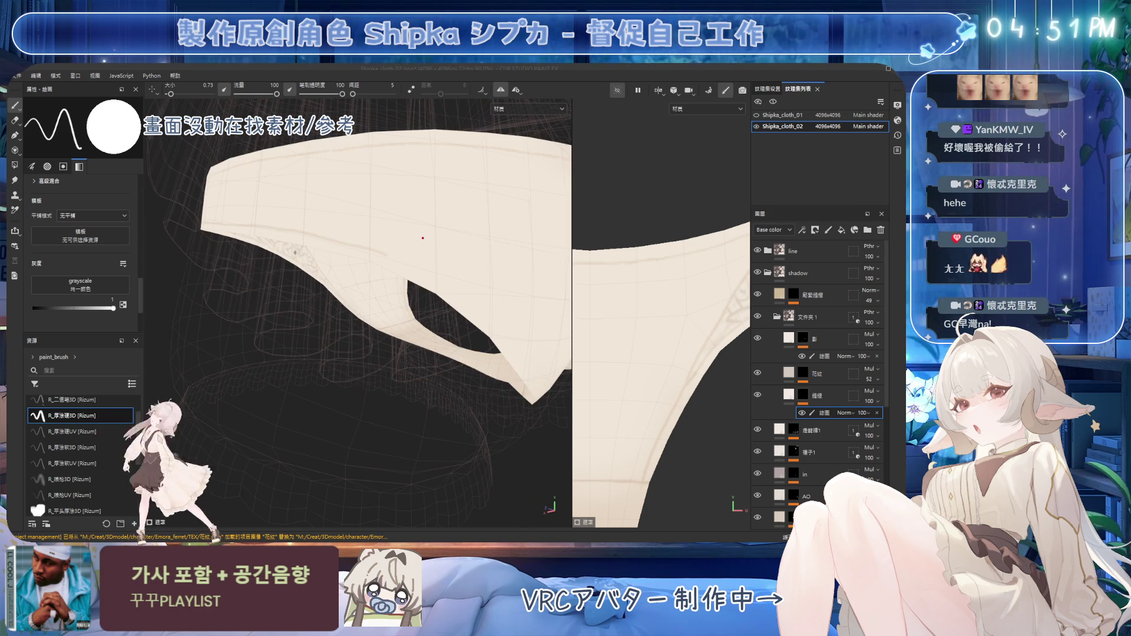
{"action": "left_click_drag", "start_coordinate": [294, 252], "coordinate": [400, 231], "text": "alt"}
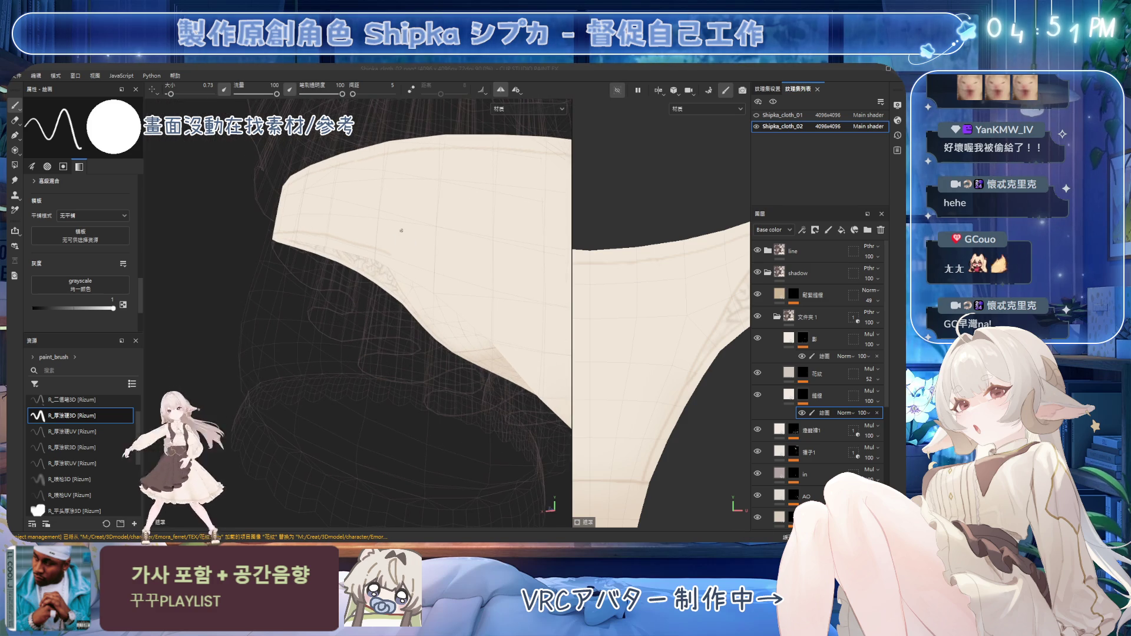
{"action": "mouse_move", "coordinate": [326, 266]}
{"action": "left_mouse_down", "text": "alt"}
{"action": "mouse_move", "coordinate": [404, 253]}
{"action": "mouse_move", "coordinate": [357, 239]}
{"action": "left_mouse_up", "text": "alt"}
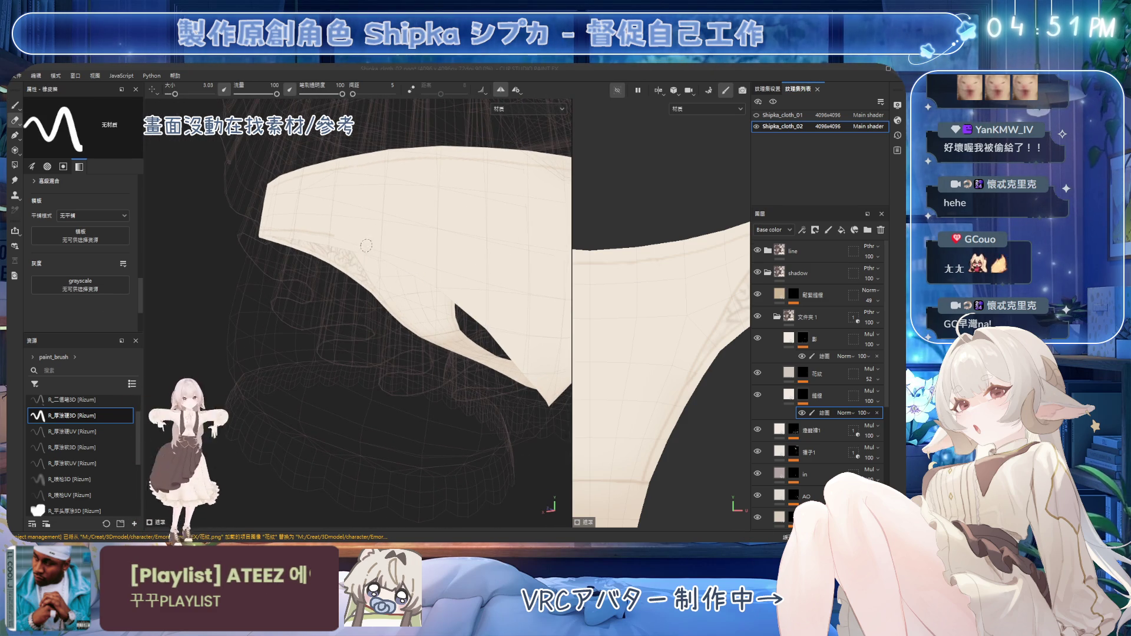
{"action": "key", "text": "1"}
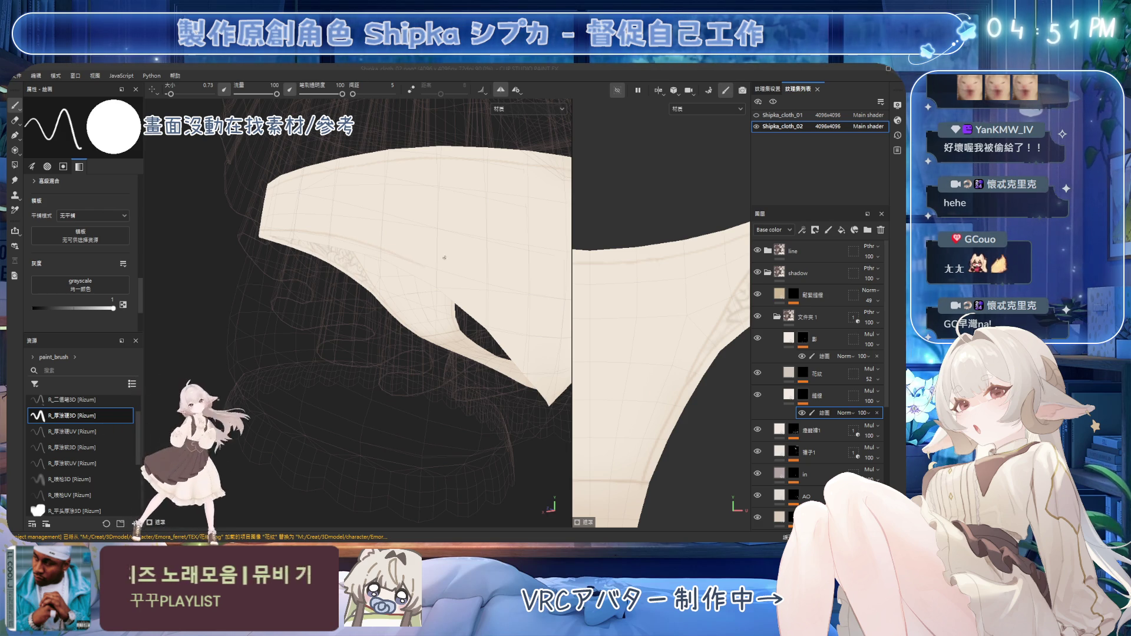
{"action": "mouse_move", "coordinate": [382, 249]}
{"action": "left_mouse_down", "text": "alt"}
{"action": "mouse_move", "coordinate": [391, 199]}
{"action": "mouse_move", "coordinate": [371, 240]}
{"action": "left_mouse_up", "text": "alt"}
{"action": "key", "text": "2"}
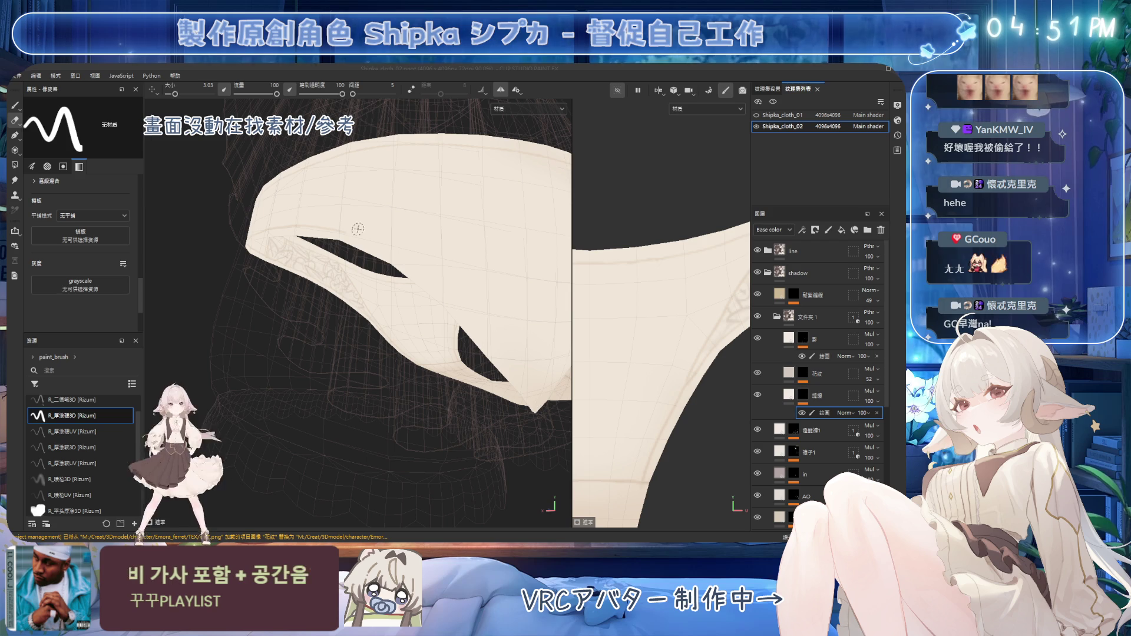
{"action": "key", "text": "1"}
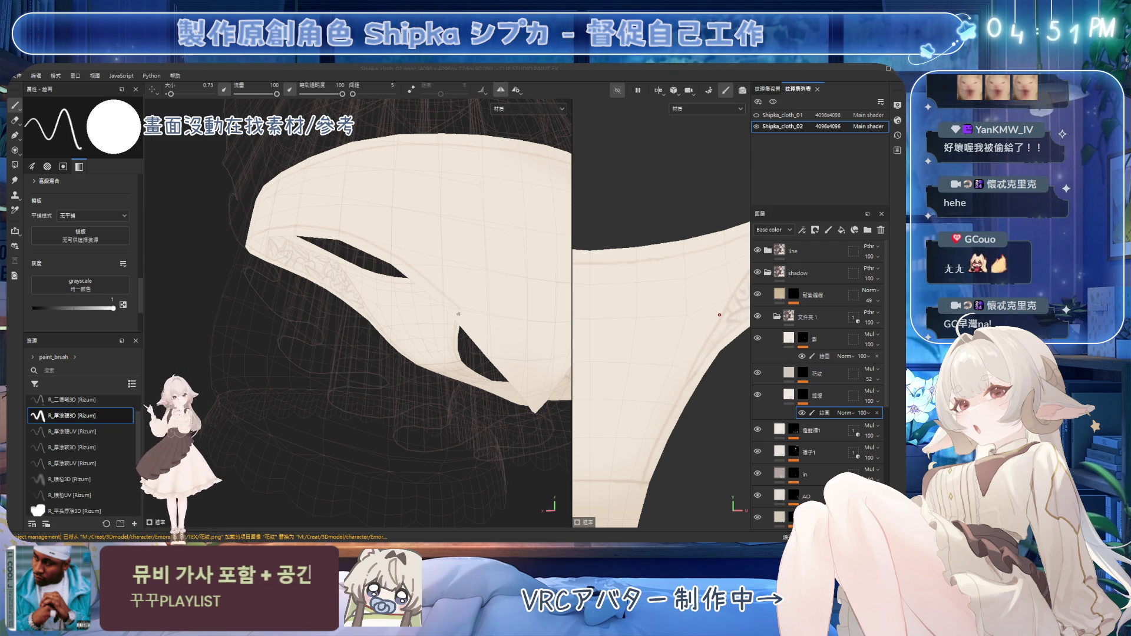
{"action": "left_click_drag", "start_coordinate": [459, 313], "coordinate": [329, 208], "text": "alt"}
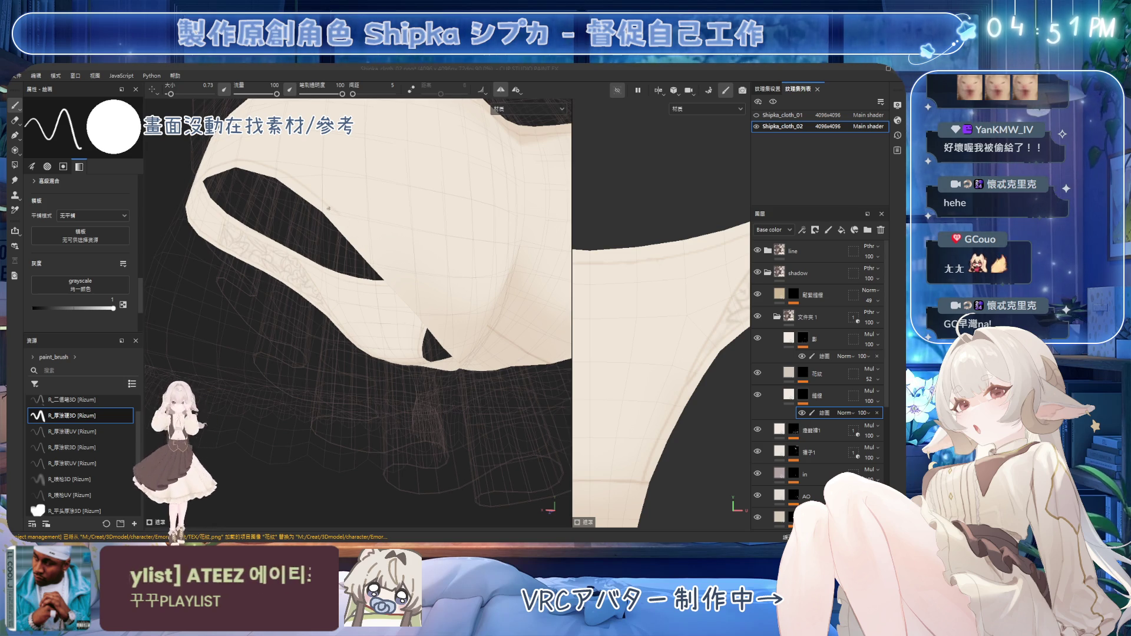
{"action": "key", "text": "2"}
{"action": "key", "text": "1"}
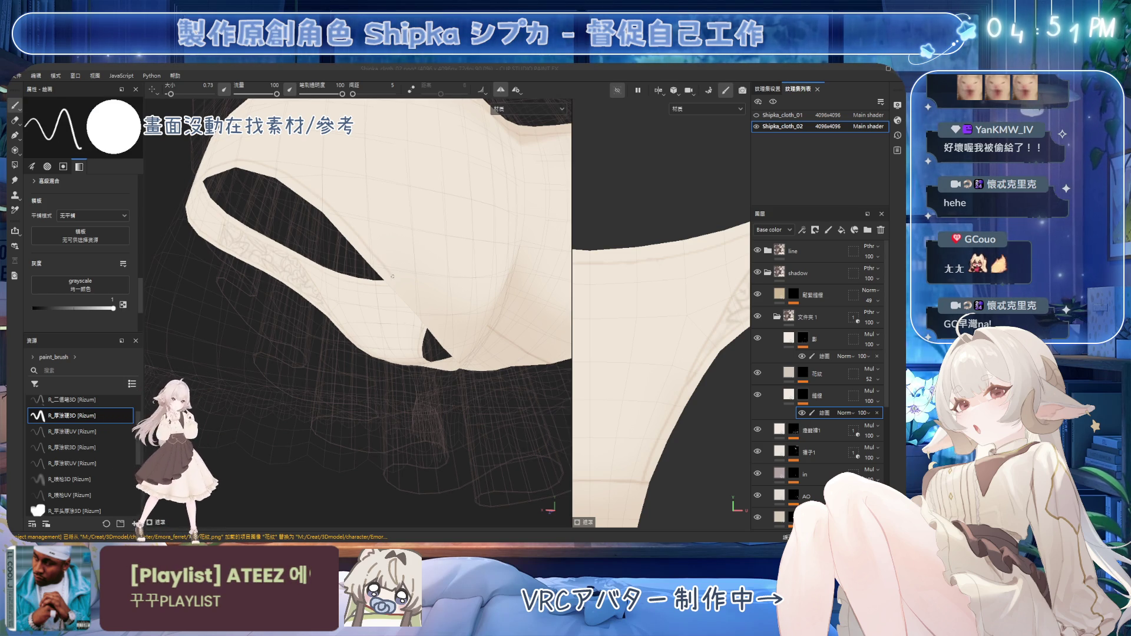
{"action": "left_click_drag", "start_coordinate": [407, 279], "coordinate": [298, 240], "text": "alt"}
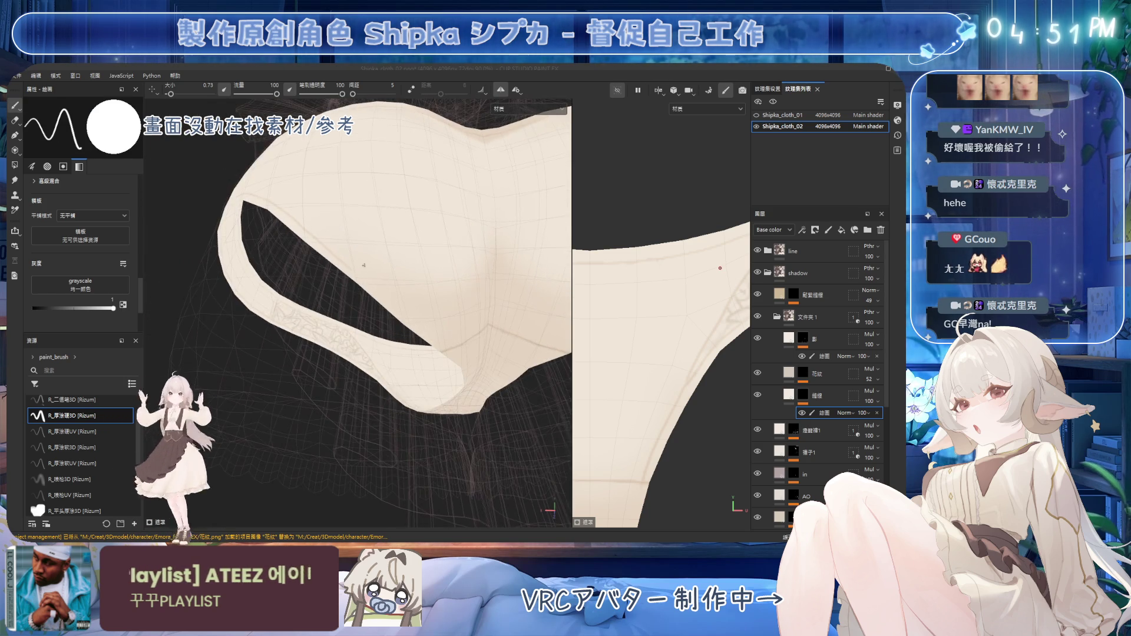
{"action": "key", "text": "2"}
{"action": "key", "text": "1"}
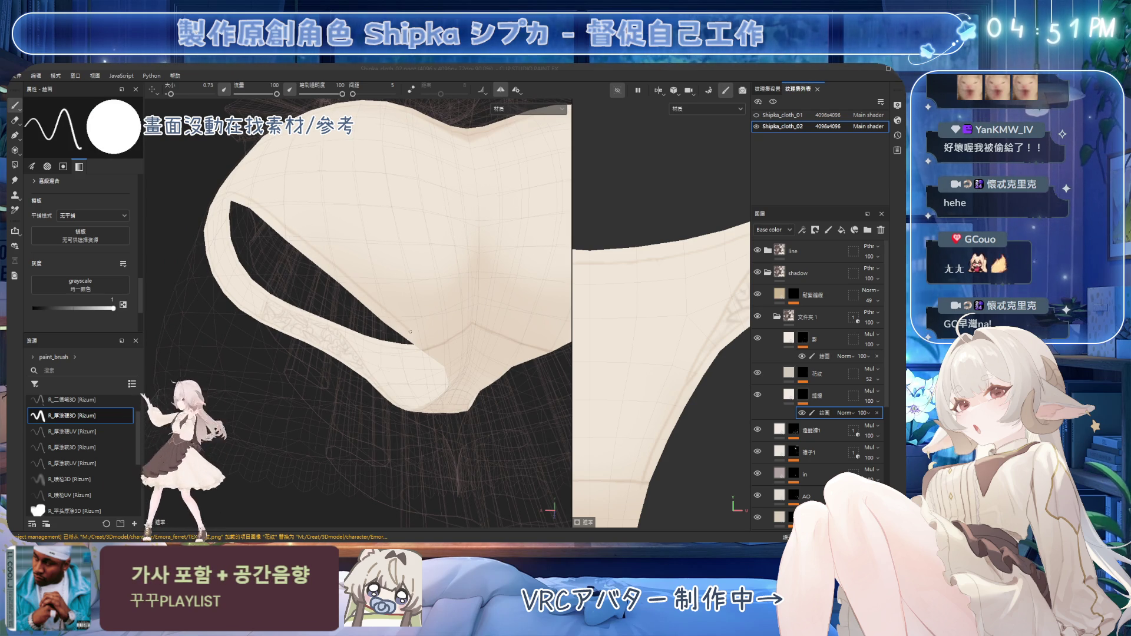
{"action": "mouse_move", "coordinate": [409, 331]}
{"action": "left_mouse_down", "text": "alt"}
{"action": "mouse_move", "coordinate": [375, 269]}
{"action": "mouse_move", "coordinate": [336, 237]}
{"action": "mouse_move", "coordinate": [447, 226]}
{"action": "left_mouse_up", "text": "alt"}
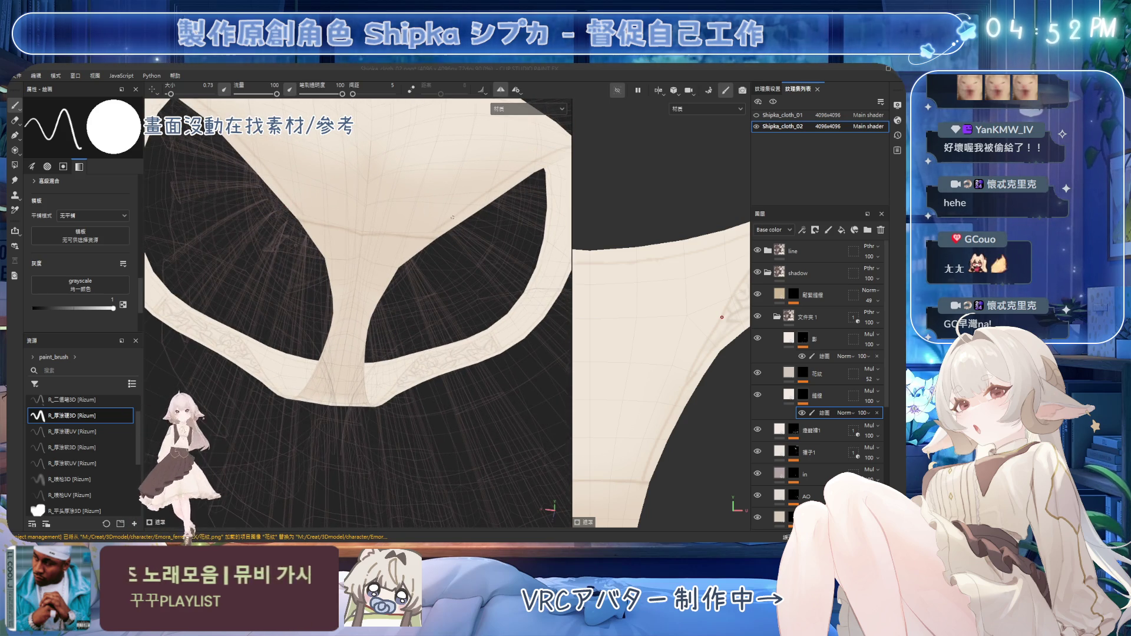
{"action": "key", "text": "5"}
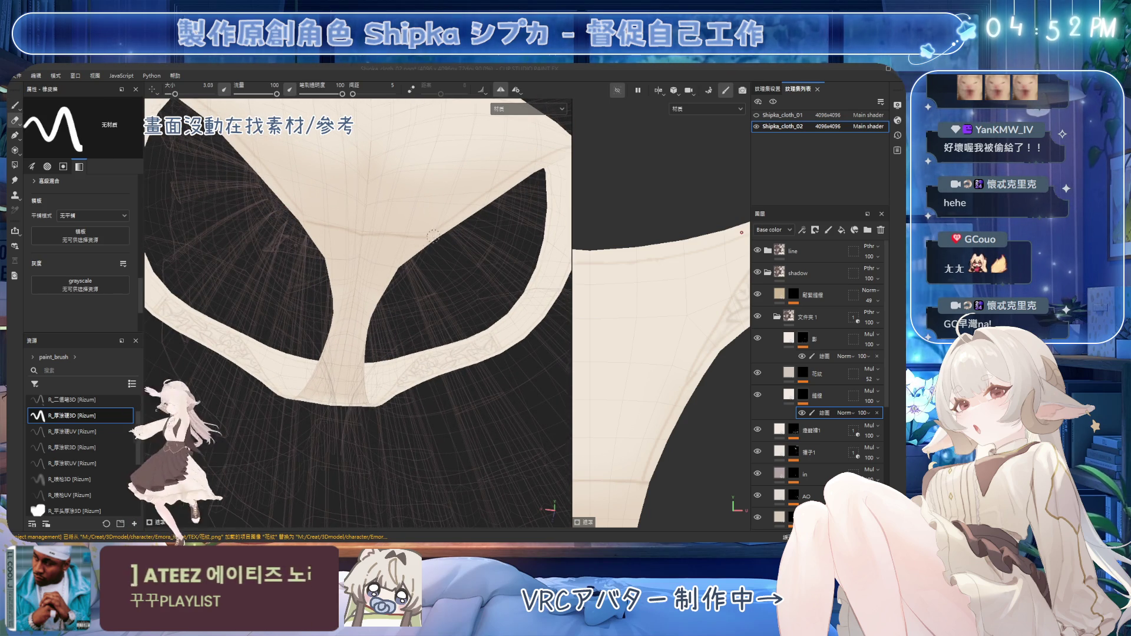
{"action": "key", "text": "1"}
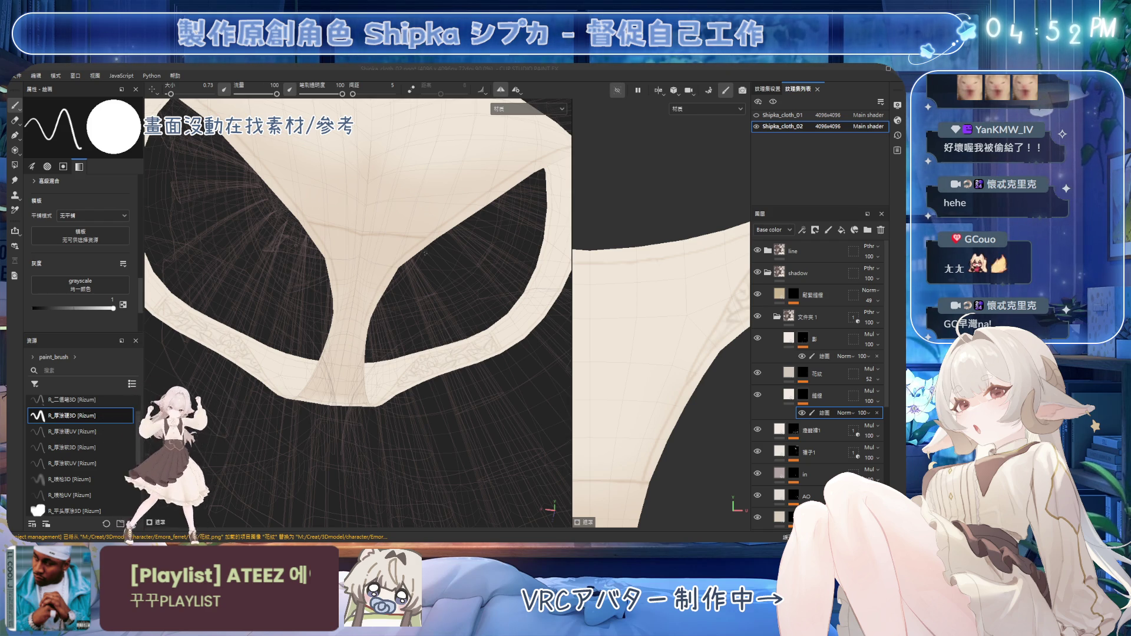
{"action": "mouse_move", "coordinate": [424, 254]}
{"action": "left_mouse_down", "text": "alt"}
{"action": "mouse_move", "coordinate": [356, 290]}
{"action": "mouse_move", "coordinate": [367, 246]}
{"action": "left_mouse_up", "text": "alt"}
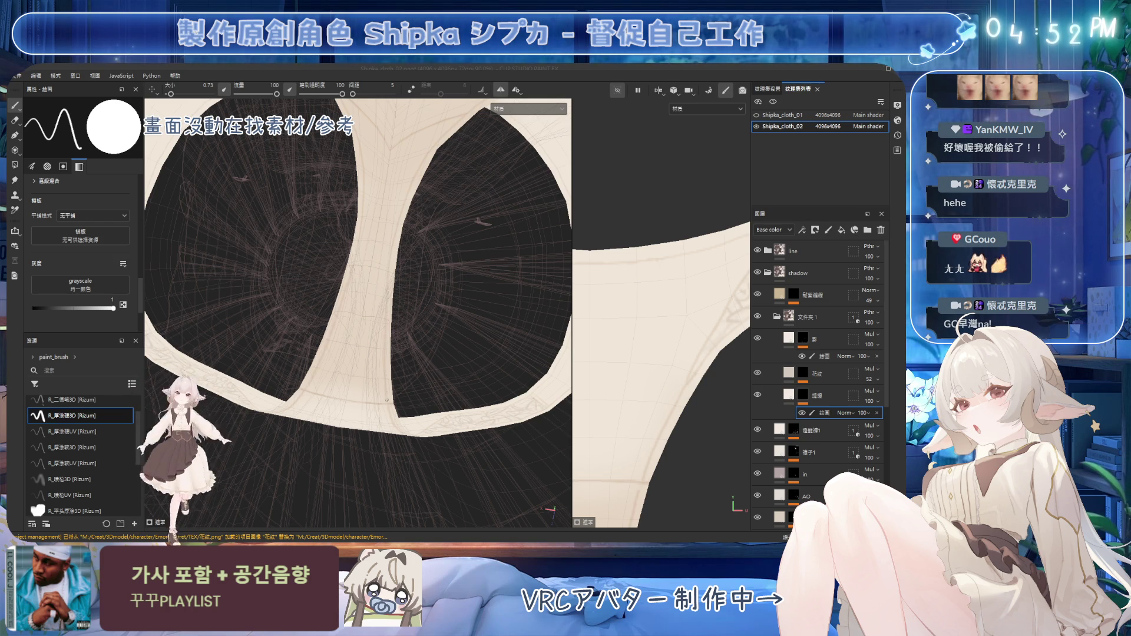
{"action": "left_click_drag", "start_coordinate": [372, 292], "coordinate": [422, 355], "text": "alt"}
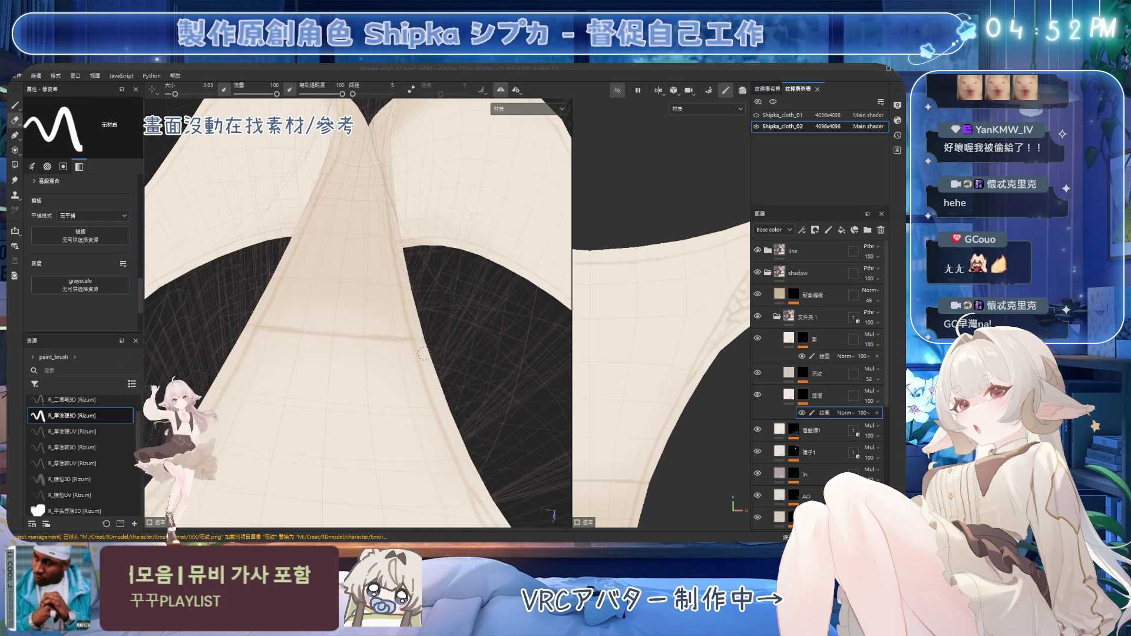
{"action": "scroll", "coordinate": [415, 341], "scroll_direction": "down", "scroll_amount": 2}
{"action": "scroll", "coordinate": [433, 313], "scroll_direction": "down", "scroll_amount": 4}
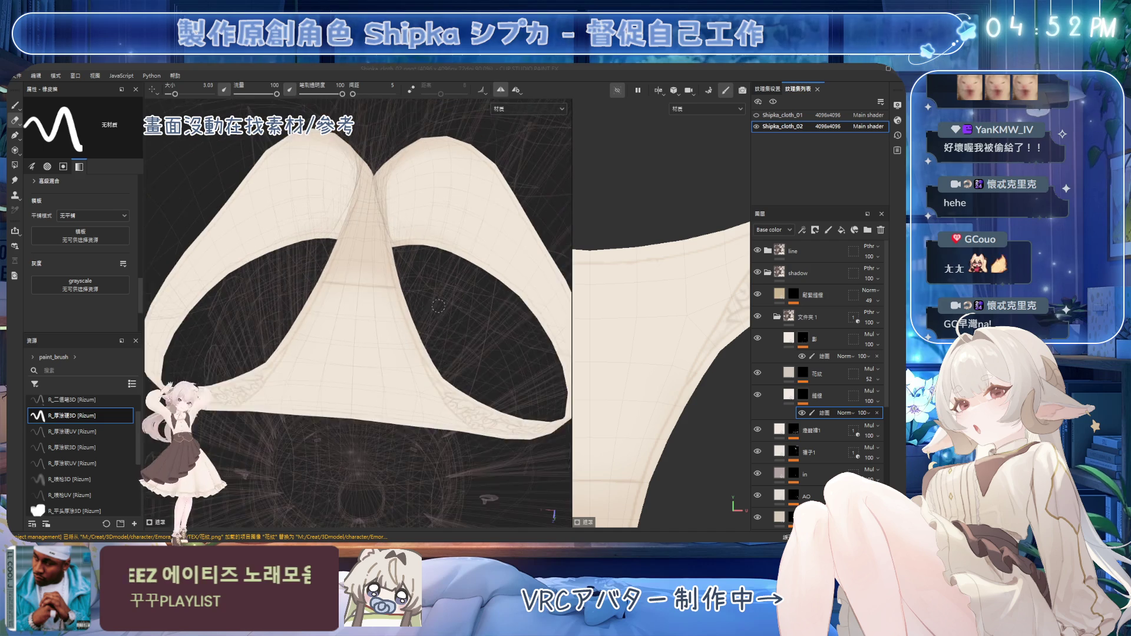
{"action": "scroll", "coordinate": [424, 305], "scroll_direction": "up", "scroll_amount": 3}
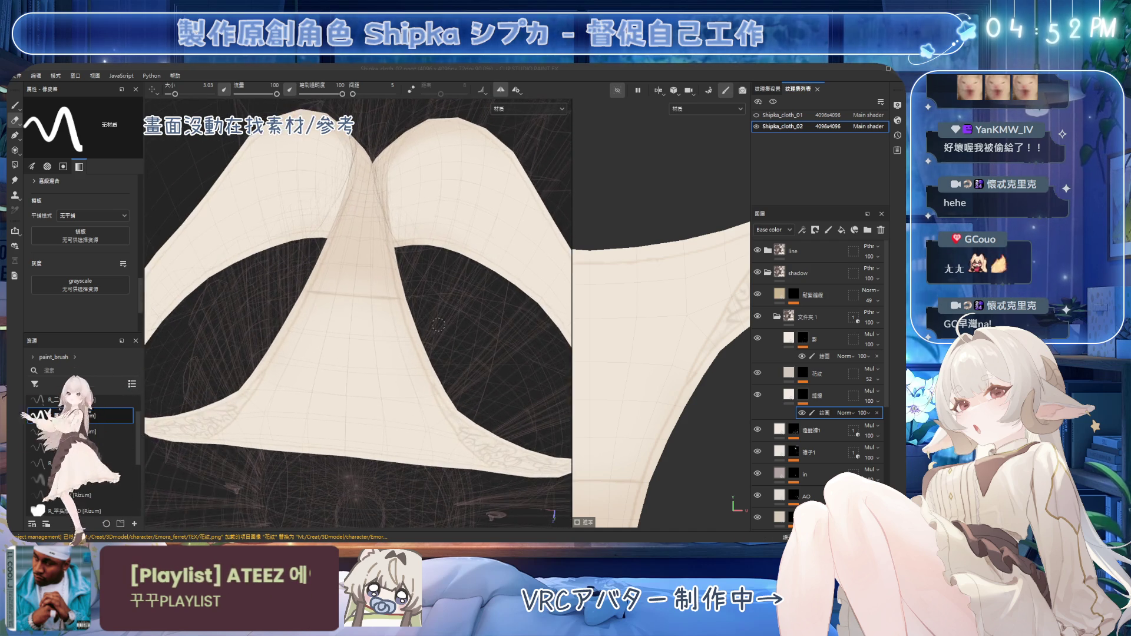
{"action": "scroll", "coordinate": [407, 296], "scroll_direction": "up", "scroll_amount": 3}
{"action": "mouse_move", "coordinate": [398, 292]}
{"action": "left_mouse_down", "text": "alt"}
{"action": "mouse_move", "coordinate": [456, 295]}
{"action": "mouse_move", "coordinate": [445, 268]}
{"action": "left_mouse_up", "text": "alt"}
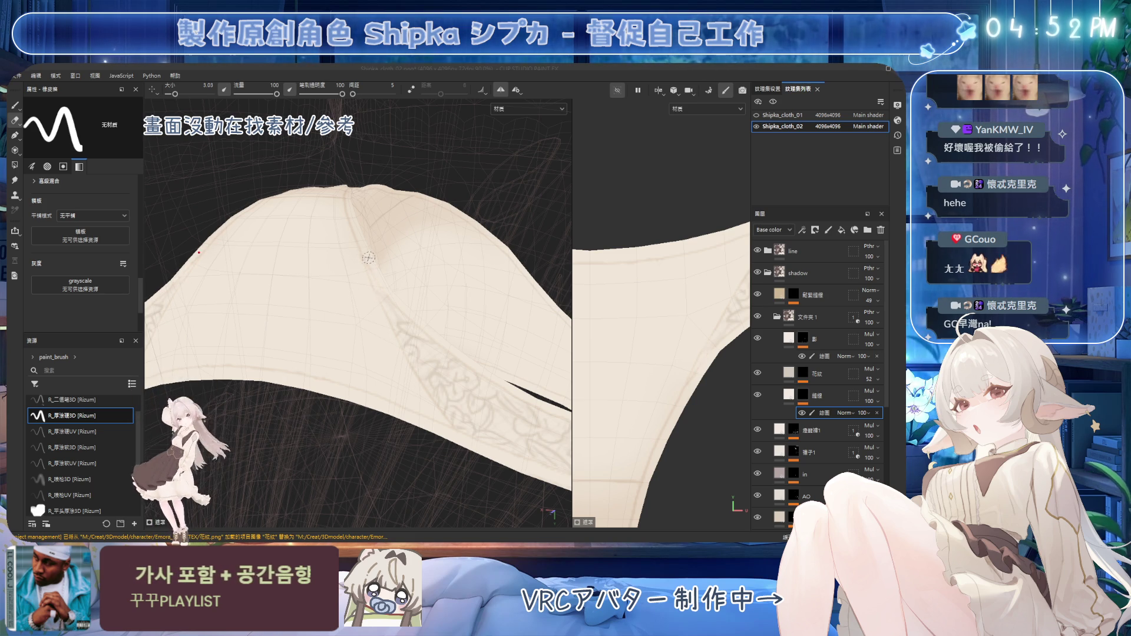
{"action": "key", "text": "1"}
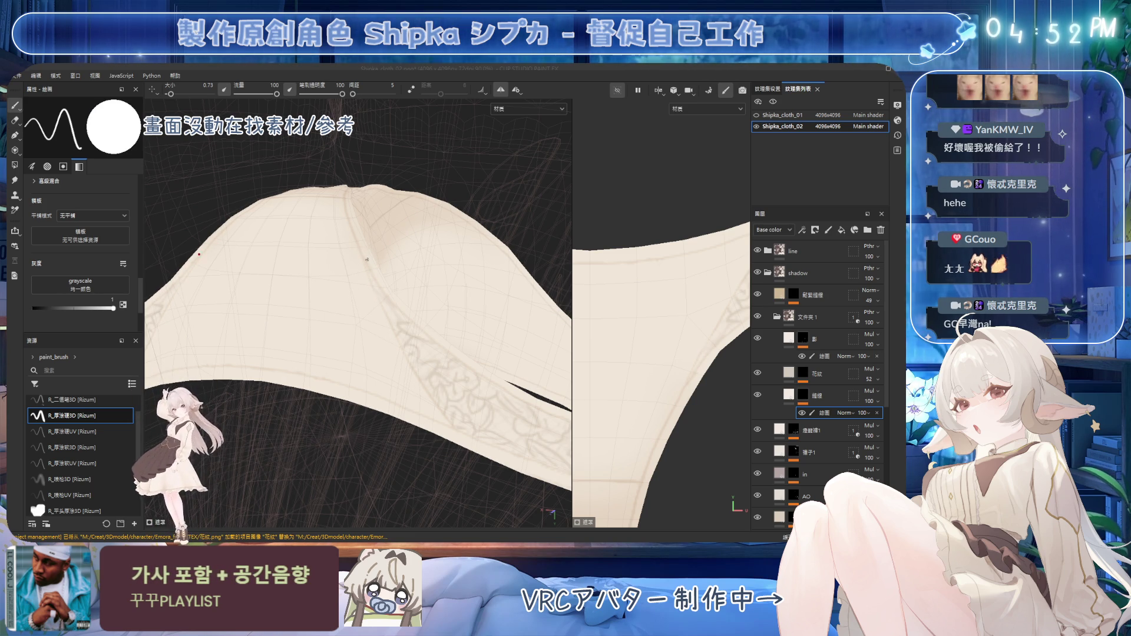
{"action": "key", "text": "2"}
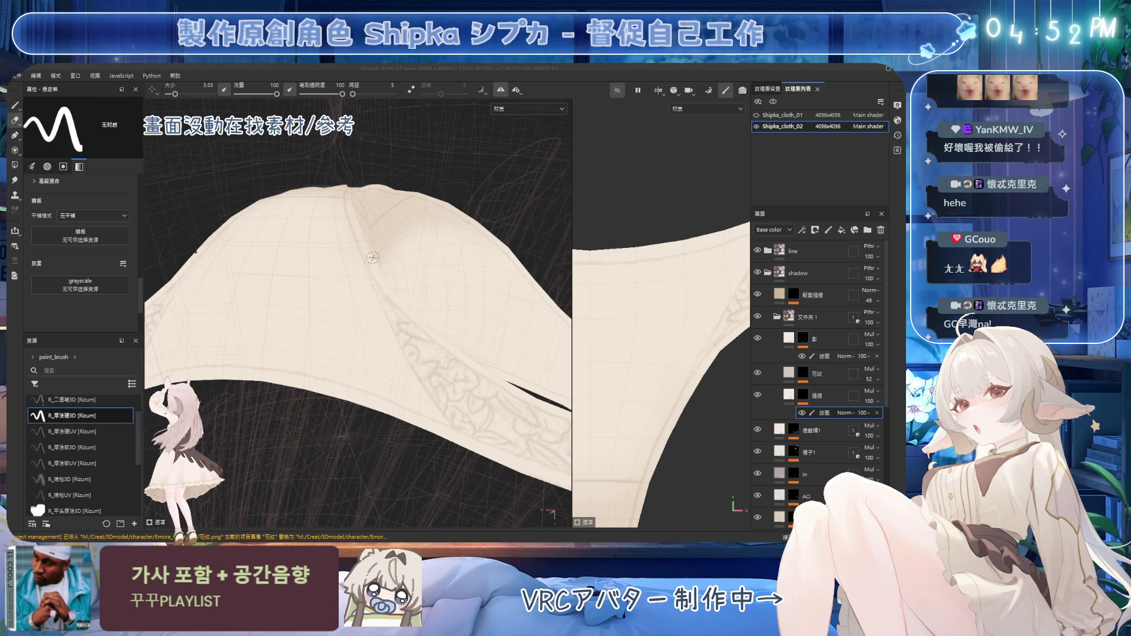
{"action": "mouse_move", "coordinate": [373, 257]}
{"action": "left_mouse_down", "text": "alt"}
{"action": "mouse_move", "coordinate": [381, 263]}
{"action": "mouse_move", "coordinate": [455, 179]}
{"action": "mouse_move", "coordinate": [415, 221]}
{"action": "left_mouse_up", "text": "alt"}
{"action": "scroll", "coordinate": [381, 263], "scroll_direction": "down", "scroll_amount": 3}
{"action": "scroll", "coordinate": [380, 263], "scroll_direction": "down", "scroll_amount": 3}
Select the shading layer's paint effect and pick the R_噴槍3D soft airbrush at a thin size
{"action": "left_click", "coordinate": [813, 372]}
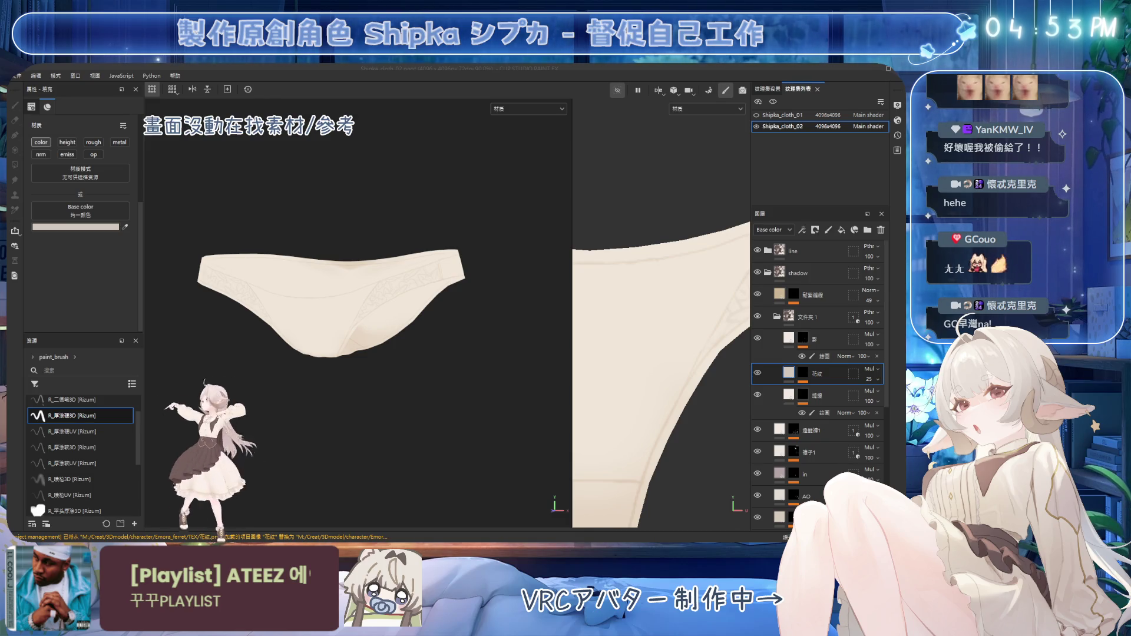
{"action": "left_click_drag", "start_coordinate": [416, 265], "coordinate": [451, 307], "text": "alt"}
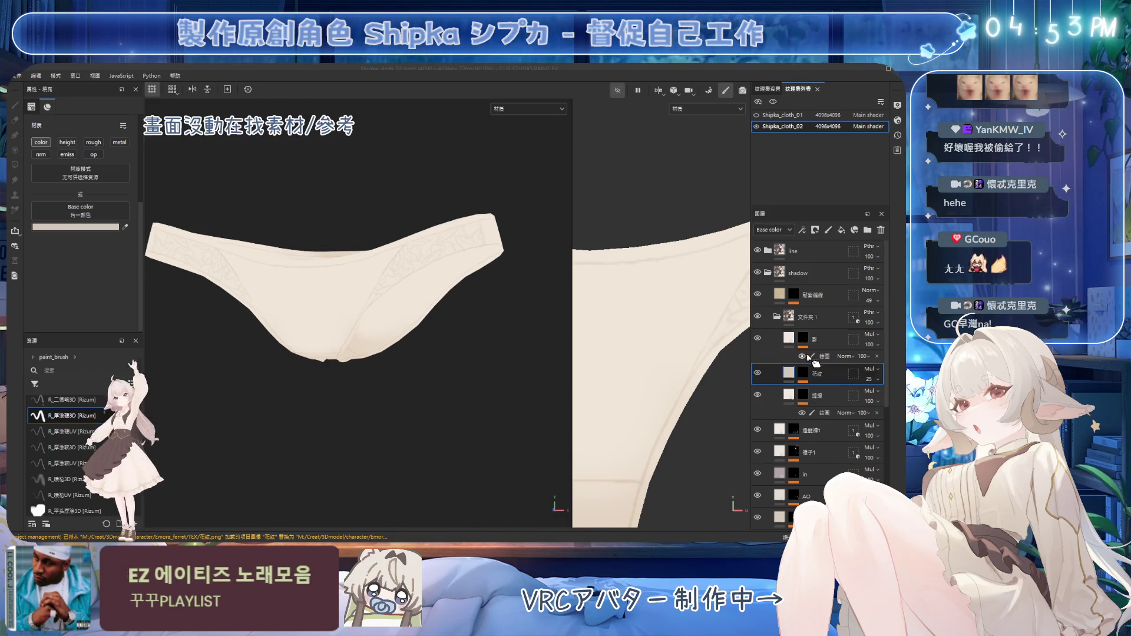
{"action": "left_click", "coordinate": [835, 356]}
{"action": "middle_click_drag", "start_coordinate": [537, 337], "coordinate": [425, 302], "text": "alt"}
{"action": "left_click_drag", "start_coordinate": [425, 303], "coordinate": [448, 281], "text": "alt"}
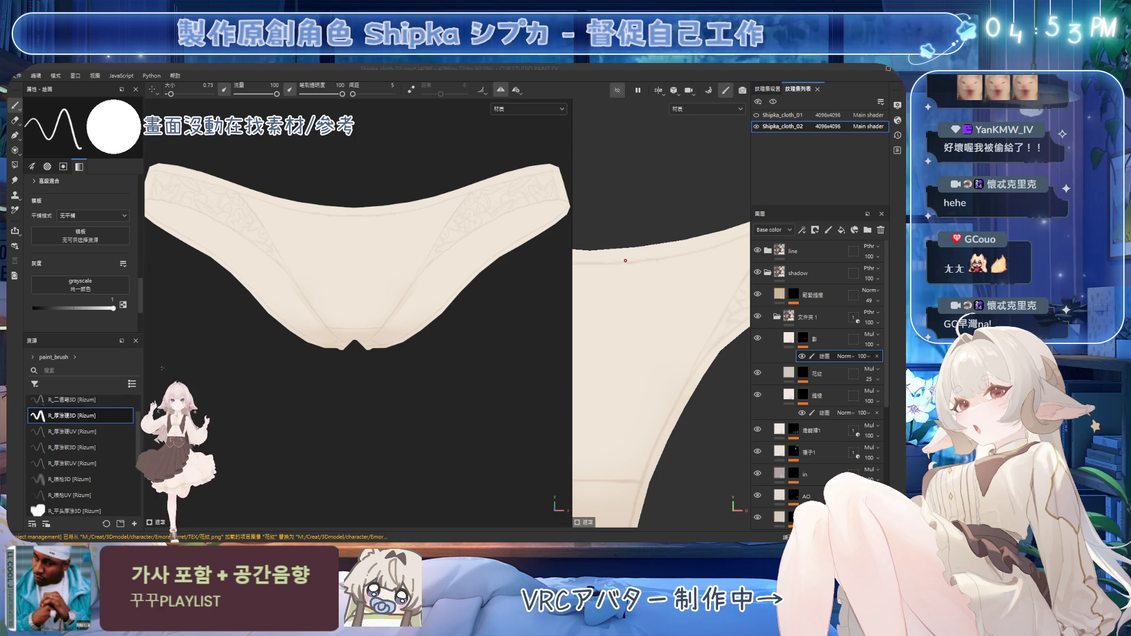
{"action": "left_click", "coordinate": [71, 479]}
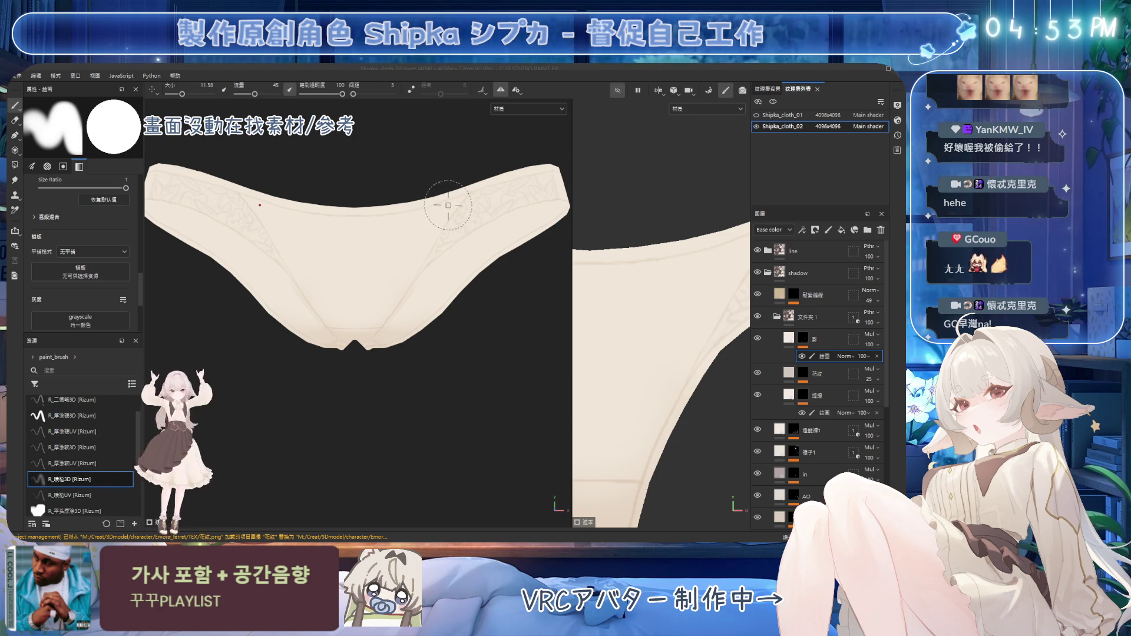
{"action": "key", "text": "bracketleft"}
{"action": "key", "text": "bracketleft"}
{"action": "key", "text": "bracketleft"}
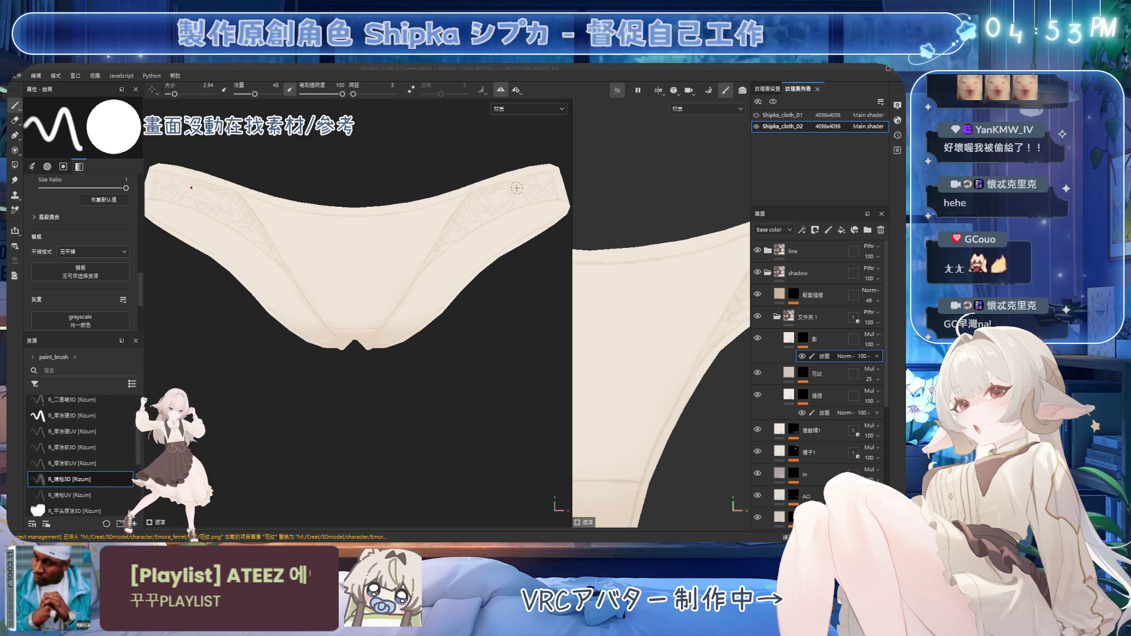
Settle the airbrush size around 12 while inspecting the front, side and leg opening
{"action": "left_click_drag", "start_coordinate": [516, 188], "coordinate": [461, 211], "text": "alt"}
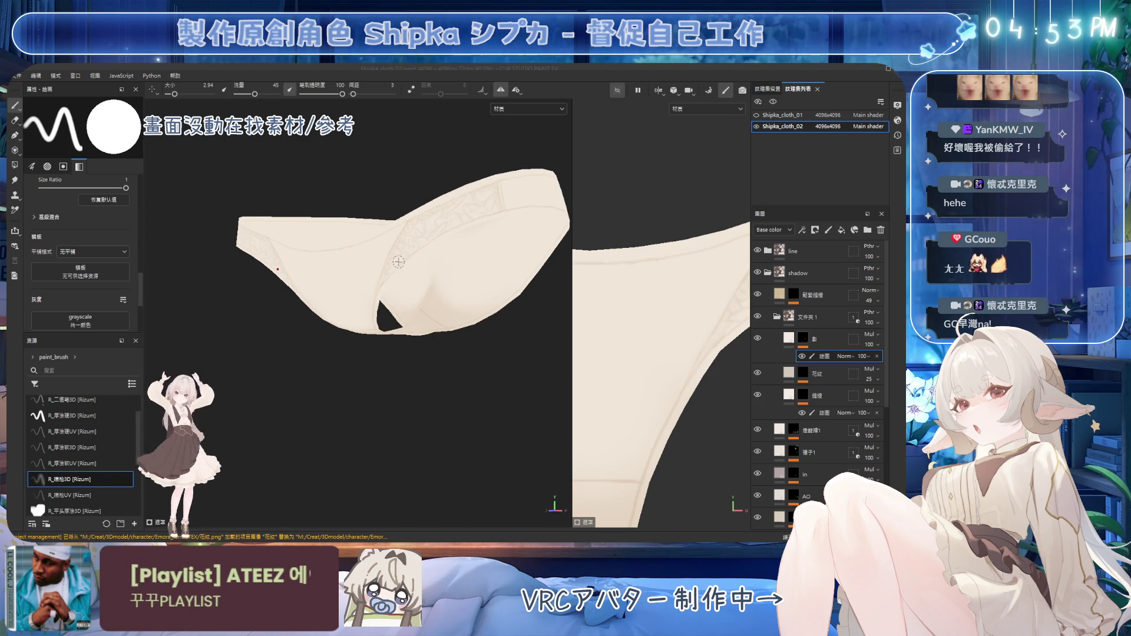
{"action": "left_click_drag", "start_coordinate": [398, 261], "coordinate": [379, 280], "text": "alt"}
{"action": "right_click_drag", "start_coordinate": [411, 253], "coordinate": [453, 219], "text": "ctrl"}
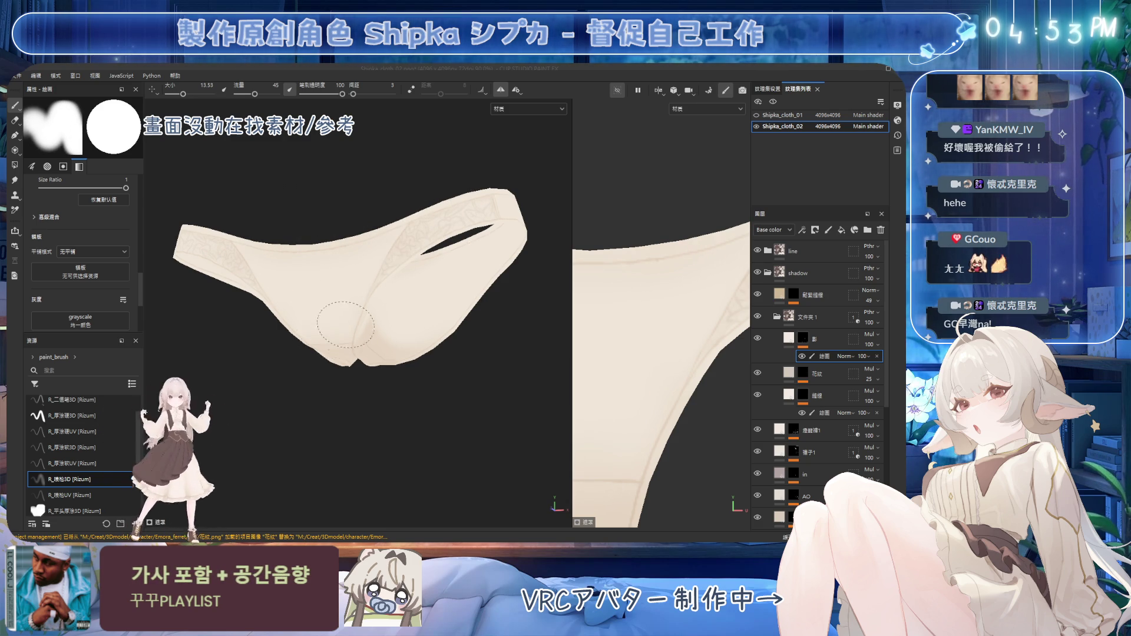
{"action": "left_click_drag", "start_coordinate": [345, 324], "coordinate": [335, 331], "text": "alt"}
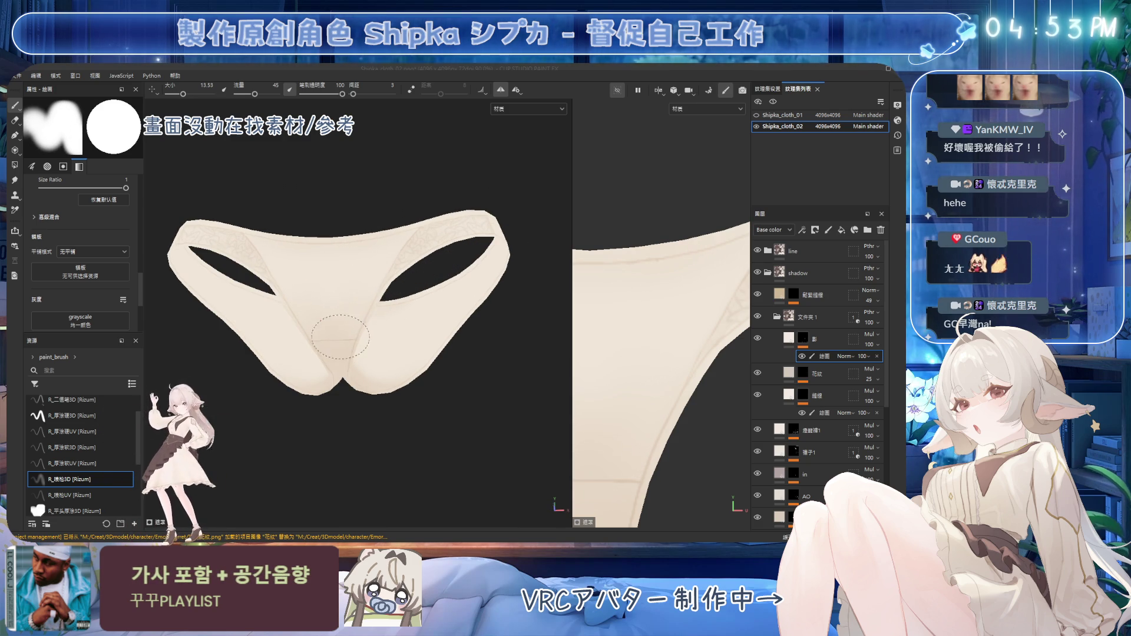
{"action": "mouse_move", "coordinate": [395, 273]}
{"action": "left_mouse_down", "text": "alt"}
{"action": "mouse_move", "coordinate": [412, 284]}
{"action": "mouse_move", "coordinate": [437, 356]}
{"action": "left_mouse_up", "text": "alt"}
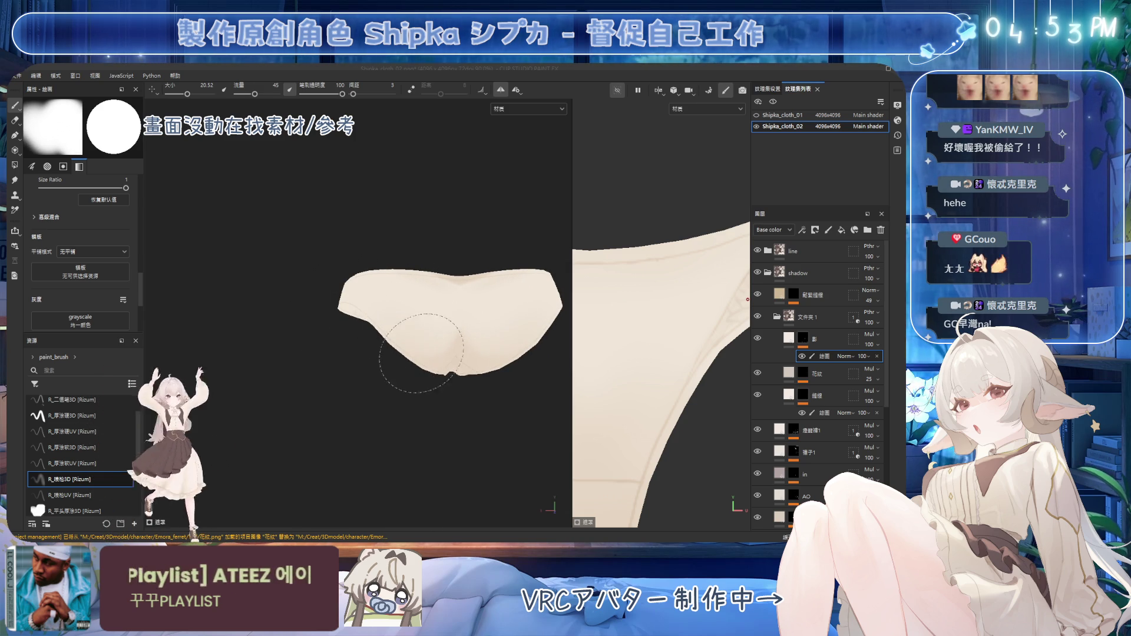
{"action": "mouse_move", "coordinate": [413, 299]}
{"action": "left_mouse_down", "text": "alt"}
{"action": "mouse_move", "coordinate": [441, 283]}
{"action": "mouse_move", "coordinate": [462, 227]}
{"action": "mouse_move", "coordinate": [397, 255]}
{"action": "mouse_move", "coordinate": [430, 228]}
{"action": "mouse_move", "coordinate": [450, 182]}
{"action": "mouse_move", "coordinate": [420, 226]}
{"action": "mouse_move", "coordinate": [429, 208]}
{"action": "mouse_move", "coordinate": [394, 226]}
{"action": "mouse_move", "coordinate": [463, 223]}
{"action": "mouse_move", "coordinate": [505, 177]}
{"action": "mouse_move", "coordinate": [404, 190]}
{"action": "mouse_move", "coordinate": [377, 224]}
{"action": "left_mouse_up", "text": "alt"}
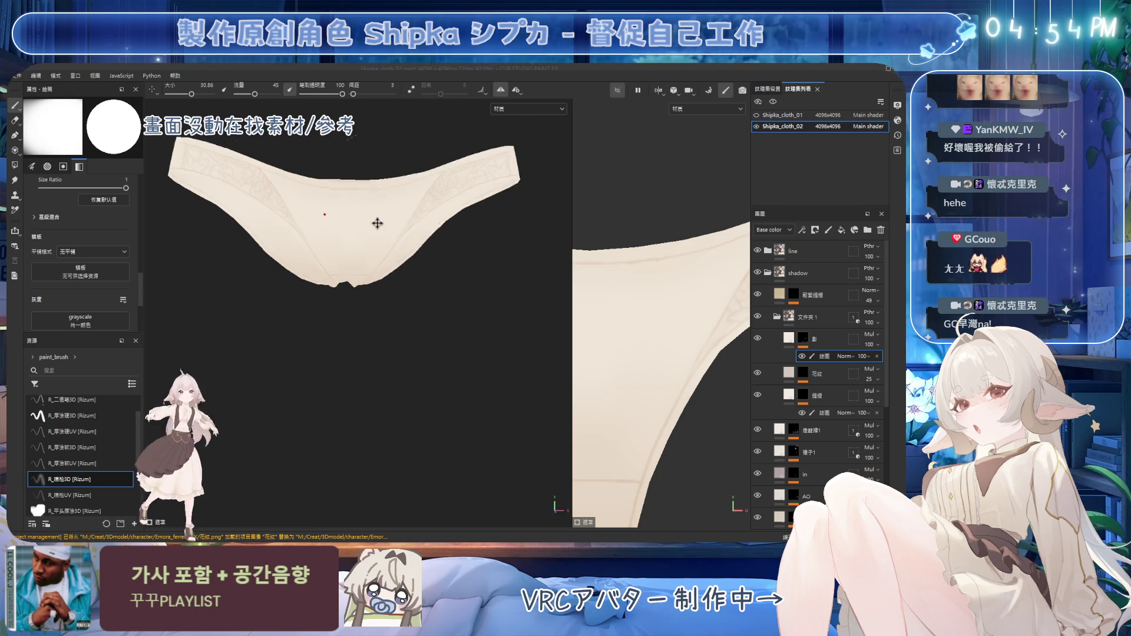
{"action": "middle_click_drag", "start_coordinate": [378, 224], "coordinate": [374, 253], "text": "alt"}
Try the stroke brush at a reduced size around the leg openings, then return to the soft brush
{"action": "key", "text": "5"}
{"action": "scroll", "coordinate": [417, 209], "scroll_direction": "up", "scroll_amount": 2}
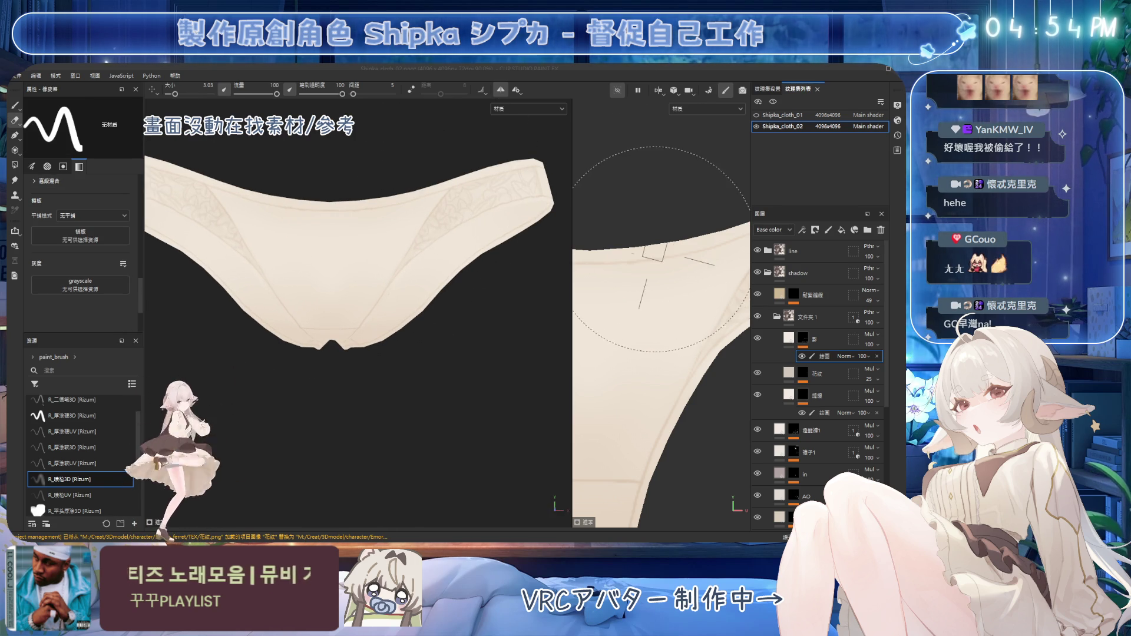
{"action": "scroll", "coordinate": [437, 286], "scroll_direction": "up", "scroll_amount": 3}
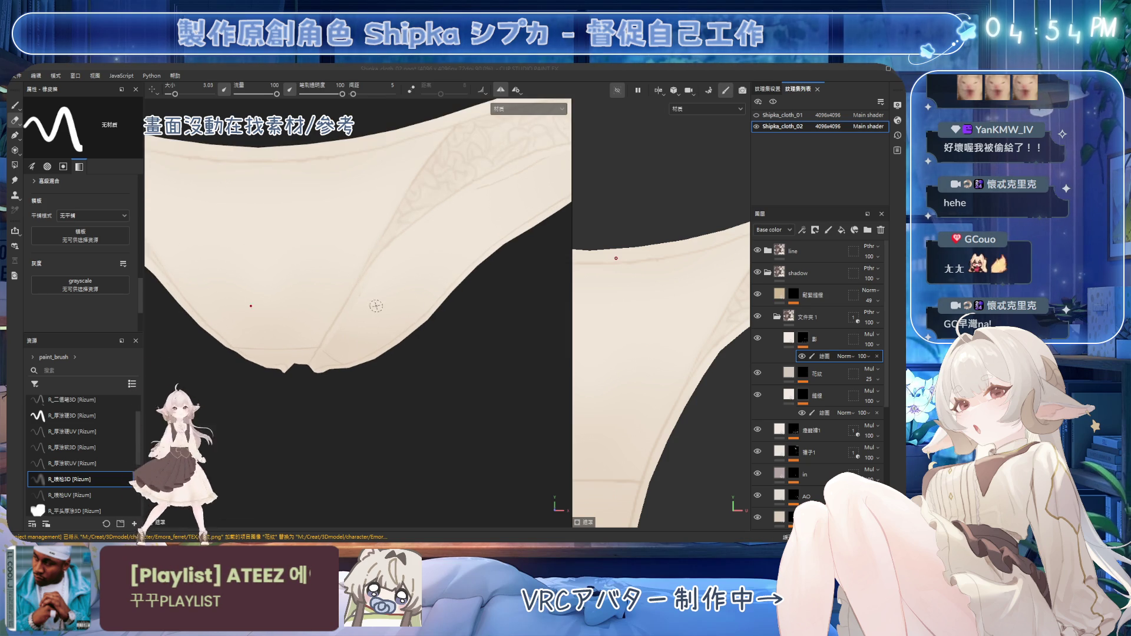
{"action": "mouse_move", "coordinate": [437, 285]}
{"action": "left_mouse_down", "text": "alt"}
{"action": "mouse_move", "coordinate": [387, 252]}
{"action": "mouse_move", "coordinate": [430, 221]}
{"action": "mouse_move", "coordinate": [378, 240]}
{"action": "mouse_move", "coordinate": [405, 232]}
{"action": "left_mouse_up", "text": "alt"}
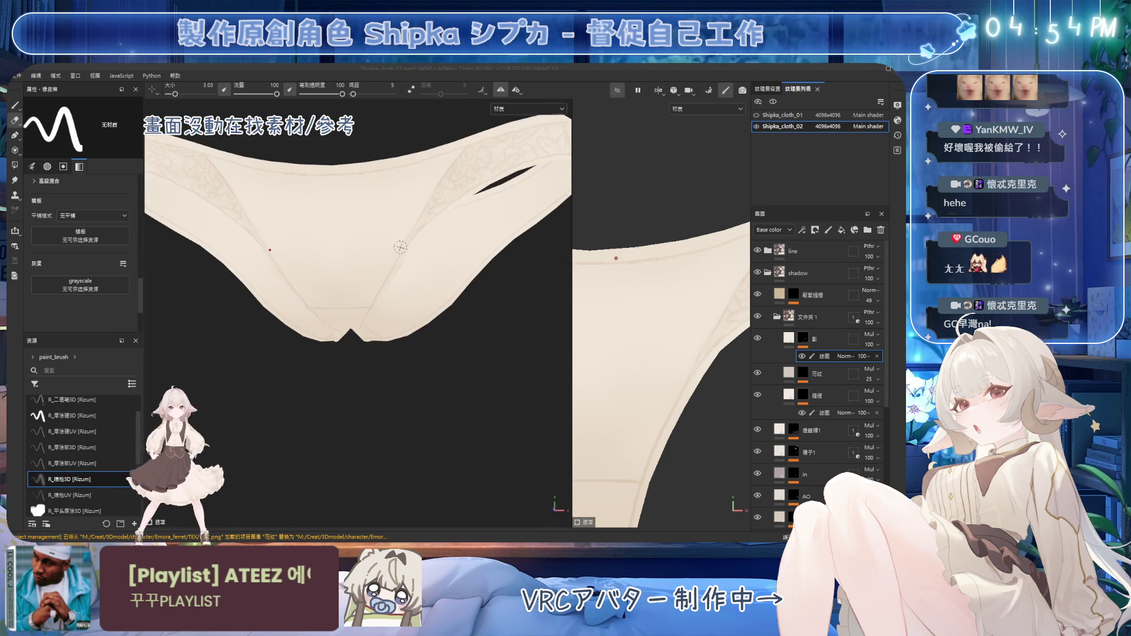
{"action": "right_click_drag", "start_coordinate": [405, 232], "coordinate": [391, 251], "text": "ctrl"}
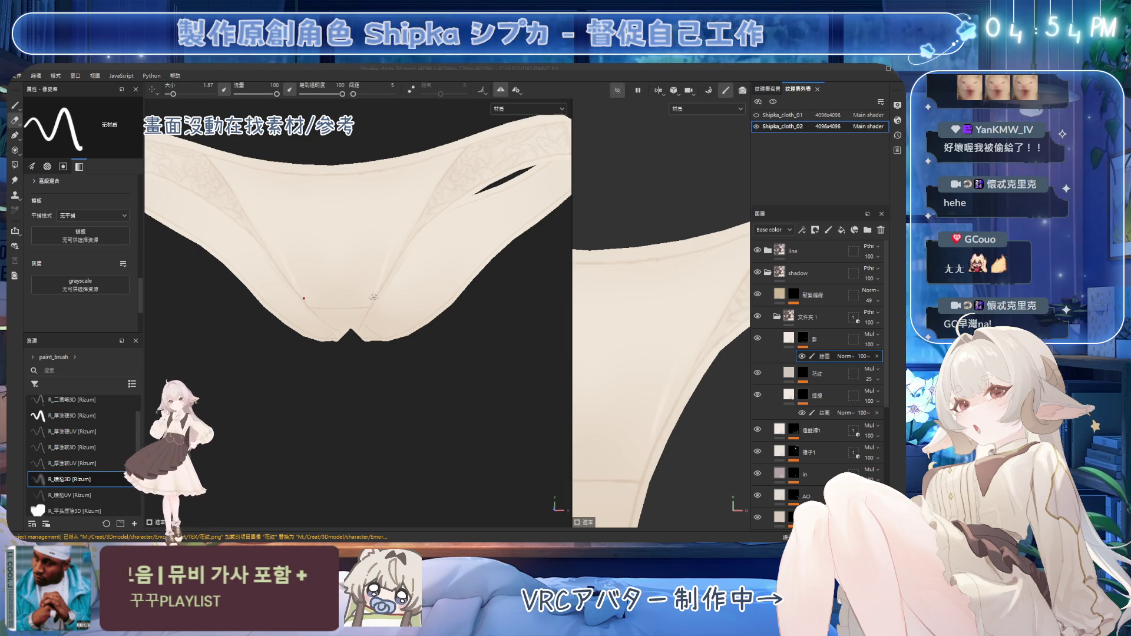
{"action": "left_click_drag", "start_coordinate": [387, 266], "coordinate": [384, 232], "text": "alt"}
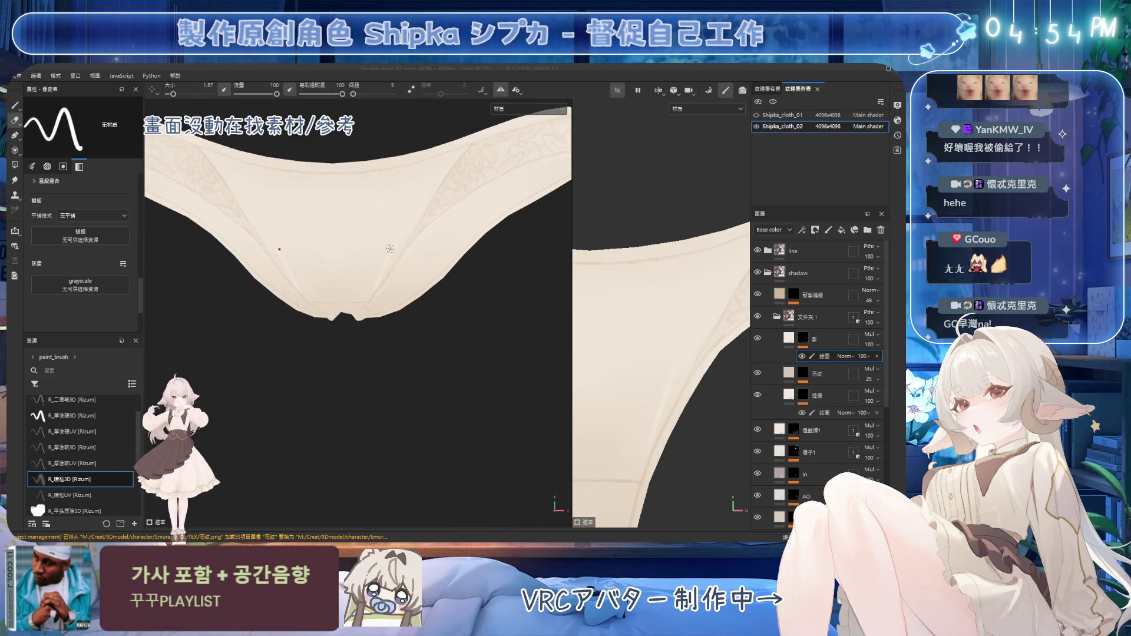
{"action": "right_click_drag", "start_coordinate": [380, 231], "coordinate": [384, 257], "text": "ctrl"}
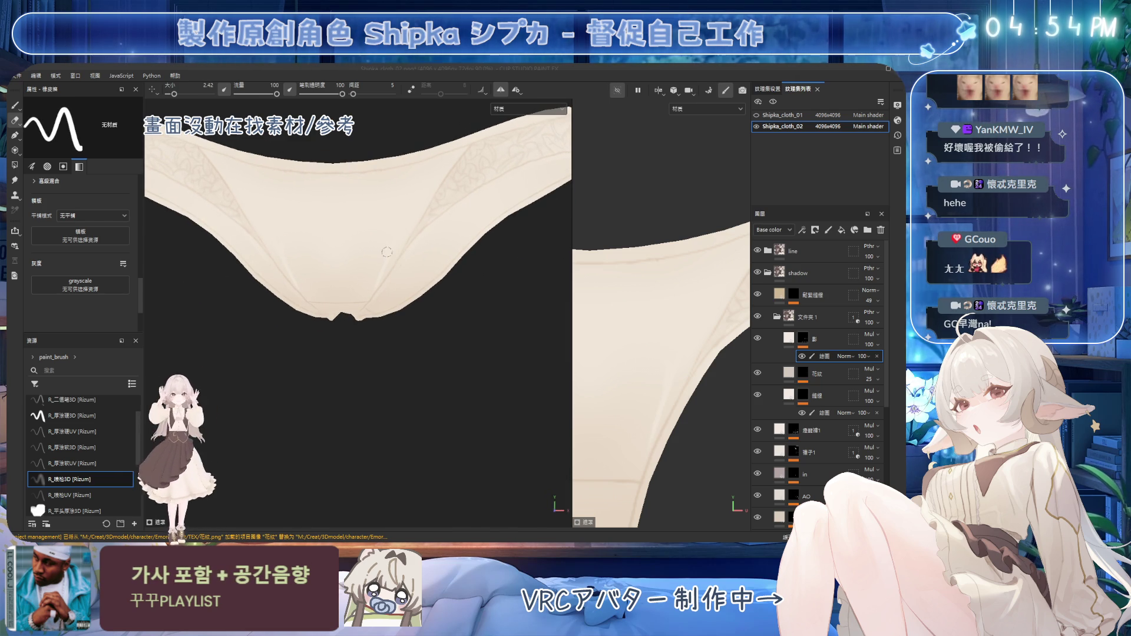
{"action": "left_click_drag", "start_coordinate": [388, 253], "coordinate": [381, 267], "text": "alt"}
{"action": "key", "text": "1"}
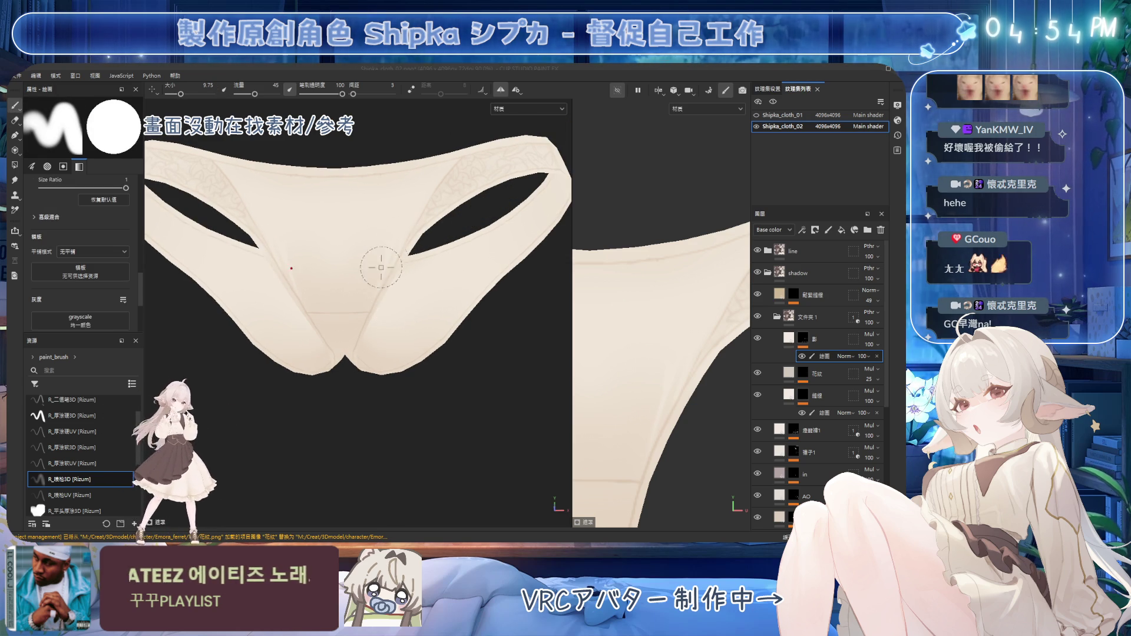
{"action": "mouse_move", "coordinate": [395, 222]}
{"action": "left_mouse_down", "text": "alt"}
{"action": "mouse_move", "coordinate": [410, 301]}
{"action": "mouse_move", "coordinate": [415, 285]}
{"action": "left_mouse_up", "text": "alt"}
{"action": "left_click_drag", "start_coordinate": [447, 181], "coordinate": [410, 174], "text": "alt"}
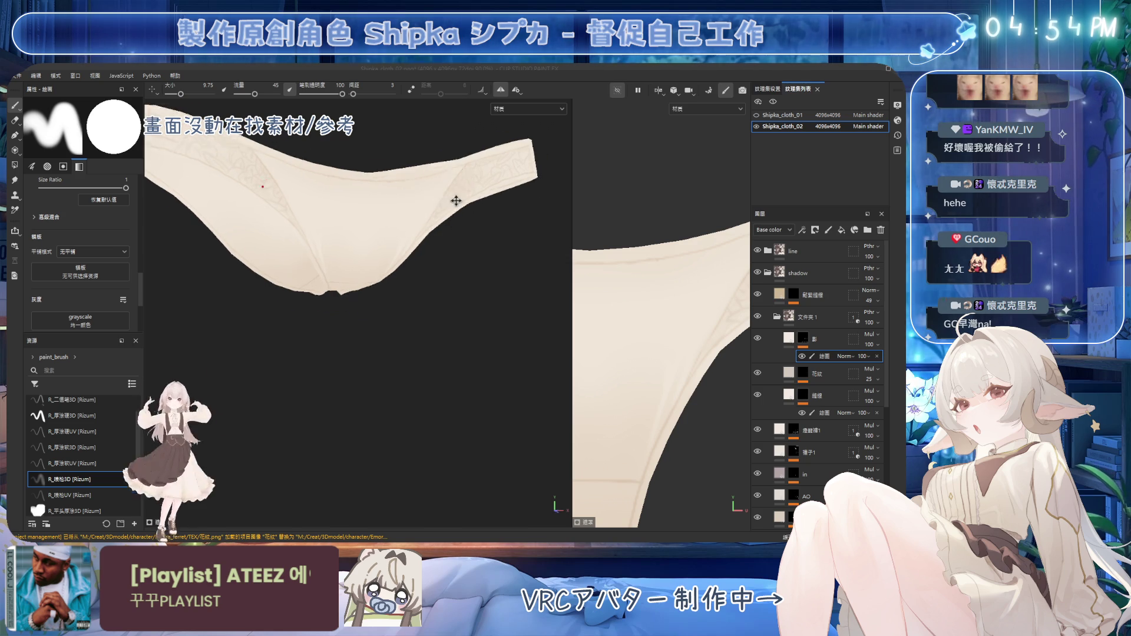
{"action": "mouse_move", "coordinate": [427, 188]}
{"action": "left_mouse_down", "text": "alt"}
{"action": "mouse_move", "coordinate": [382, 311]}
{"action": "mouse_move", "coordinate": [396, 234]}
{"action": "left_mouse_up", "text": "alt"}
Erase with a resized brush, then switch to the soft airbrush preset
{"action": "key", "text": "e"}
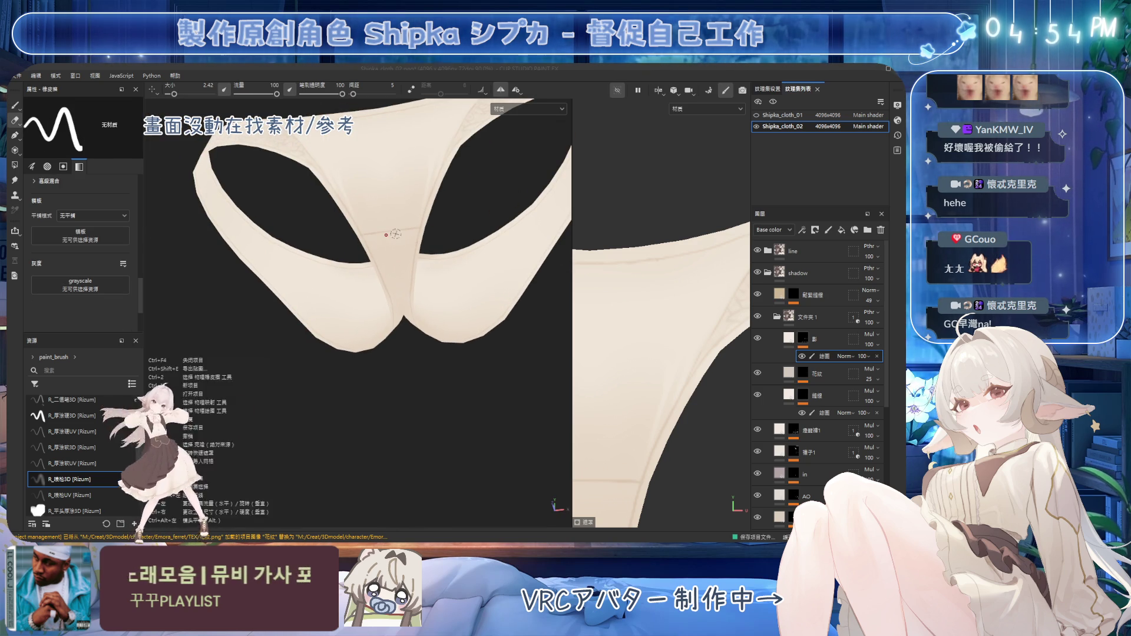
{"action": "key", "text": "bracketleft"}
{"action": "key", "text": "bracketleft"}
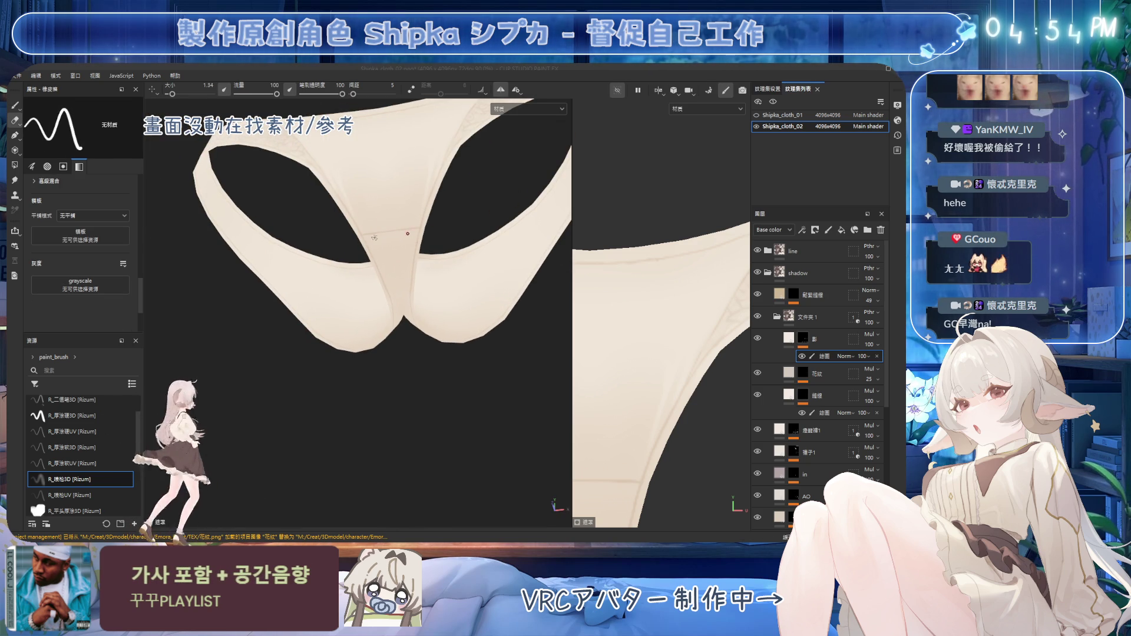
{"action": "key", "text": "bracketright"}
{"action": "key", "text": "bracketright"}
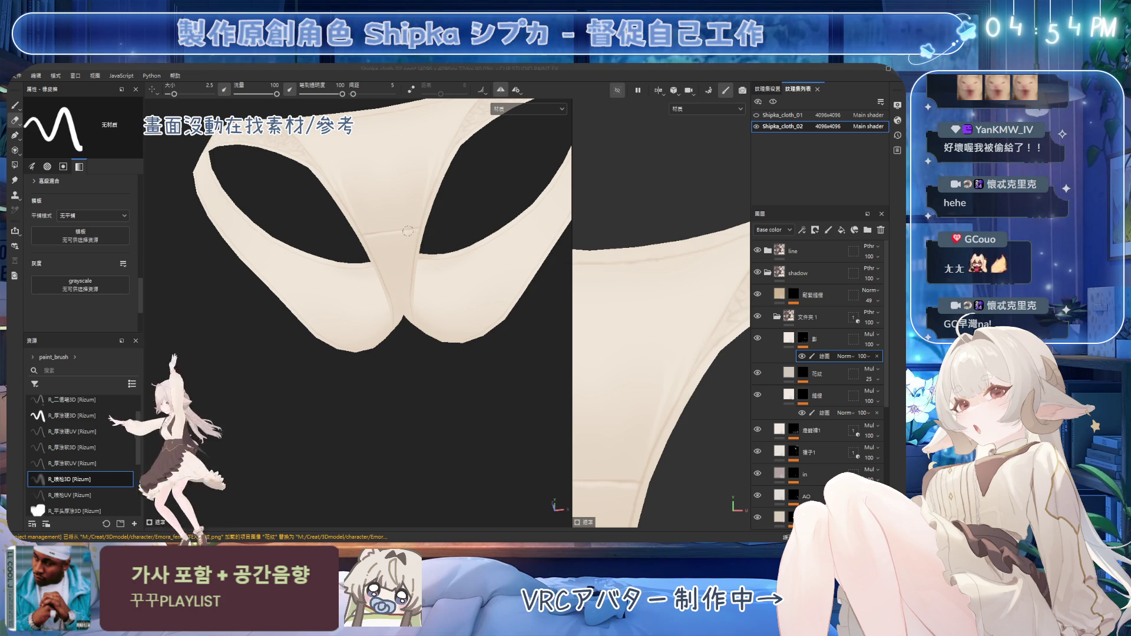
{"action": "key", "text": "bracketright"}
{"action": "key", "text": "bracketright"}
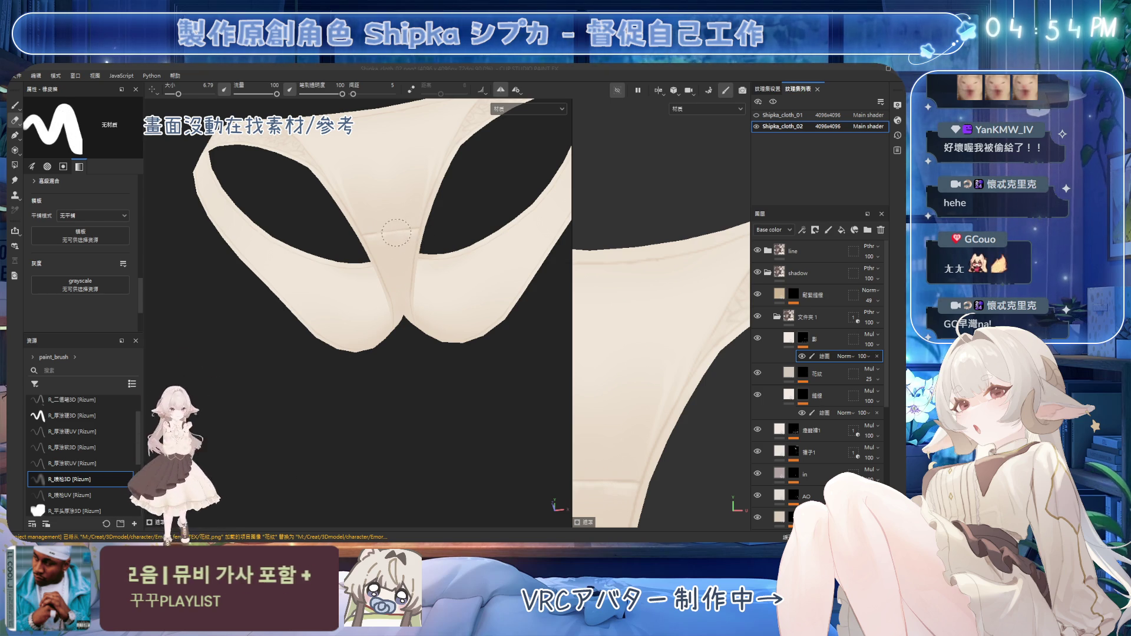
{"action": "mouse_move", "coordinate": [395, 232]}
{"action": "left_mouse_down", "text": "alt"}
{"action": "mouse_move", "coordinate": [310, 271]}
{"action": "mouse_move", "coordinate": [474, 317]}
{"action": "mouse_move", "coordinate": [404, 217]}
{"action": "mouse_move", "coordinate": [419, 215]}
{"action": "left_mouse_up", "text": "alt"}
{"action": "key", "text": "bracketright"}
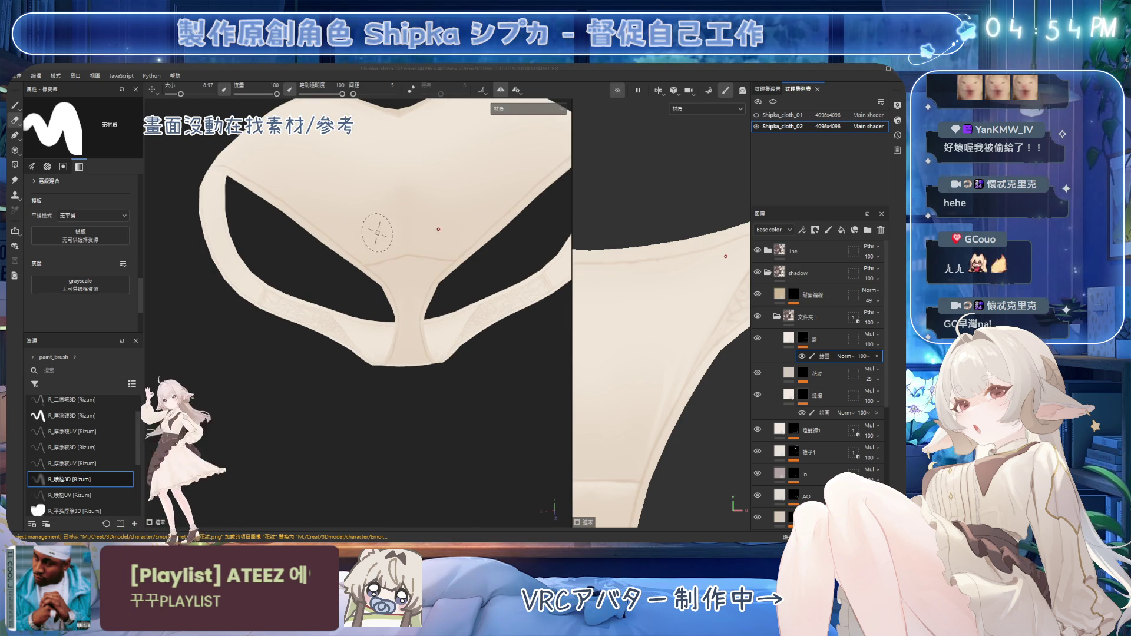
{"action": "key", "text": "bracketleft"}
{"action": "key", "text": "bracketleft"}
{"action": "key", "text": "bracketleft"}
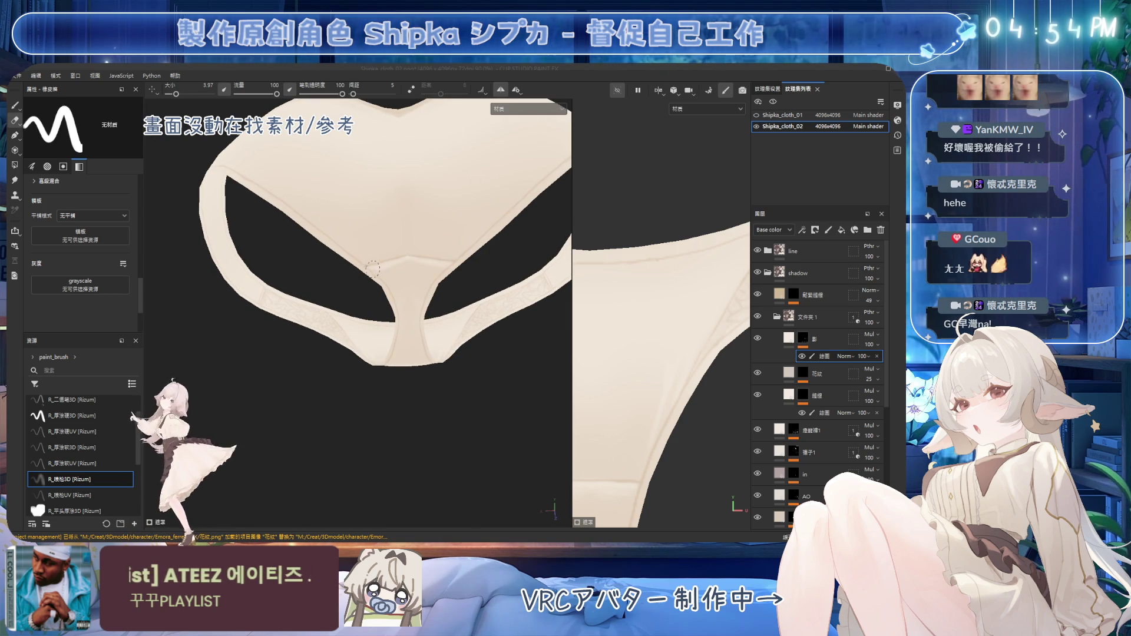
{"action": "key", "text": "2"}
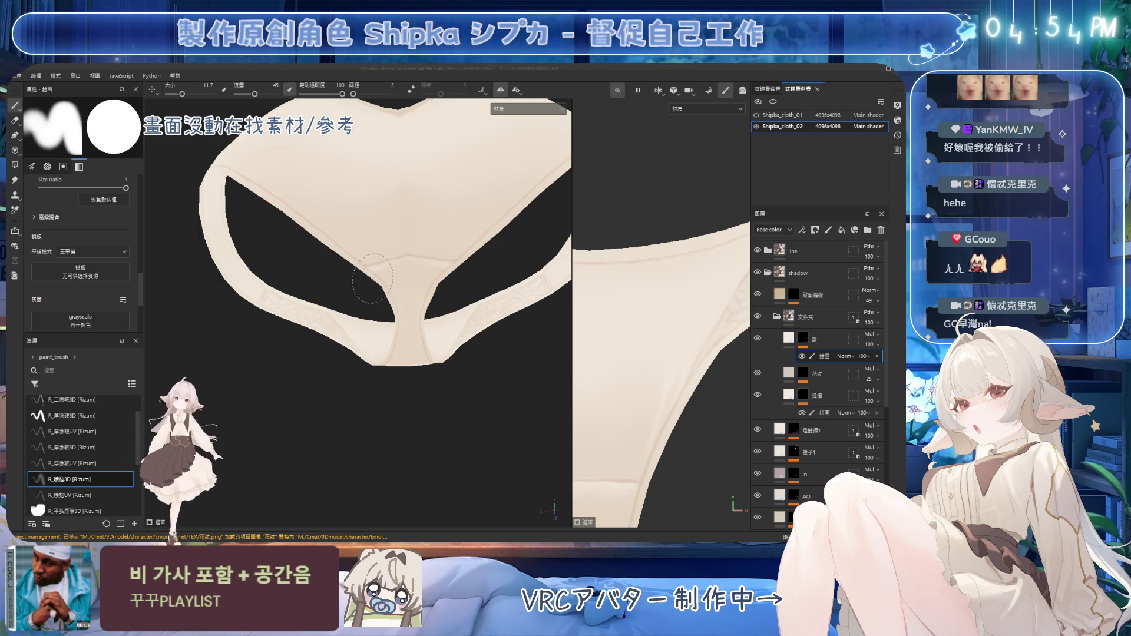
Inspect the crotch and side, then take a thinner stroke brush at about 1.56 for fine edge detail
{"action": "left_click_drag", "start_coordinate": [403, 302], "coordinate": [359, 279], "text": "alt"}
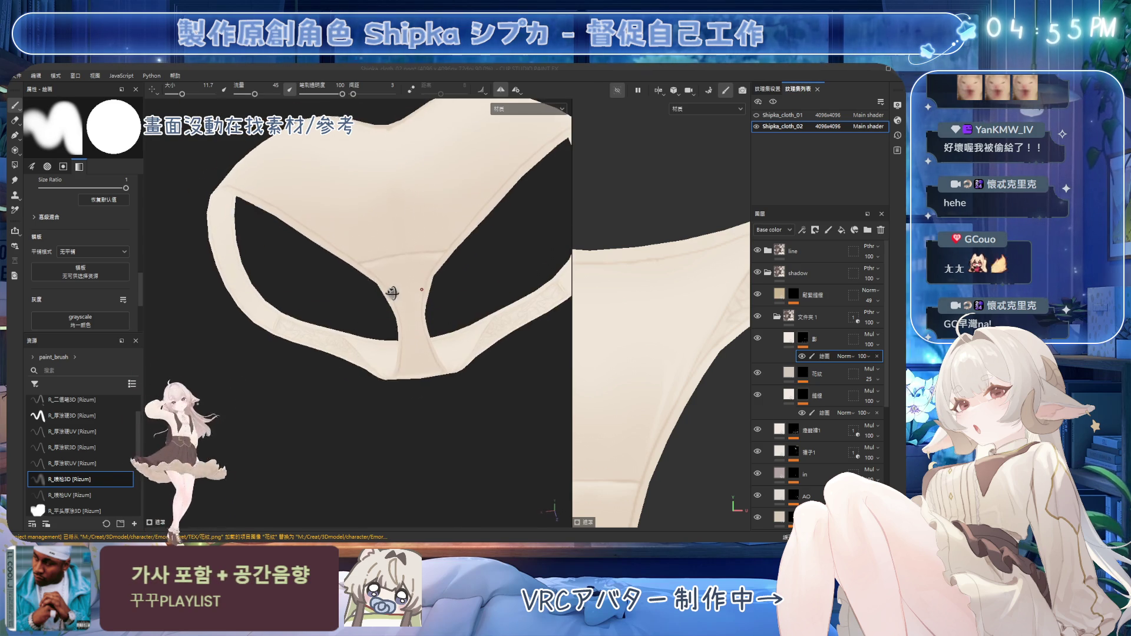
{"action": "mouse_move", "coordinate": [388, 366]}
{"action": "left_mouse_down", "text": "alt"}
{"action": "mouse_move", "coordinate": [344, 301]}
{"action": "mouse_move", "coordinate": [441, 256]}
{"action": "left_mouse_up", "text": "alt"}
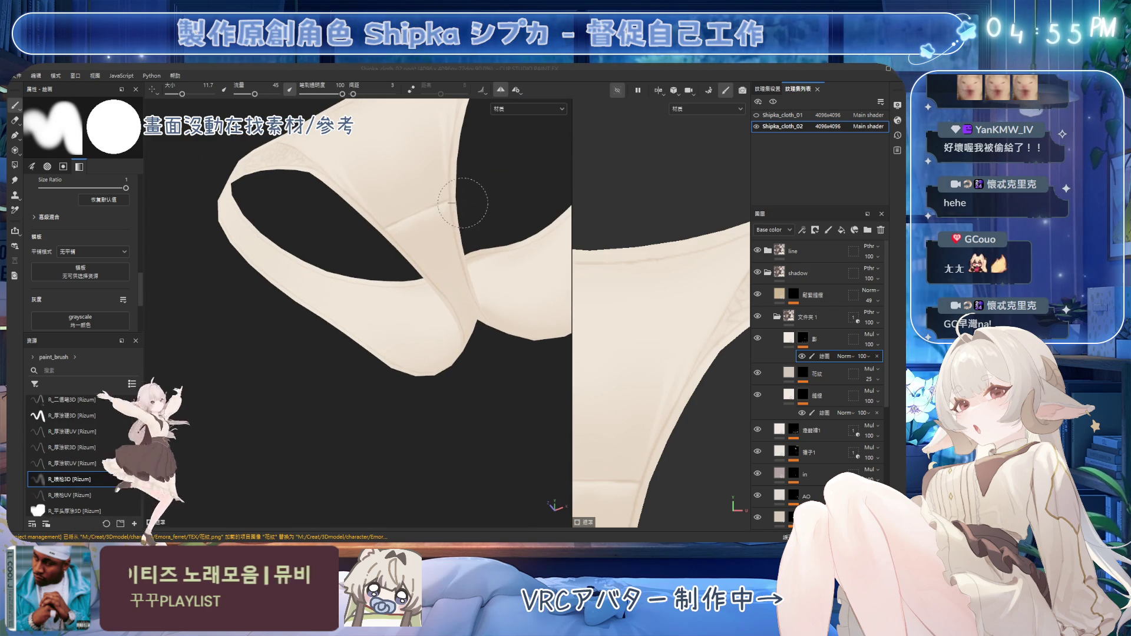
{"action": "left_click_drag", "start_coordinate": [491, 190], "coordinate": [449, 230], "text": "alt"}
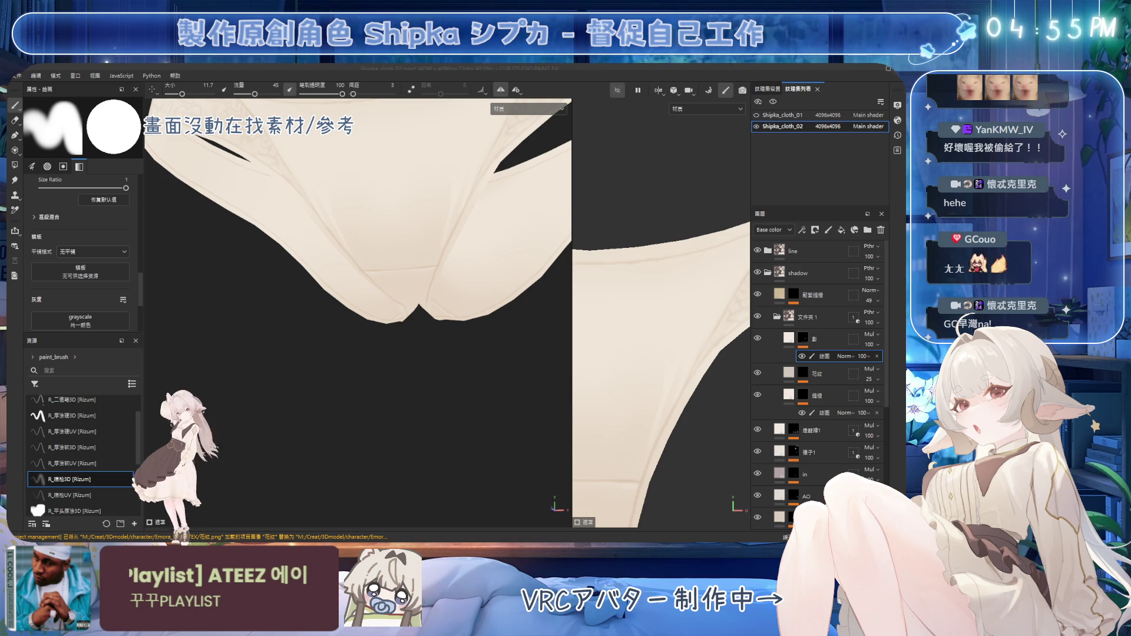
{"action": "left_click_drag", "start_coordinate": [279, 112], "coordinate": [294, 281], "text": "alt"}
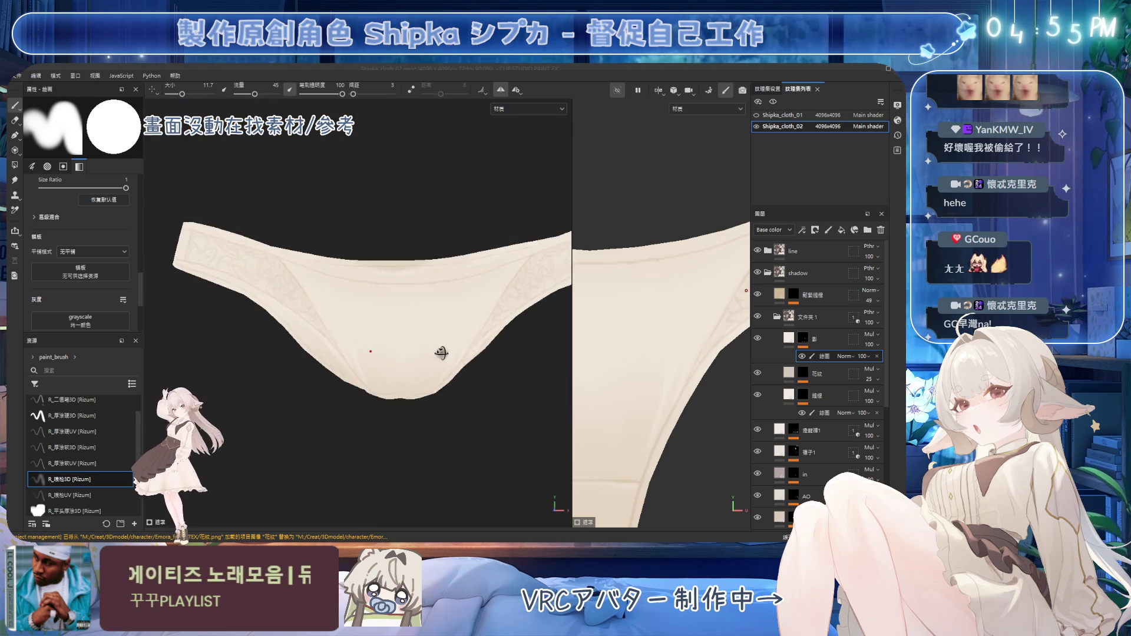
{"action": "scroll", "coordinate": [431, 249], "scroll_direction": "up", "scroll_amount": 3}
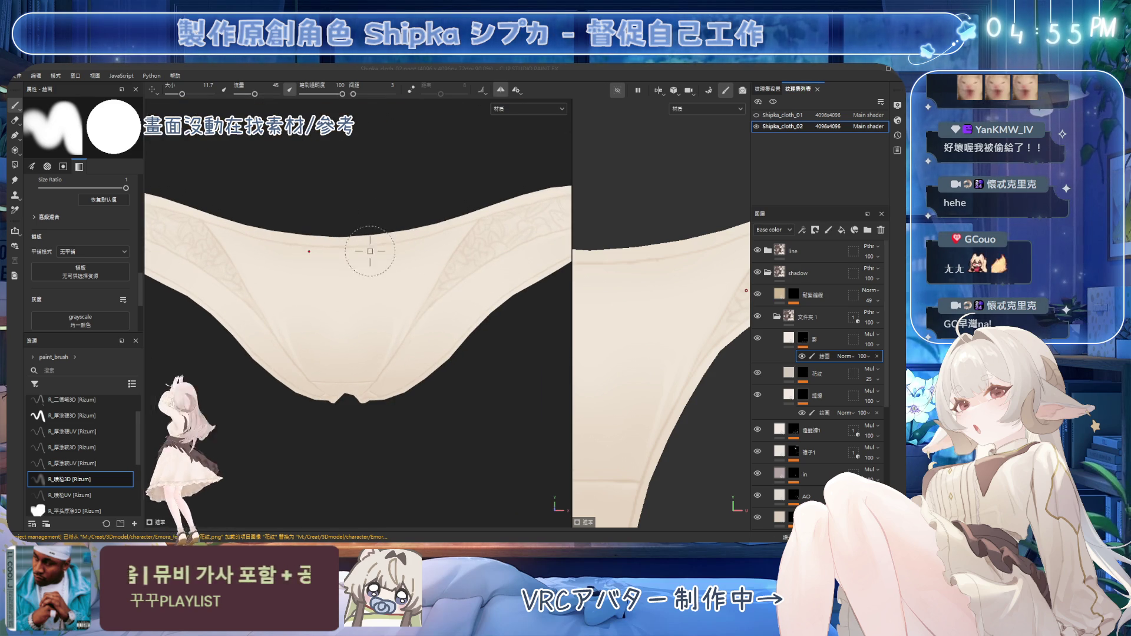
{"action": "key", "text": "2"}
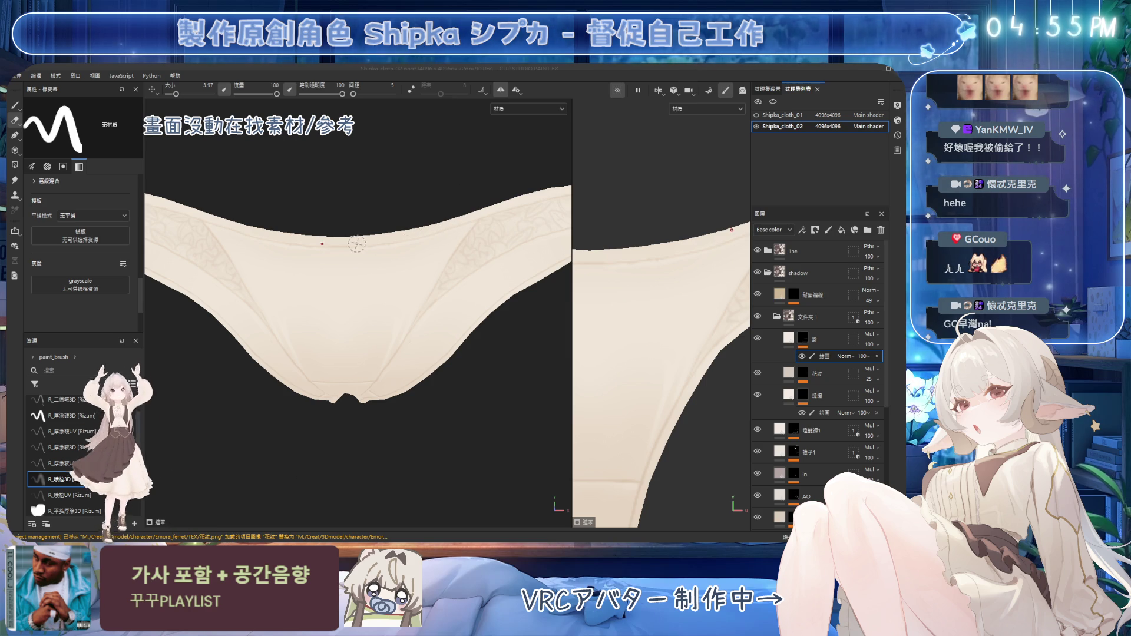
{"action": "left_click_drag", "start_coordinate": [513, 219], "coordinate": [468, 204], "text": "alt"}
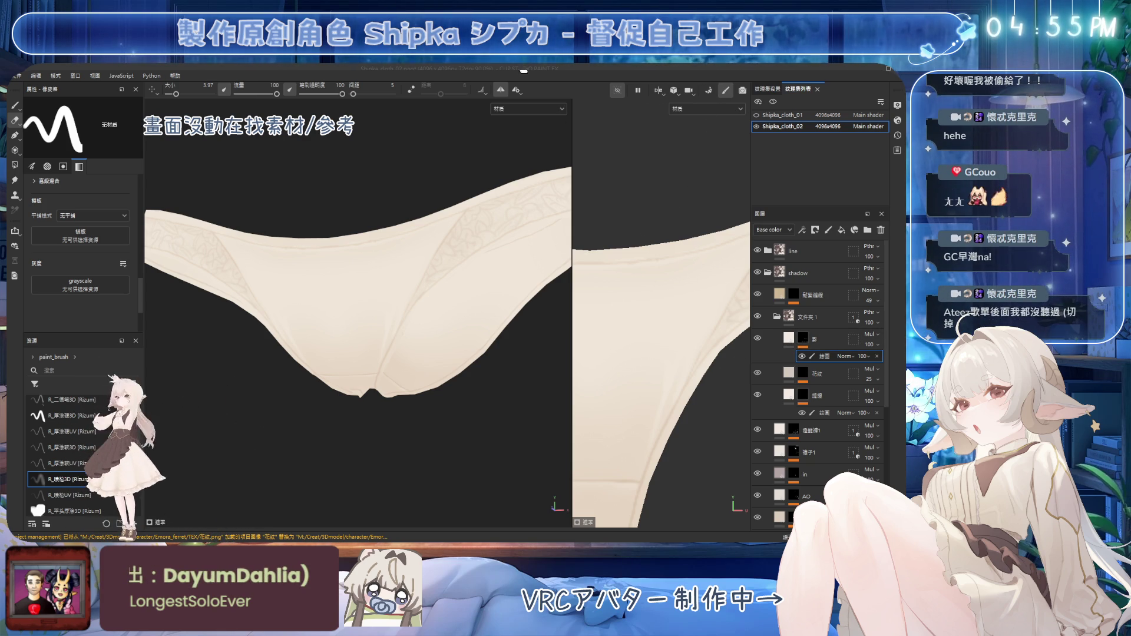
{"action": "mouse_move", "coordinate": [389, 318]}
{"action": "left_mouse_down", "text": "alt"}
{"action": "mouse_move", "coordinate": [461, 353]}
{"action": "mouse_move", "coordinate": [379, 298]}
{"action": "mouse_move", "coordinate": [383, 286]}
{"action": "mouse_move", "coordinate": [392, 324]}
{"action": "mouse_move", "coordinate": [432, 314]}
{"action": "mouse_move", "coordinate": [406, 302]}
{"action": "mouse_move", "coordinate": [471, 306]}
{"action": "mouse_move", "coordinate": [380, 274]}
{"action": "mouse_move", "coordinate": [439, 274]}
{"action": "left_mouse_up", "text": "alt"}
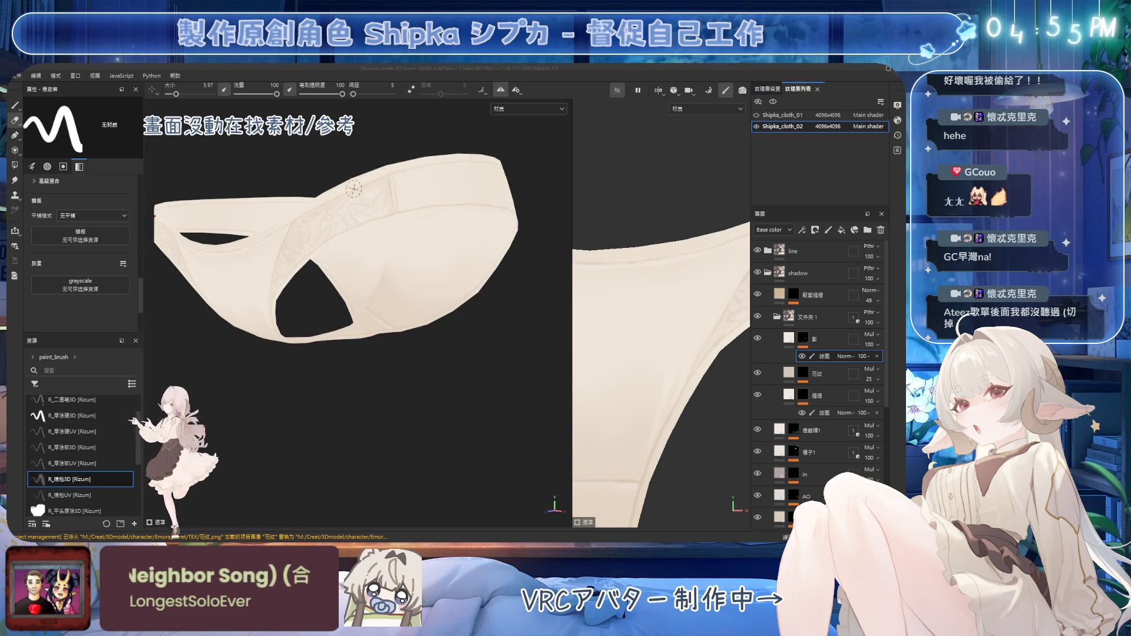
{"action": "key", "text": "bracketleft"}
{"action": "key", "text": "bracketleft"}
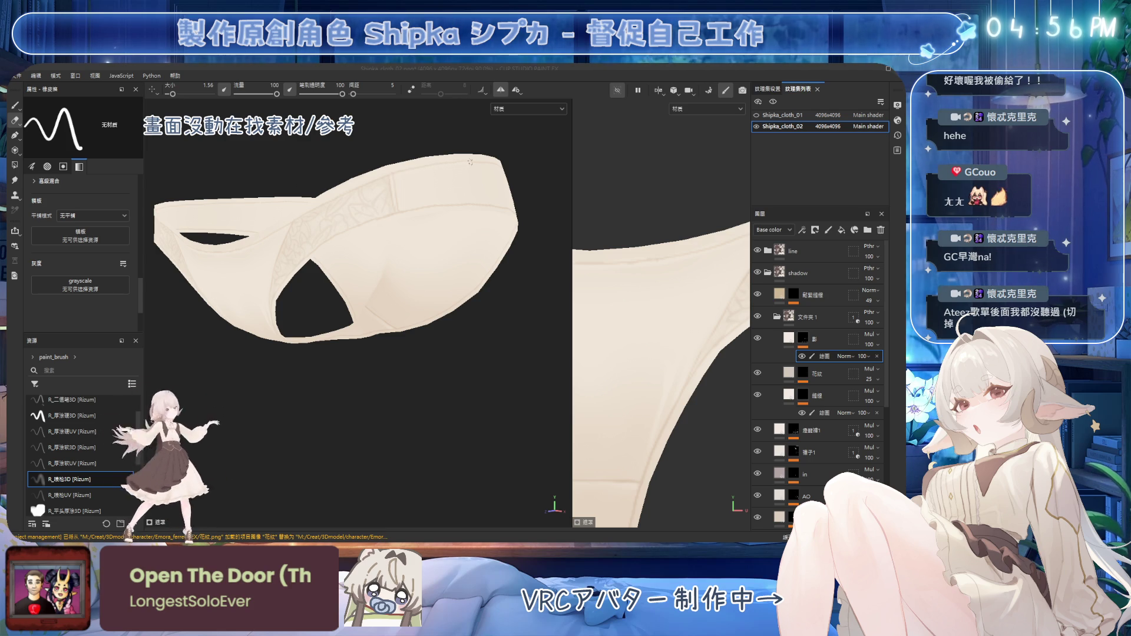
Look over the garment's back and front and return from Smudge to the painting brush
{"action": "mouse_move", "coordinate": [407, 171]}
{"action": "left_mouse_down", "text": "alt"}
{"action": "mouse_move", "coordinate": [454, 207]}
{"action": "mouse_move", "coordinate": [449, 247]}
{"action": "left_mouse_up", "text": "alt"}
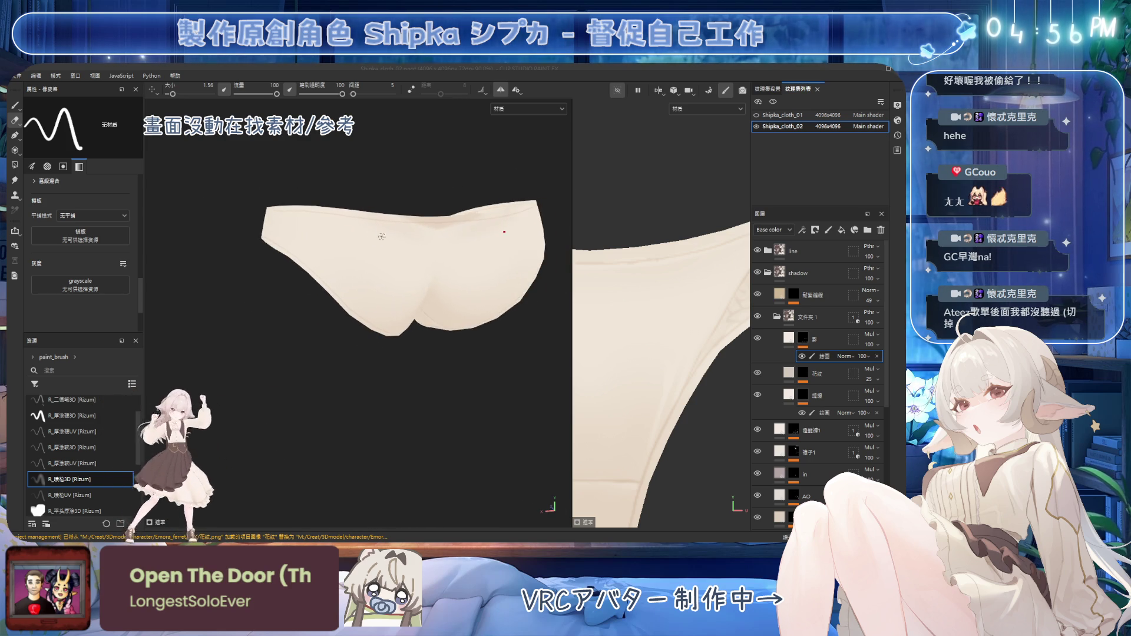
{"action": "scroll", "coordinate": [449, 248], "scroll_direction": "up", "scroll_amount": 2}
{"action": "scroll", "coordinate": [437, 251], "scroll_direction": "up", "scroll_amount": 2}
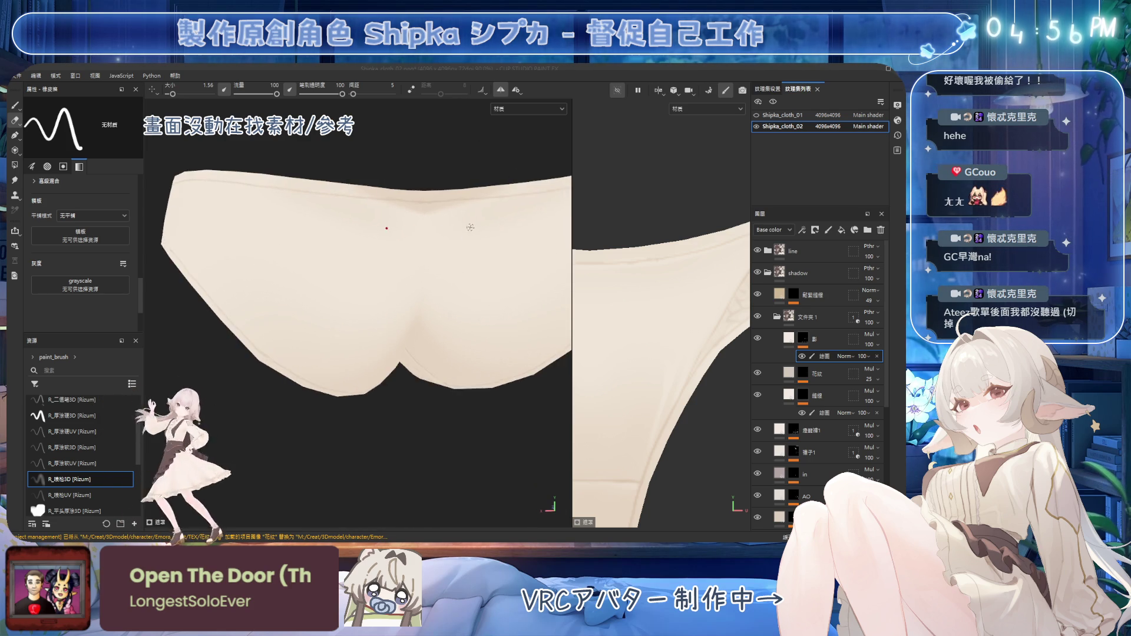
{"action": "scroll", "coordinate": [429, 254], "scroll_direction": "up", "scroll_amount": 2}
{"action": "mouse_move", "coordinate": [336, 205]}
{"action": "left_mouse_down", "text": "alt"}
{"action": "mouse_move", "coordinate": [361, 227]}
{"action": "mouse_move", "coordinate": [340, 230]}
{"action": "left_mouse_up", "text": "alt"}
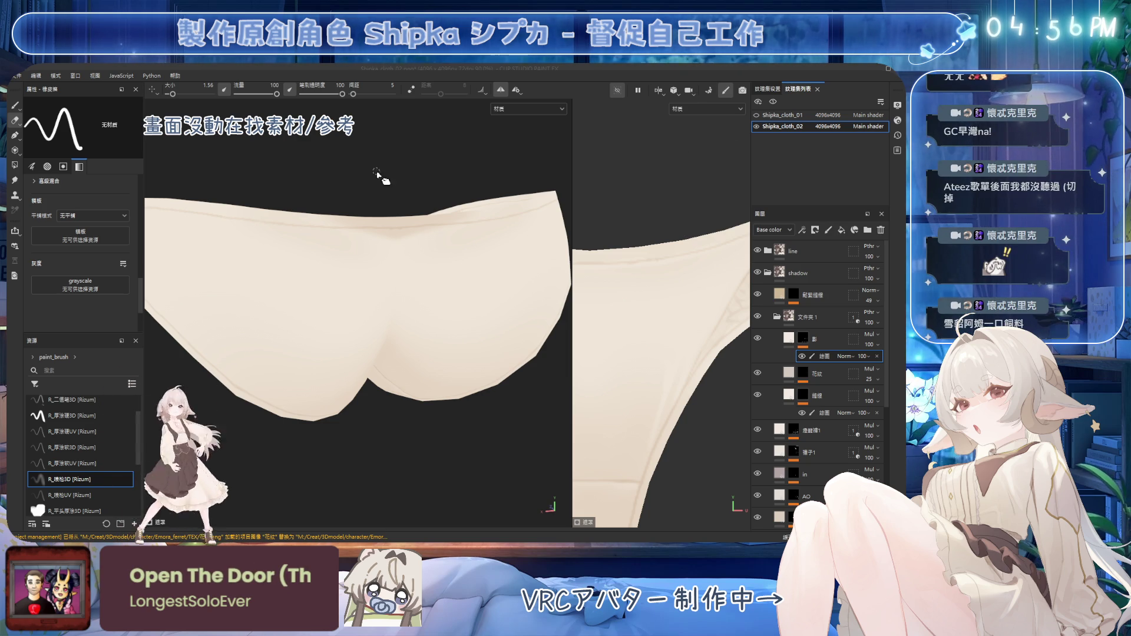
{"action": "left_click_drag", "start_coordinate": [373, 232], "coordinate": [372, 230], "text": "alt"}
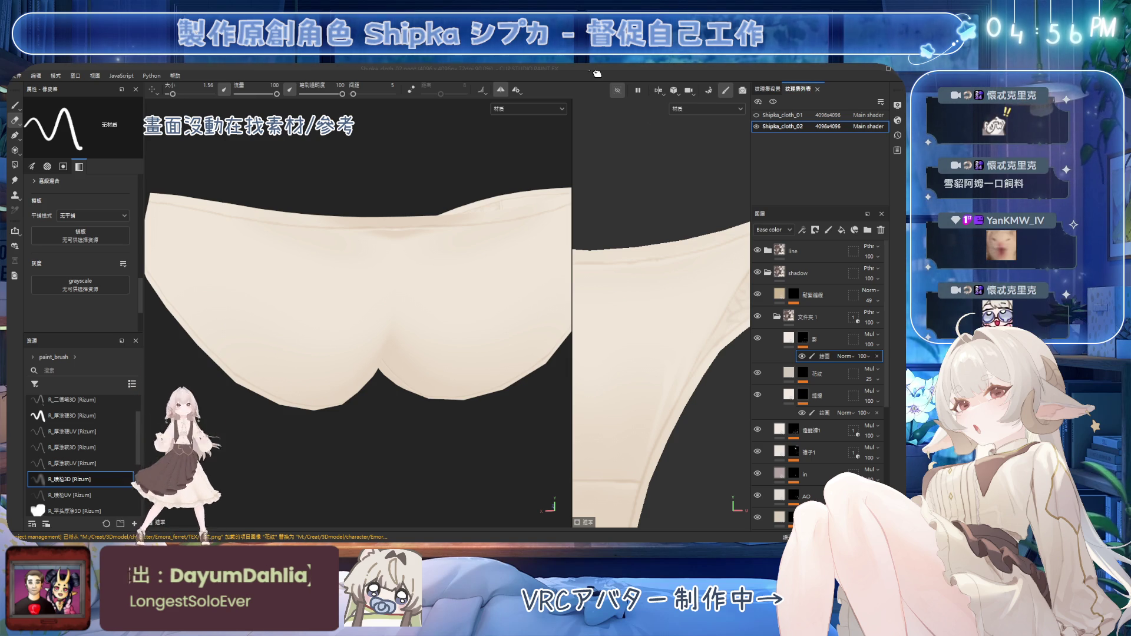
{"action": "mouse_move", "coordinate": [359, 229]}
{"action": "left_mouse_down", "text": "alt"}
{"action": "mouse_move", "coordinate": [437, 356]}
{"action": "mouse_move", "coordinate": [275, 257]}
{"action": "left_mouse_up", "text": "alt"}
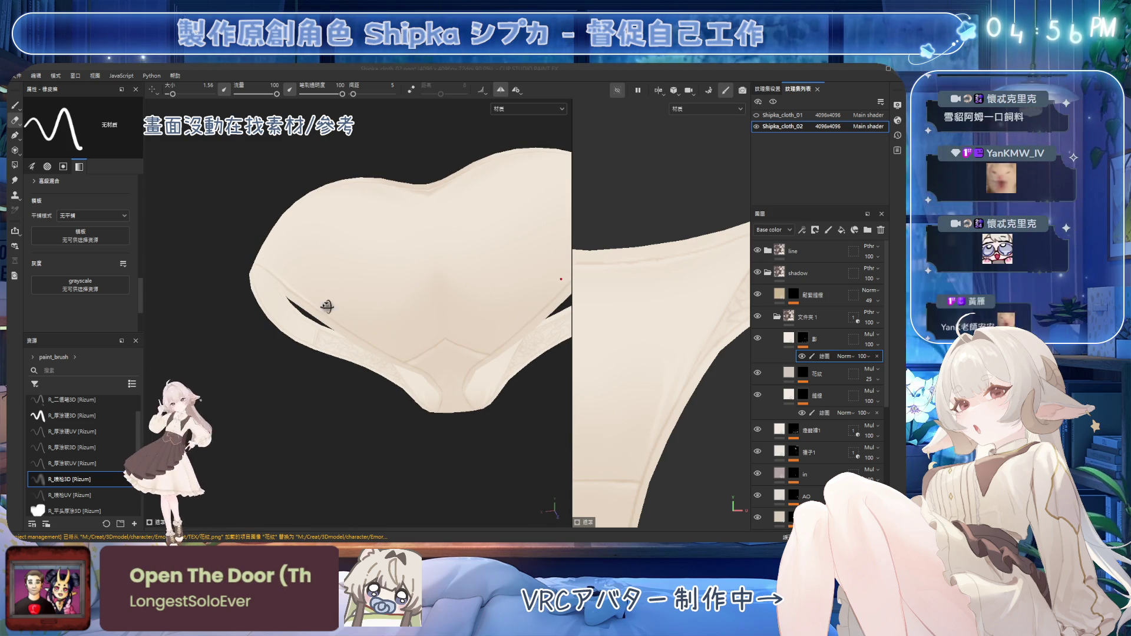
{"action": "left_click_drag", "start_coordinate": [297, 293], "coordinate": [307, 302], "text": "alt"}
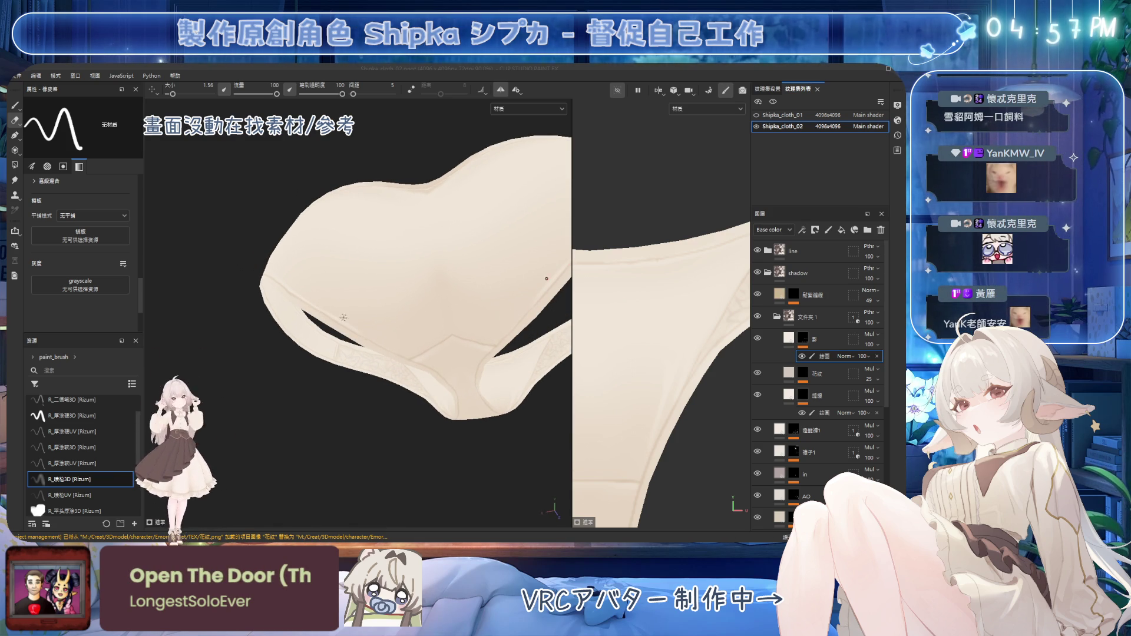
{"action": "left_click_drag", "start_coordinate": [344, 316], "coordinate": [341, 263], "text": "alt"}
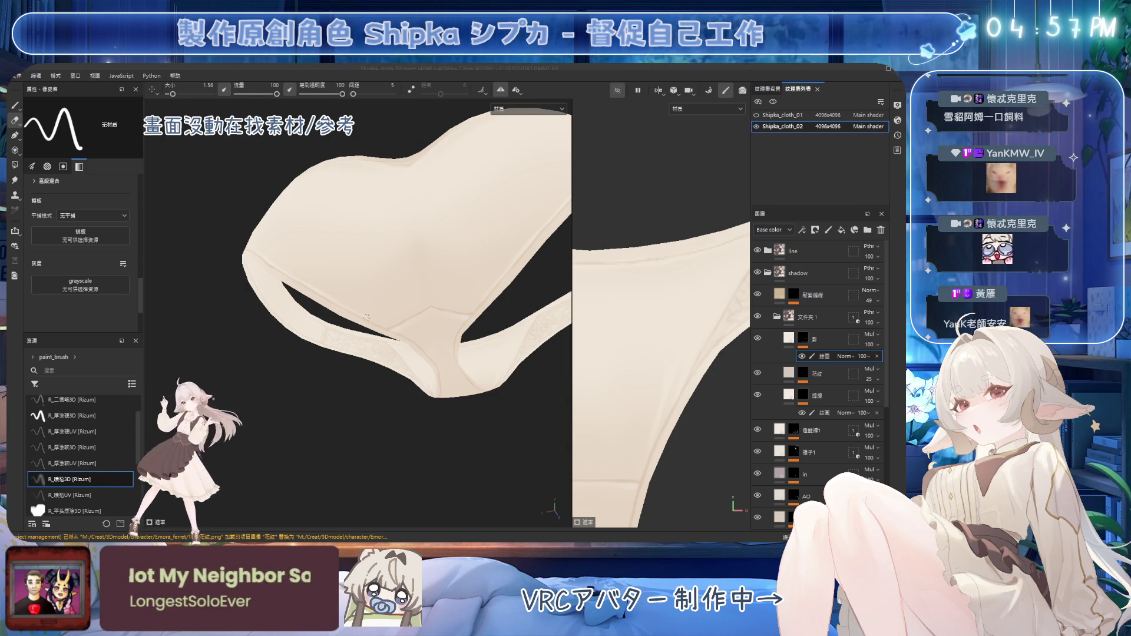
{"action": "left_click_drag", "start_coordinate": [344, 250], "coordinate": [324, 256], "text": "alt"}
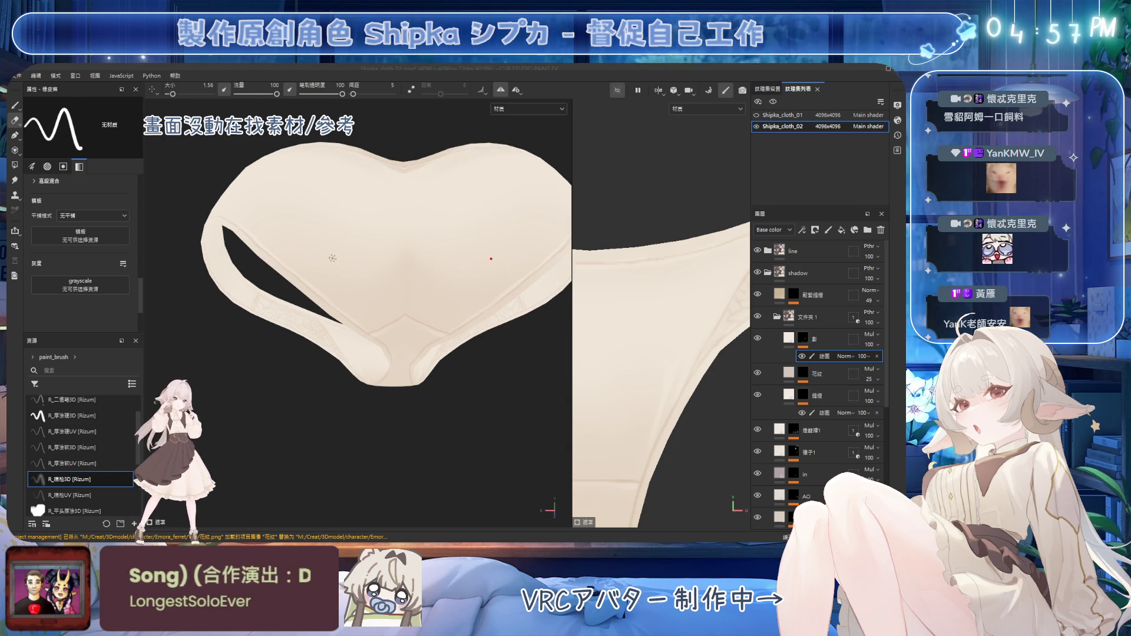
{"action": "key", "text": "1"}
From the rear view, take the stroke brush and settle its size at about 2.56
{"action": "left_click_drag", "start_coordinate": [376, 297], "coordinate": [253, 303], "text": "alt"}
{"action": "mouse_move", "coordinate": [350, 312]}
{"action": "left_mouse_down", "text": "alt"}
{"action": "mouse_move", "coordinate": [366, 277]}
{"action": "mouse_move", "coordinate": [366, 190]}
{"action": "mouse_move", "coordinate": [392, 329]}
{"action": "mouse_move", "coordinate": [443, 273]}
{"action": "mouse_move", "coordinate": [442, 253]}
{"action": "mouse_move", "coordinate": [239, 239]}
{"action": "mouse_move", "coordinate": [350, 279]}
{"action": "mouse_move", "coordinate": [409, 245]}
{"action": "mouse_move", "coordinate": [346, 260]}
{"action": "mouse_move", "coordinate": [372, 261]}
{"action": "mouse_move", "coordinate": [328, 309]}
{"action": "mouse_move", "coordinate": [352, 288]}
{"action": "left_mouse_up", "text": "alt"}
{"action": "key", "text": "5"}
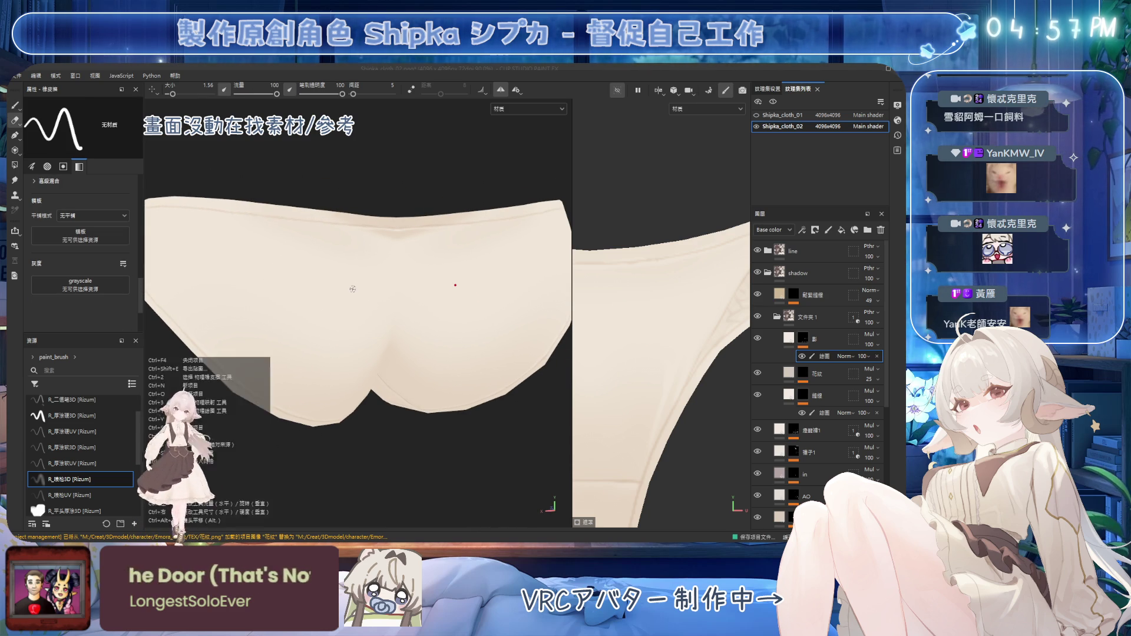
{"action": "key", "text": "bracketright"}
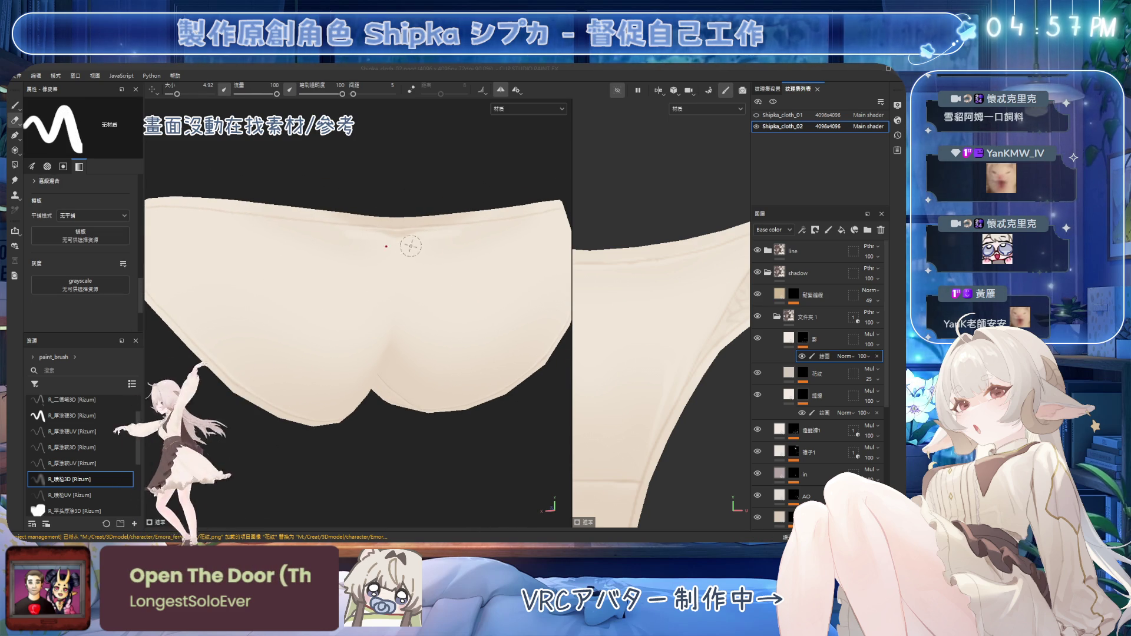
{"action": "key", "text": "bracketright"}
{"action": "left_click_drag", "start_coordinate": [469, 235], "coordinate": [421, 232], "text": "alt"}
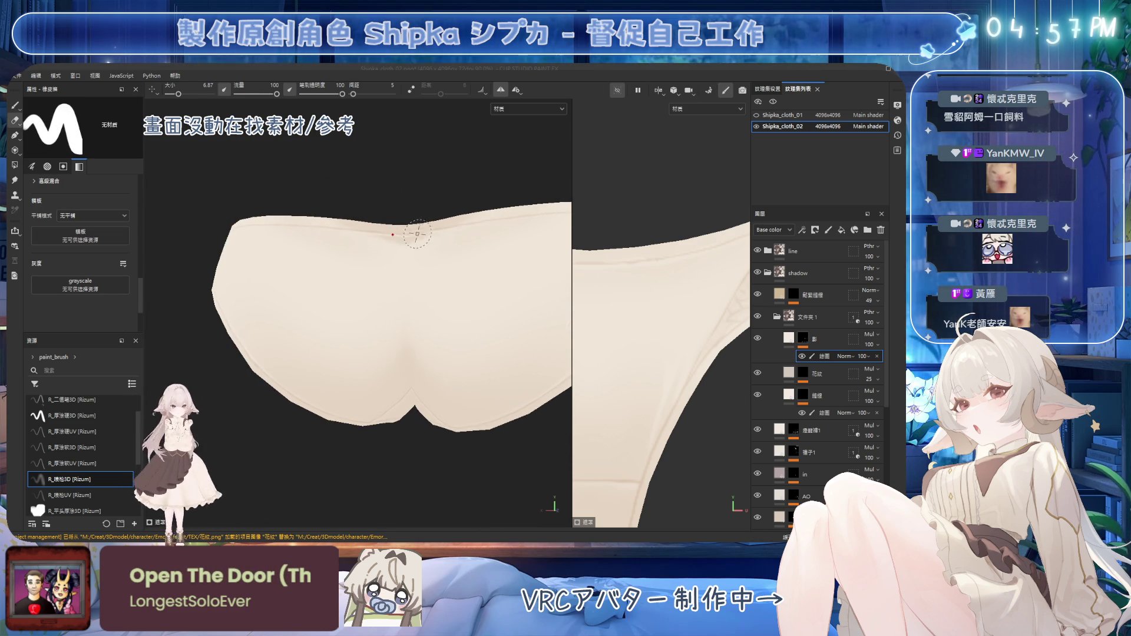
{"action": "key", "text": "bracketleft"}
{"action": "key", "text": "bracketleft"}
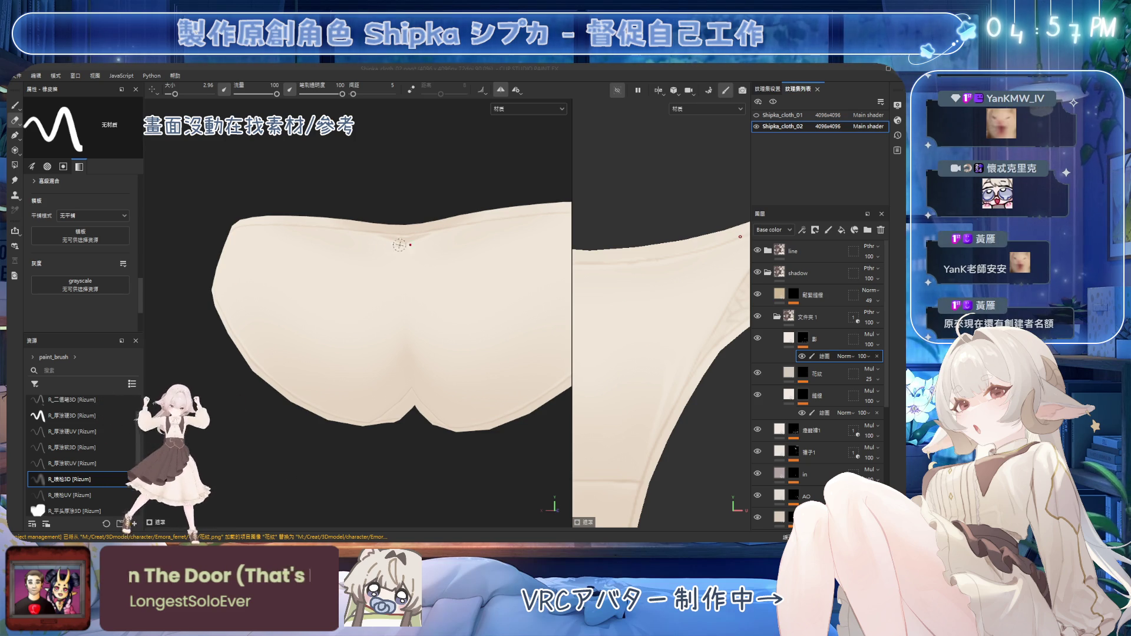
Pick the soft airbrush (size 11.58, flow 2) and shade softly beneath the back waistband
{"action": "left_click", "coordinate": [72, 479]}
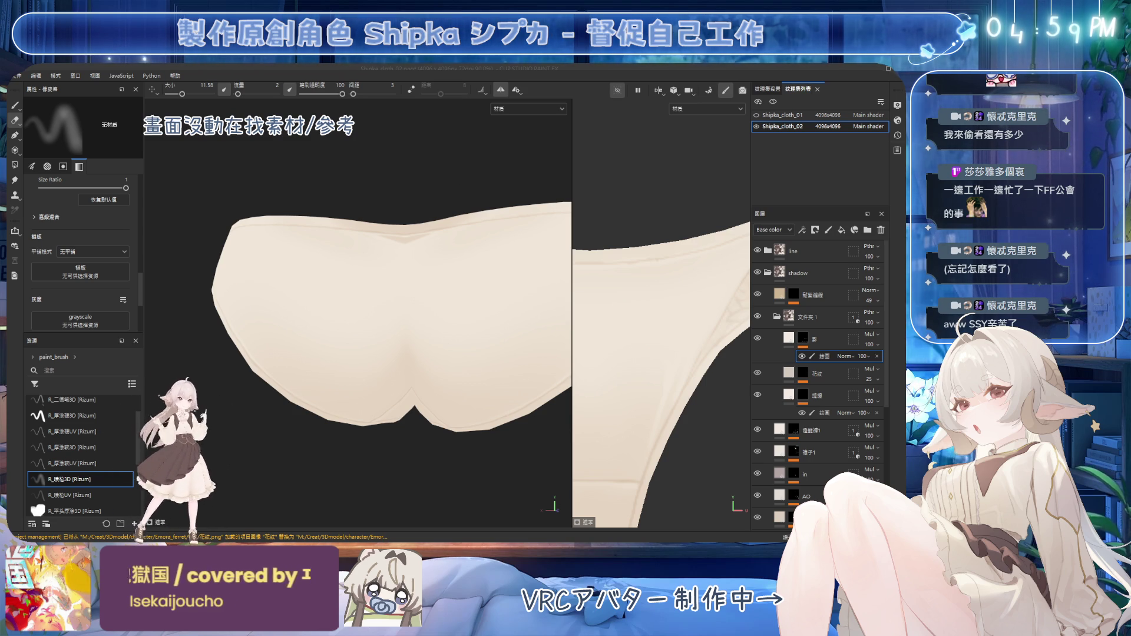
{"action": "scroll", "coordinate": [372, 292], "scroll_direction": "up", "scroll_amount": 2}
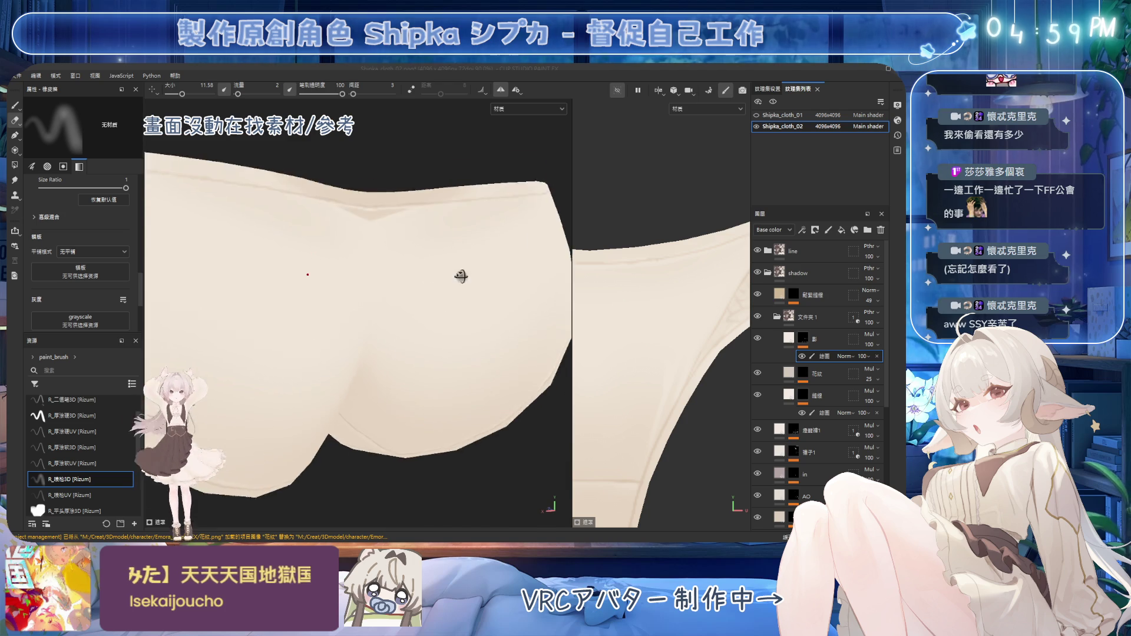
Enlarge the brush to about 15.73 over the back waistband and toggle the filter layer's visibility
{"action": "left_click_drag", "start_coordinate": [450, 261], "coordinate": [467, 276], "text": "alt"}
{"action": "scroll", "coordinate": [468, 277], "scroll_direction": "up", "scroll_amount": 1}
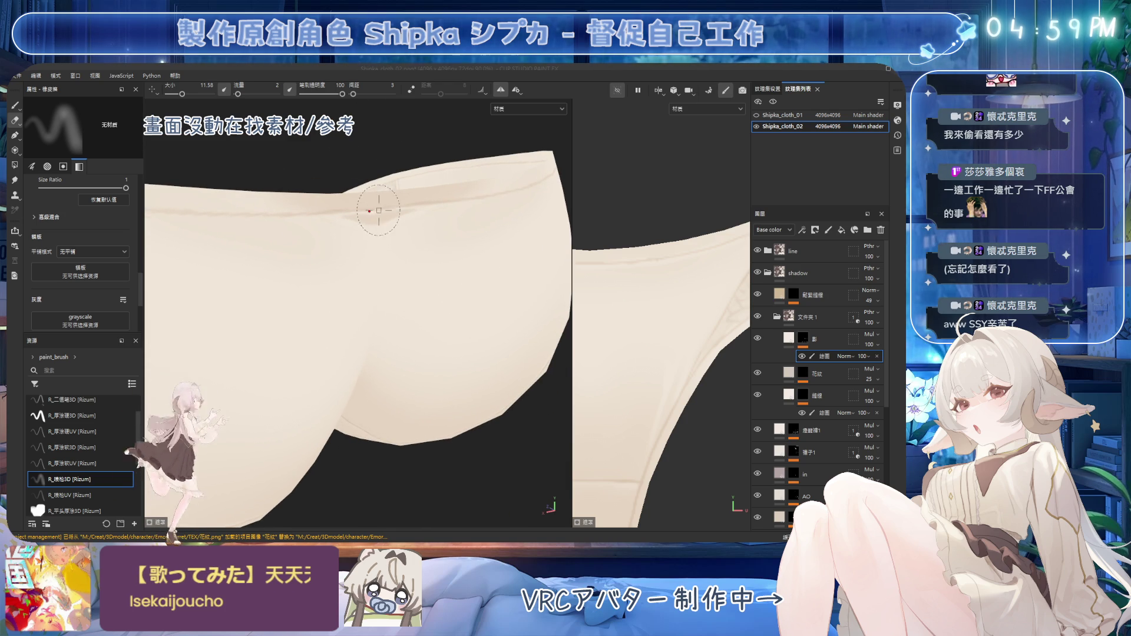
{"action": "right_click_drag", "start_coordinate": [379, 210], "coordinate": [424, 217], "text": "ctrl"}
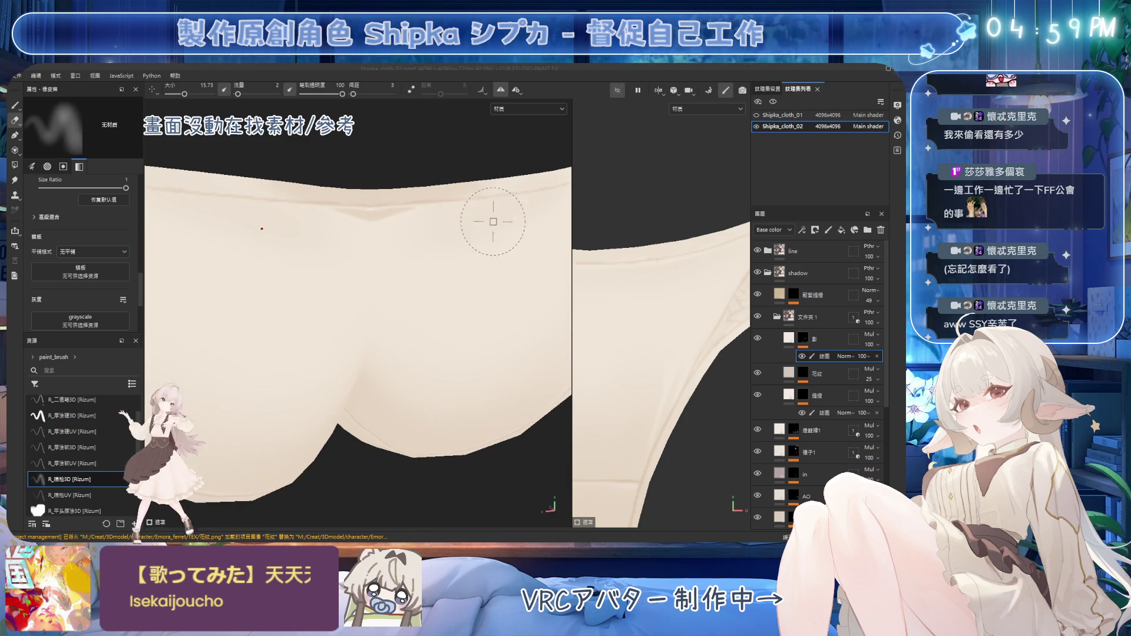
{"action": "left_click_drag", "start_coordinate": [484, 192], "coordinate": [525, 240], "text": "alt"}
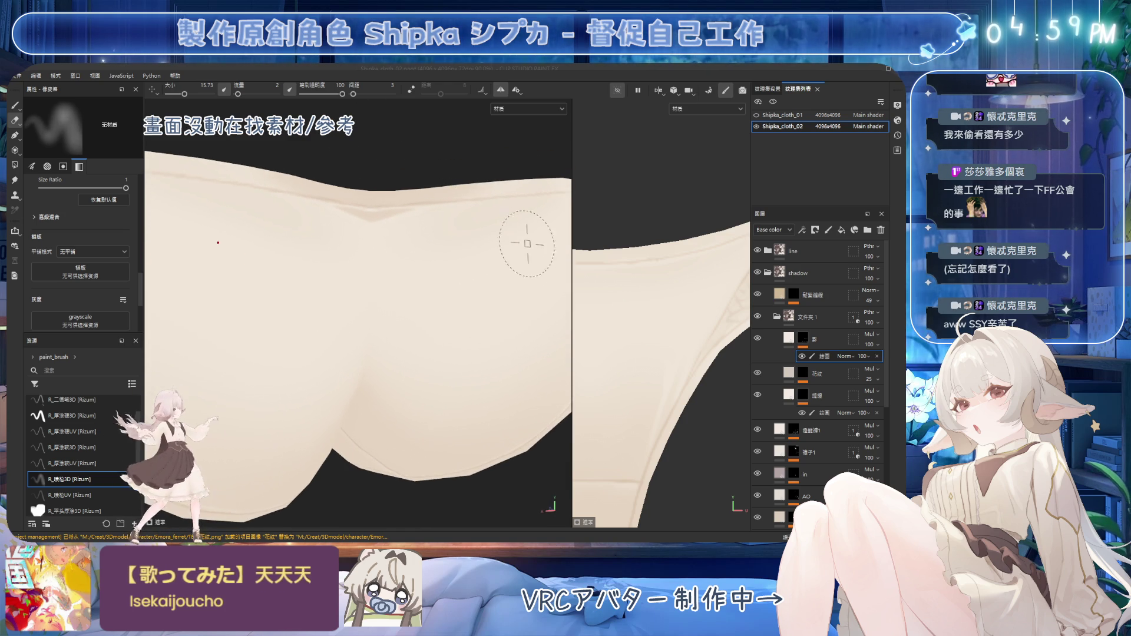
{"action": "left_click", "coordinate": [803, 358]}
Set a harder white brush at size 28.52 and flow 45 for highlighting the back
{"action": "left_click_drag", "start_coordinate": [513, 322], "coordinate": [562, 347], "text": "ctrl"}
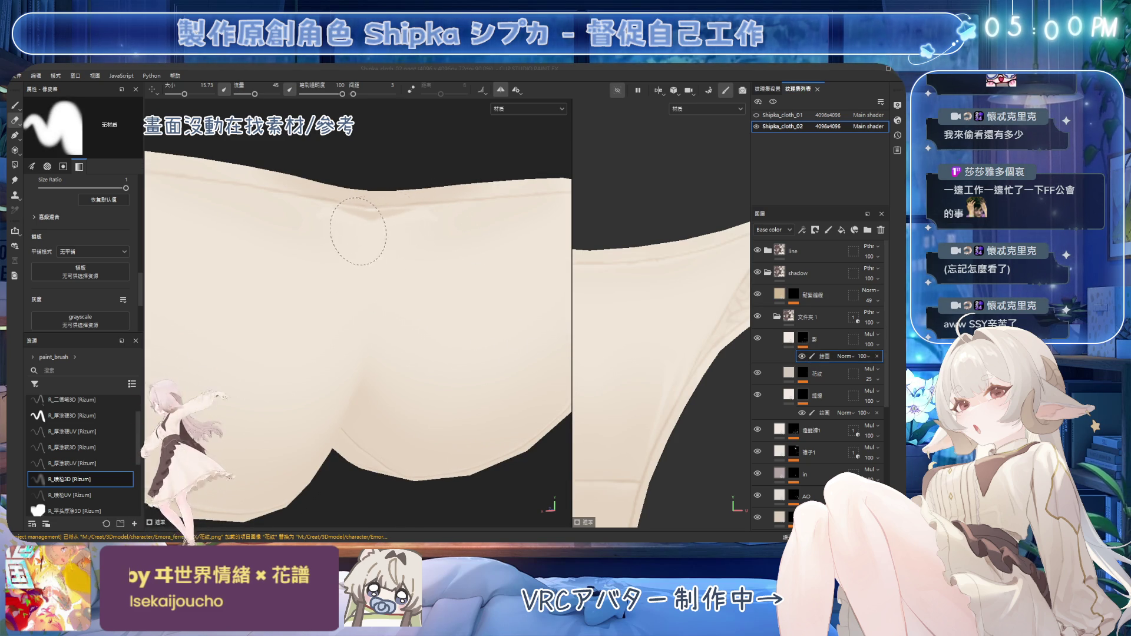
{"action": "right_click_drag", "start_coordinate": [379, 228], "coordinate": [421, 239], "text": "ctrl"}
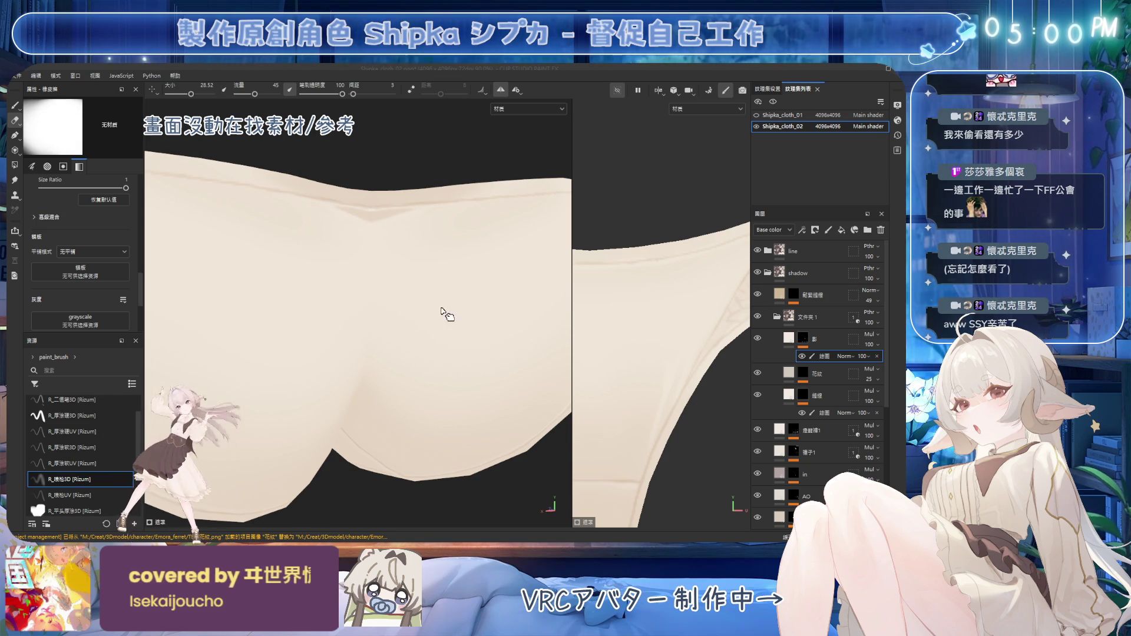
{"action": "right_click_drag", "start_coordinate": [441, 312], "coordinate": [429, 201], "text": "ctrl"}
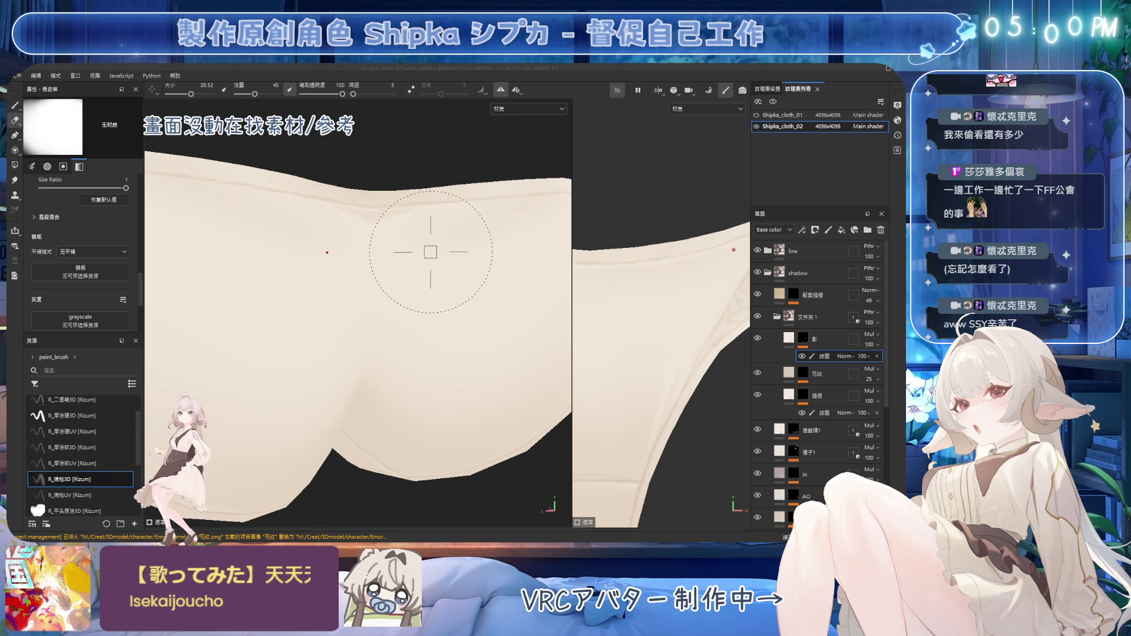
{"action": "left_click_drag", "start_coordinate": [430, 253], "coordinate": [414, 221], "text": "alt"}
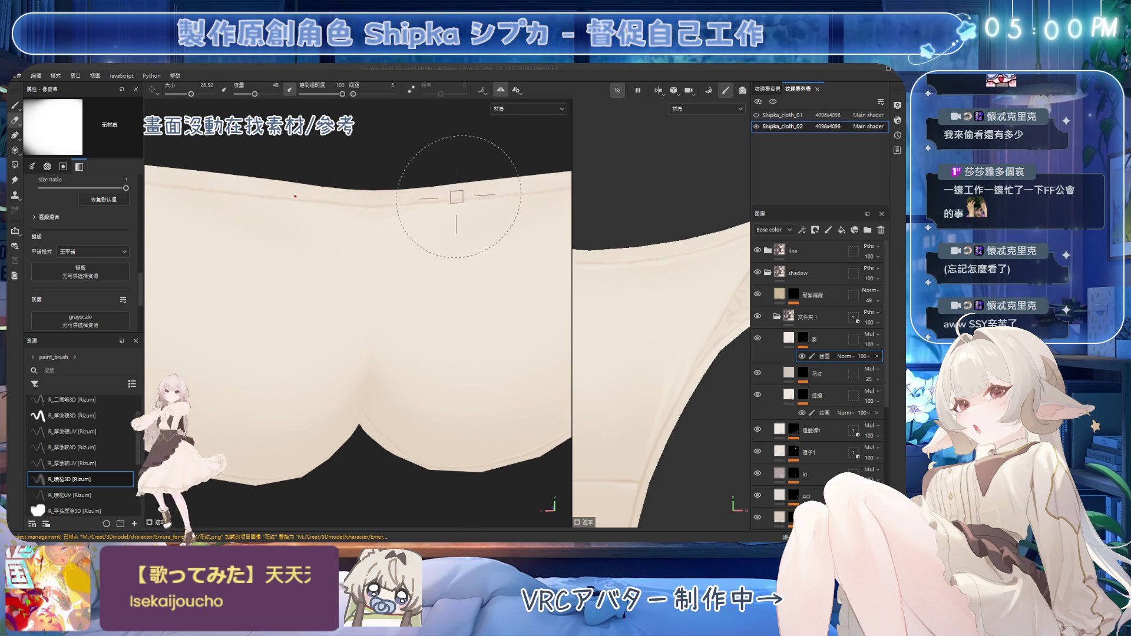
{"action": "scroll", "coordinate": [442, 312], "scroll_direction": "down", "scroll_amount": 3}
{"action": "left_click_drag", "start_coordinate": [442, 312], "coordinate": [391, 328], "text": "alt"}
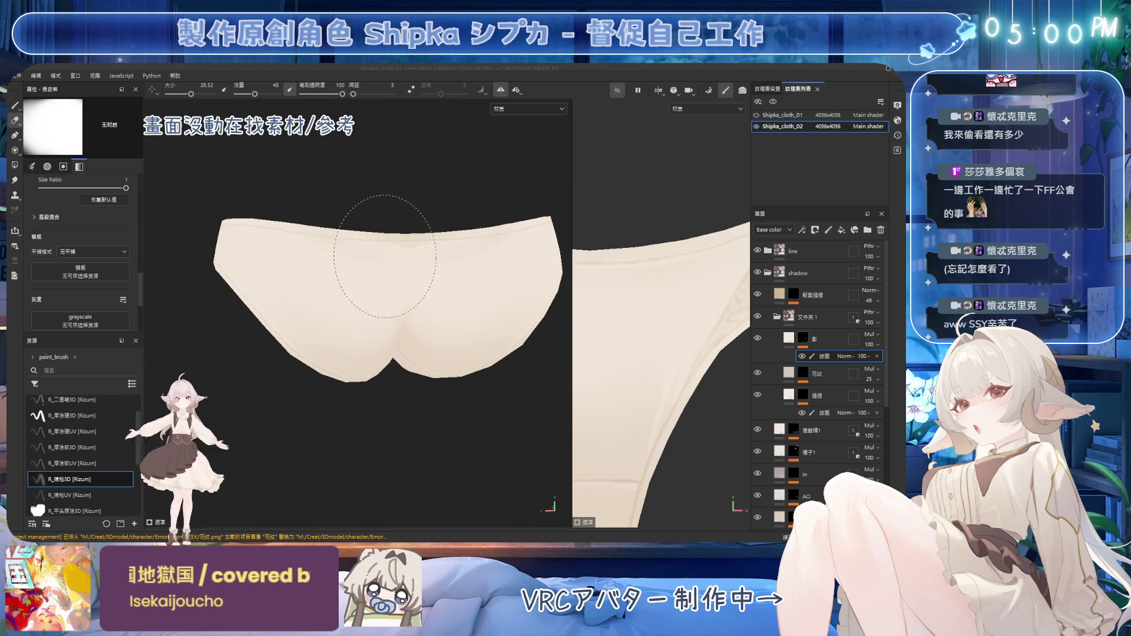
Shrink the brush down from about 11.94 while turning the underwear to a straight-on back view
{"action": "left_click_drag", "start_coordinate": [303, 290], "coordinate": [372, 299], "text": "alt"}
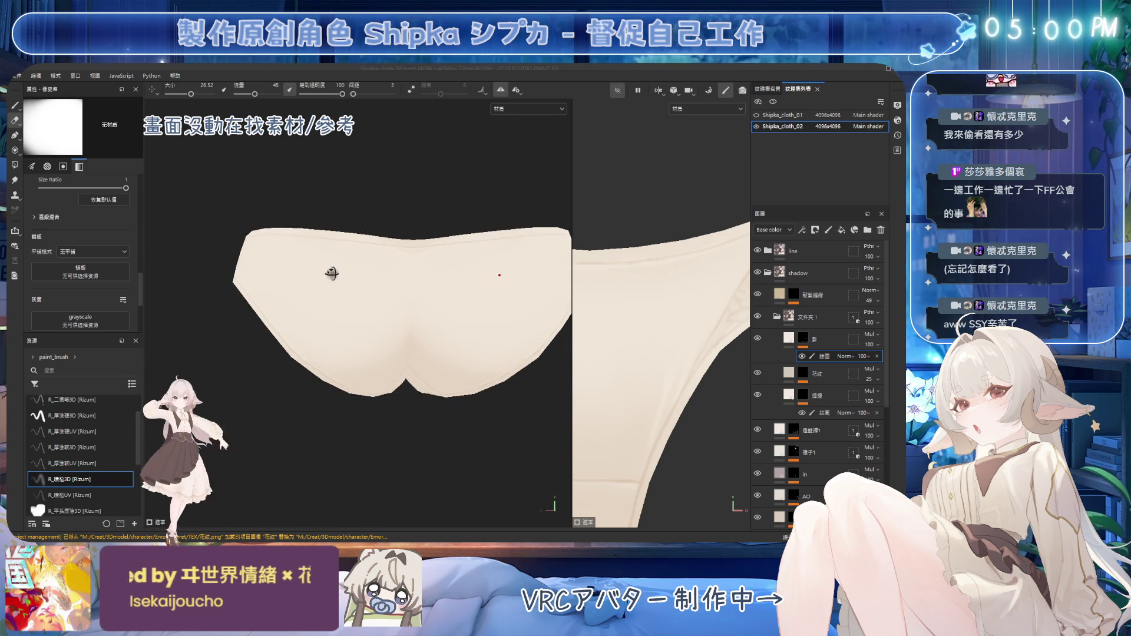
{"action": "left_click_drag", "start_coordinate": [275, 283], "coordinate": [399, 254], "text": "alt"}
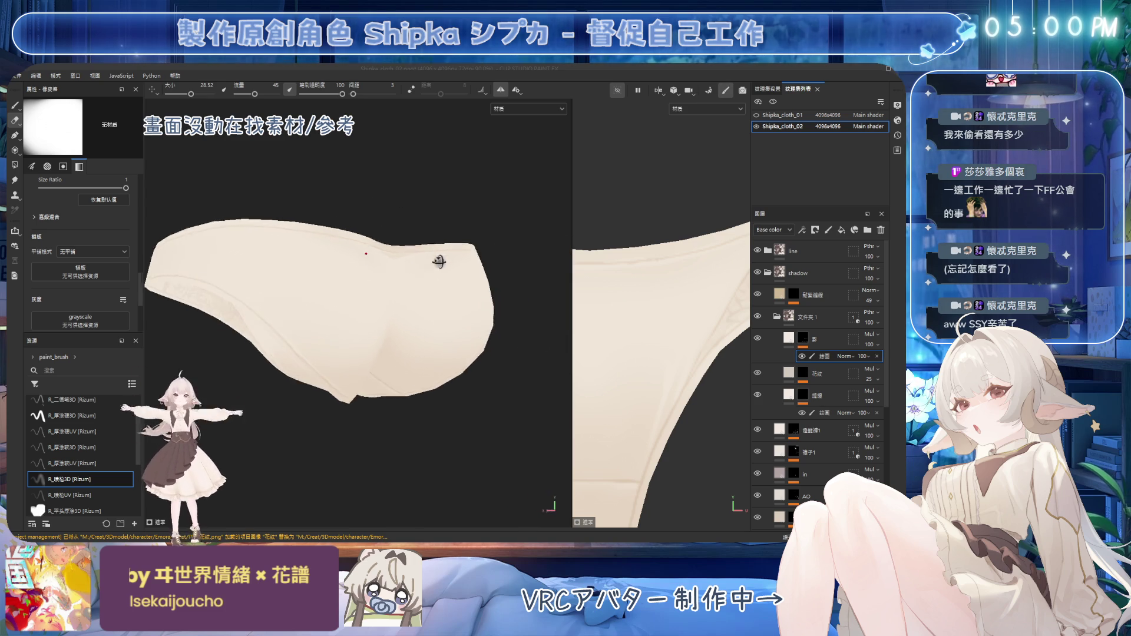
{"action": "right_click_drag", "start_coordinate": [401, 253], "coordinate": [380, 254], "text": "ctrl"}
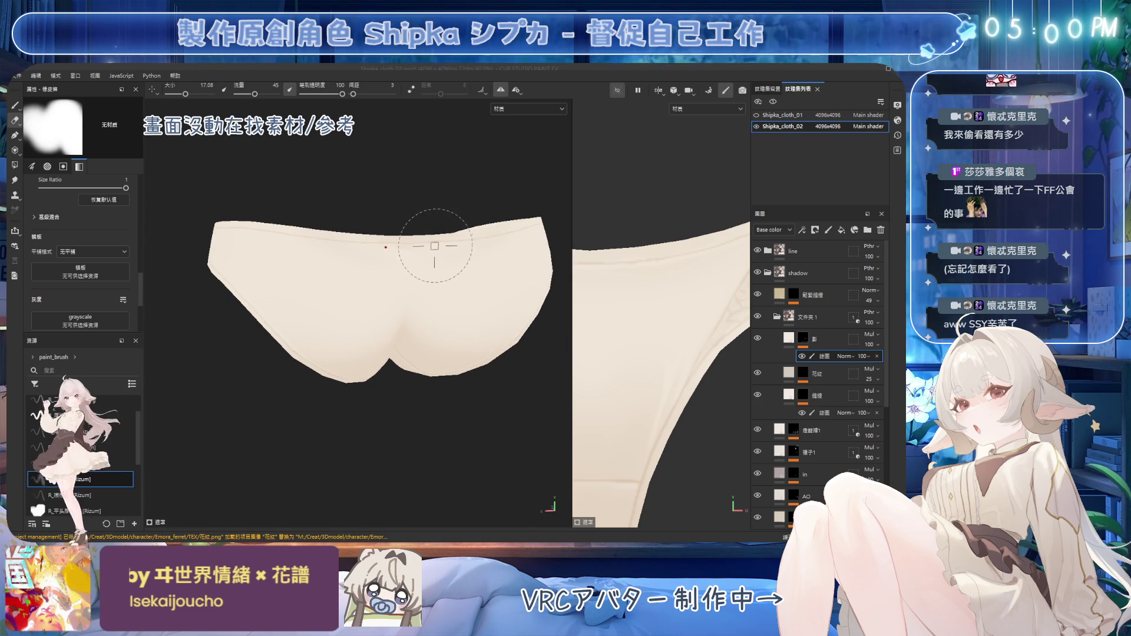
{"action": "mouse_move", "coordinate": [401, 254]}
{"action": "left_mouse_down", "text": "alt"}
{"action": "mouse_move", "coordinate": [372, 285]}
{"action": "mouse_move", "coordinate": [476, 215]}
{"action": "mouse_move", "coordinate": [390, 253]}
{"action": "left_mouse_up", "text": "alt"}
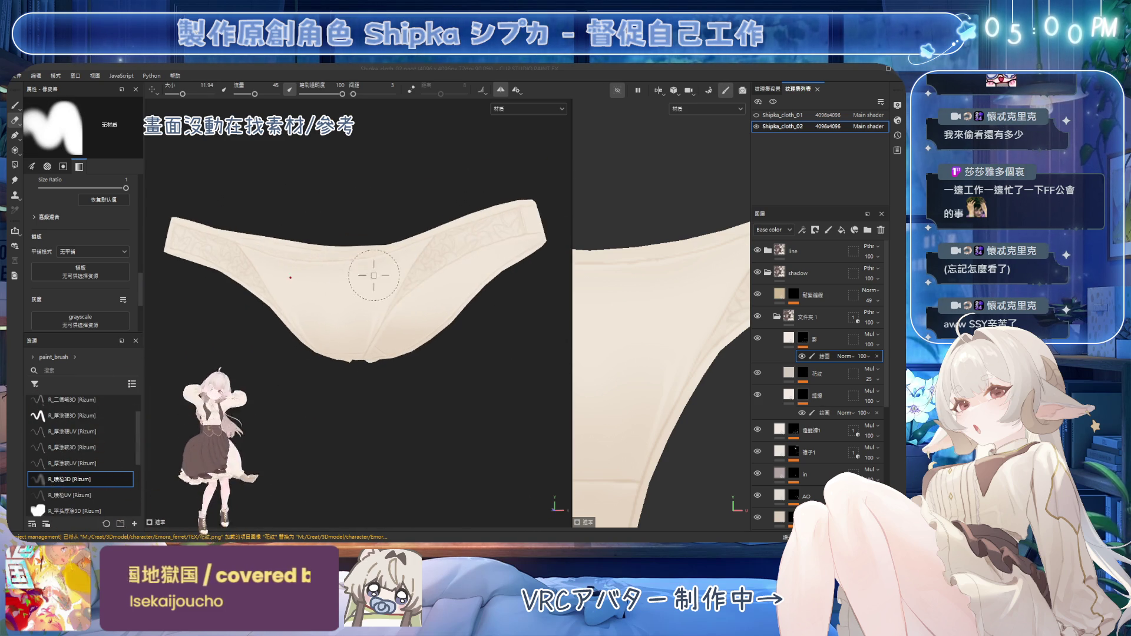
{"action": "right_click_drag", "start_coordinate": [389, 254], "coordinate": [371, 254], "text": "ctrl"}
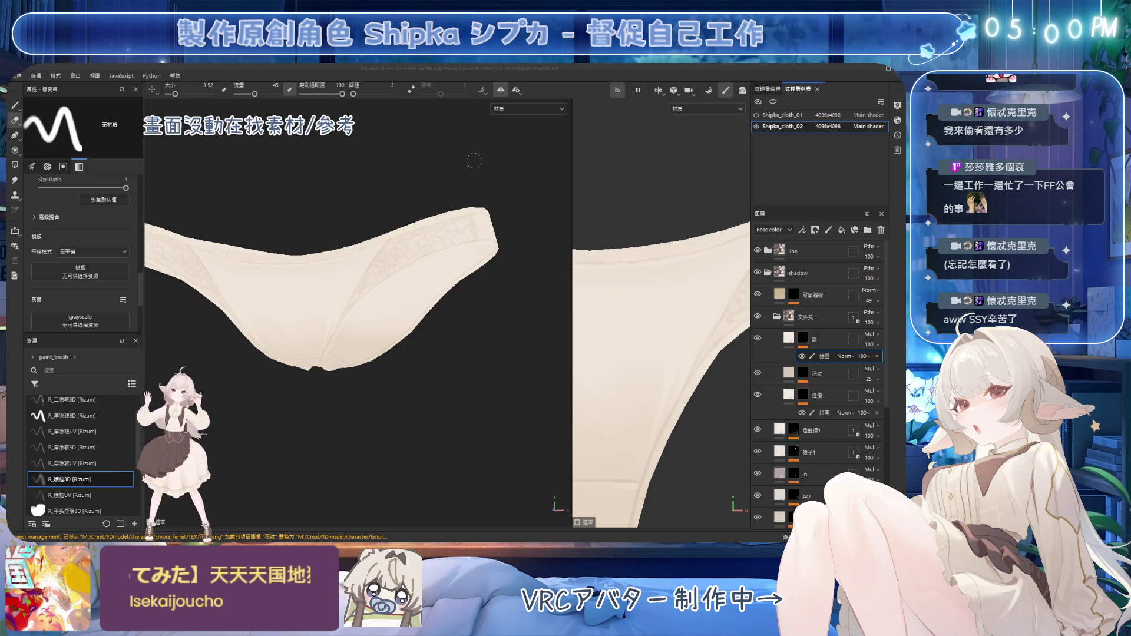
{"action": "left_click_drag", "start_coordinate": [371, 254], "coordinate": [365, 254], "text": "alt"}
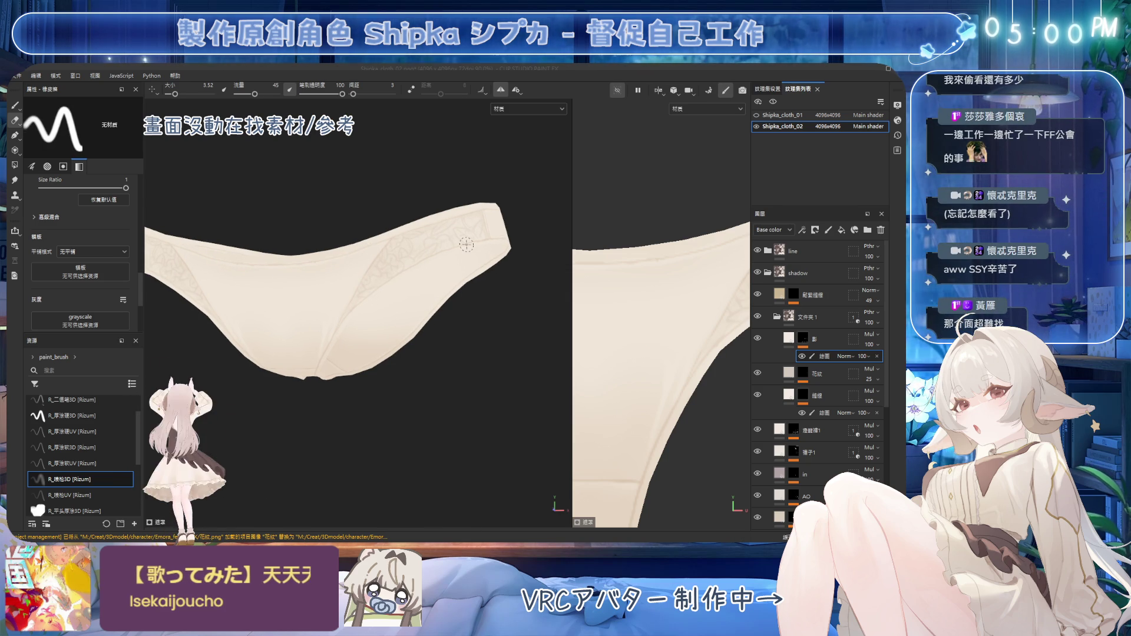
Reduce the brush further to about 1.52 and check the lace edging from the leg openings, side and front
{"action": "left_click_drag", "start_coordinate": [400, 260], "coordinate": [426, 236], "text": "alt"}
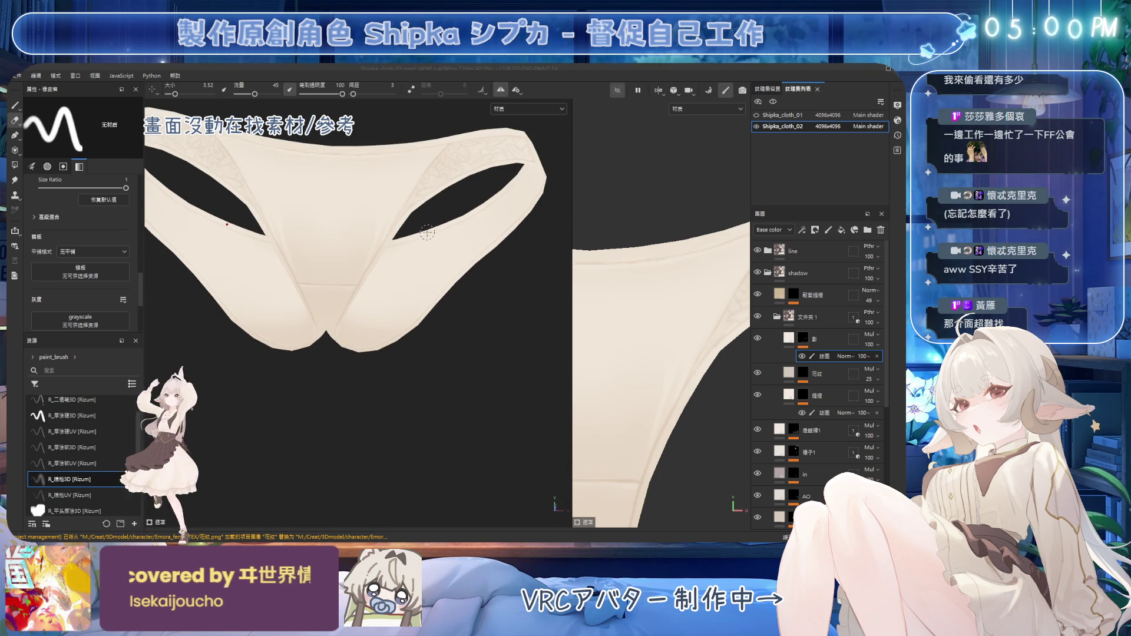
{"action": "left_click_drag", "start_coordinate": [426, 237], "coordinate": [424, 266], "text": "alt"}
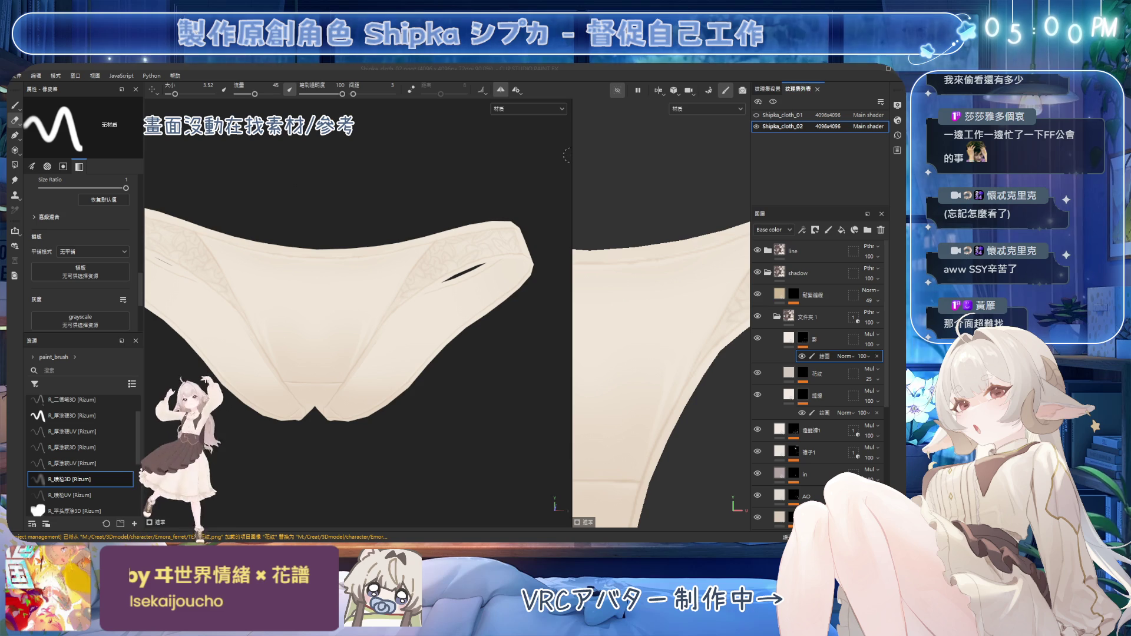
{"action": "mouse_move", "coordinate": [566, 156]}
{"action": "left_mouse_down", "text": "alt"}
{"action": "mouse_move", "coordinate": [452, 261]}
{"action": "mouse_move", "coordinate": [354, 251]}
{"action": "left_mouse_up", "text": "alt"}
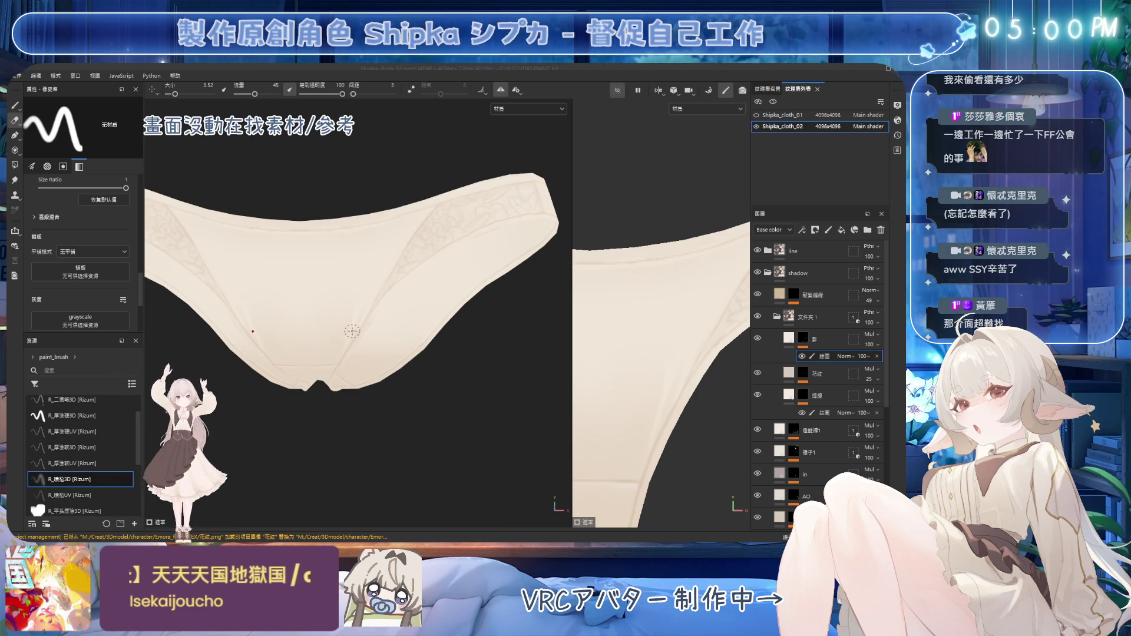
{"action": "key", "text": "bracketleft"}
{"action": "key", "text": "bracketleft"}
{"action": "key", "text": "bracketleft"}
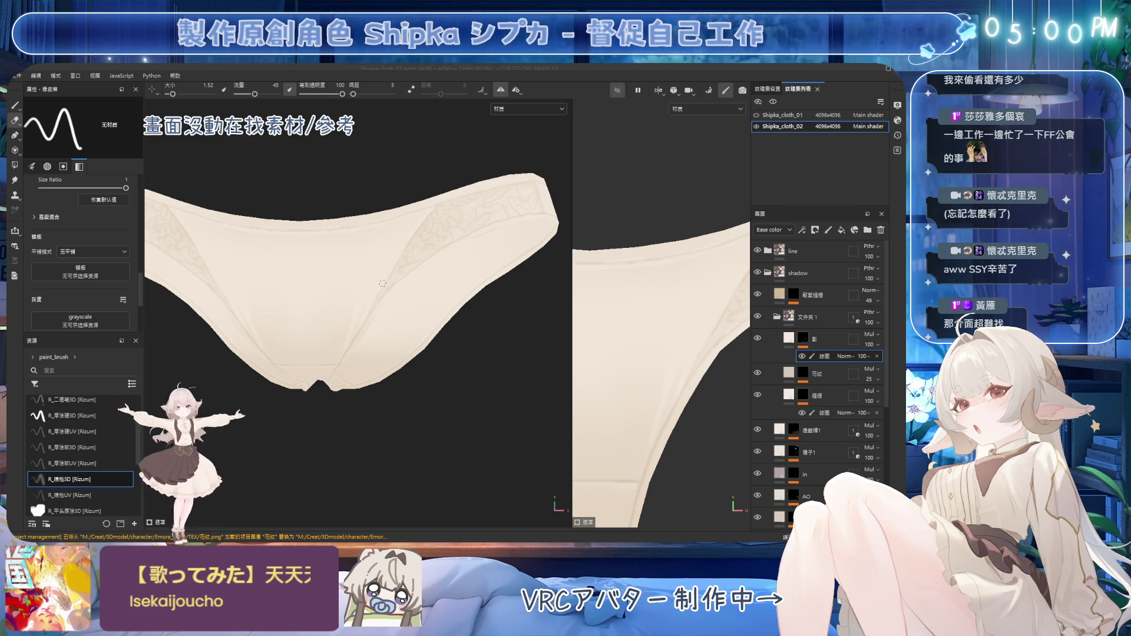
{"action": "left_click_drag", "start_coordinate": [381, 283], "coordinate": [447, 206], "text": "alt"}
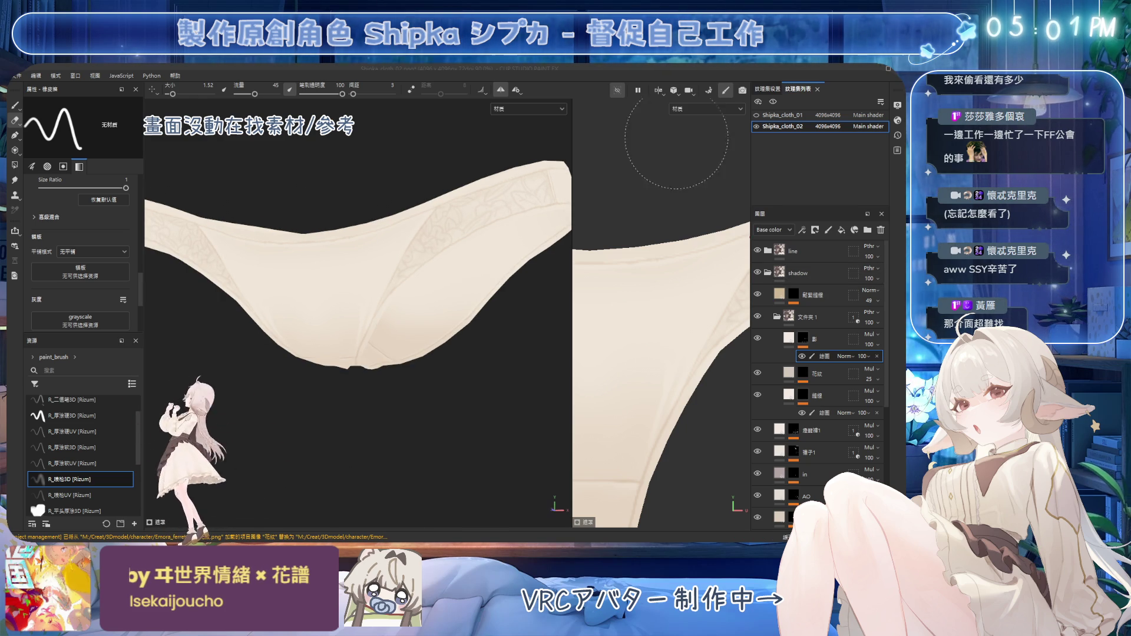
{"action": "scroll", "coordinate": [490, 287], "scroll_direction": "down", "scroll_amount": 2}
{"action": "scroll", "coordinate": [489, 288], "scroll_direction": "down", "scroll_amount": 3}
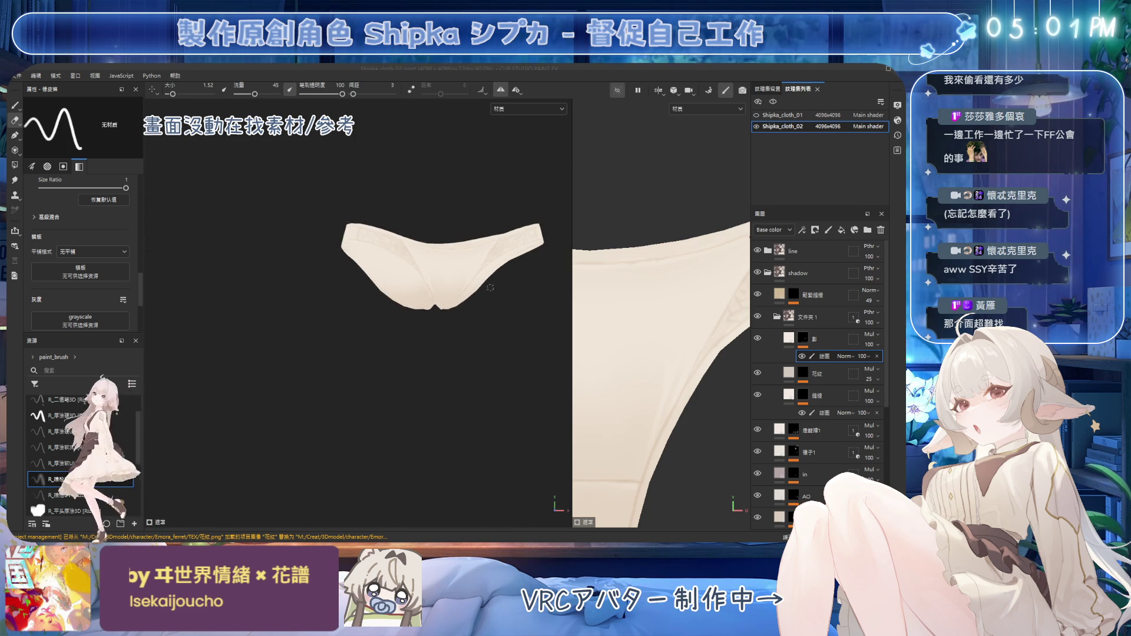
{"action": "left_click_drag", "start_coordinate": [490, 287], "coordinate": [458, 278], "text": "alt"}
{"action": "scroll", "coordinate": [478, 277], "scroll_direction": "up", "scroll_amount": 2}
{"action": "scroll", "coordinate": [458, 278], "scroll_direction": "up", "scroll_amount": 2}
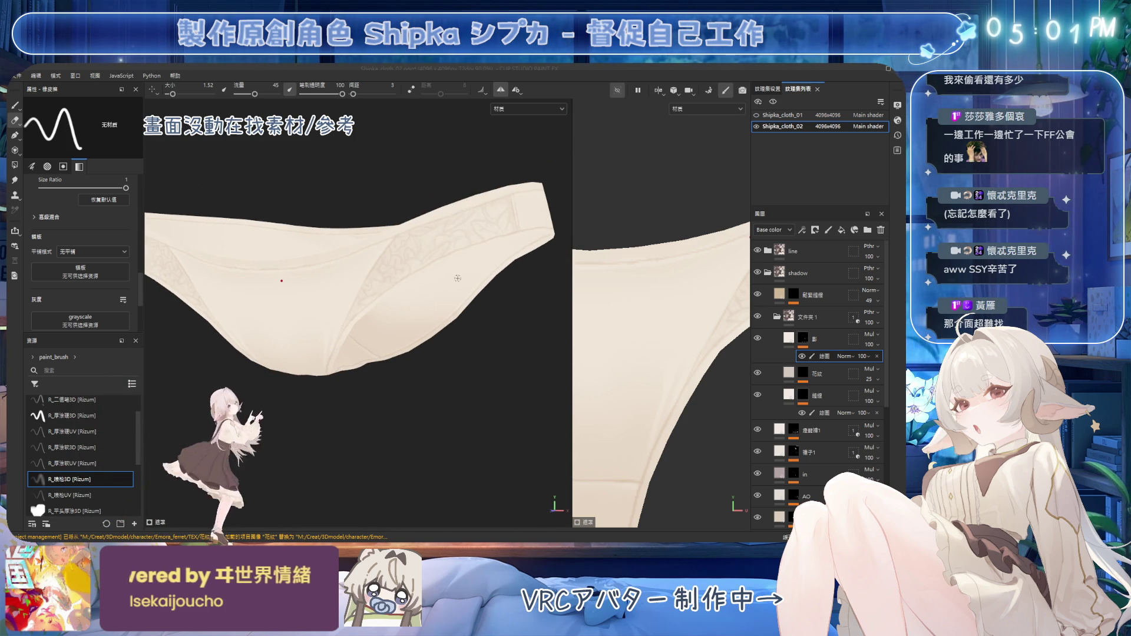
On the line layer, switch to painting with the R_厚塗硬3D hard brush at a tiny size
{"action": "left_click", "coordinate": [827, 254]}
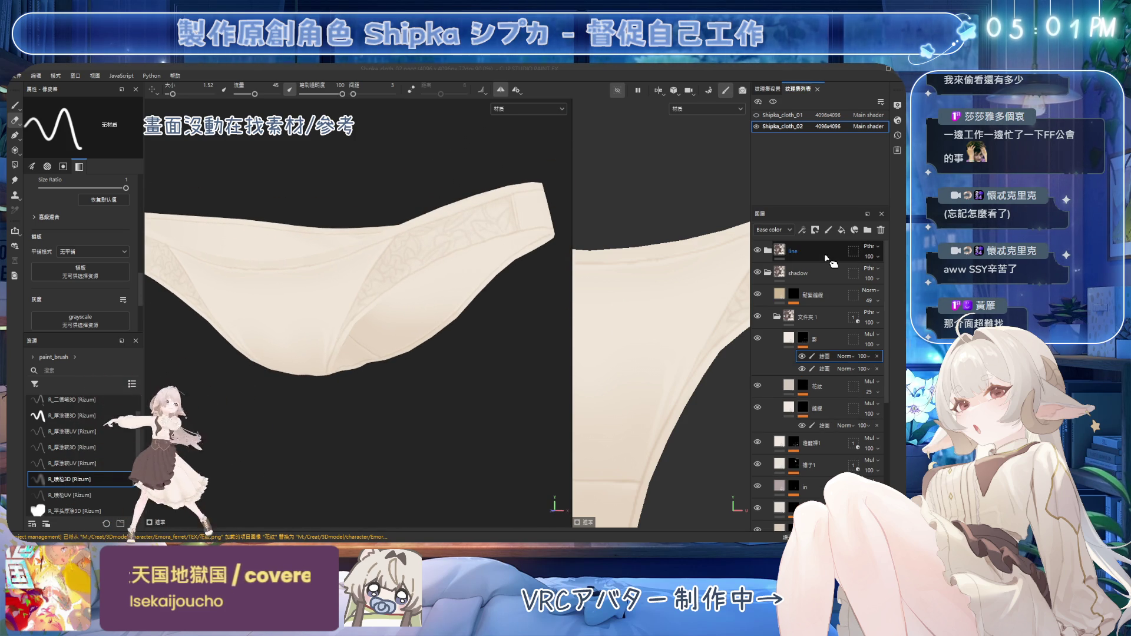
{"action": "scroll", "coordinate": [459, 245], "scroll_direction": "up", "scroll_amount": 2}
{"action": "middle_click_drag", "start_coordinate": [460, 213], "coordinate": [401, 191], "text": "alt"}
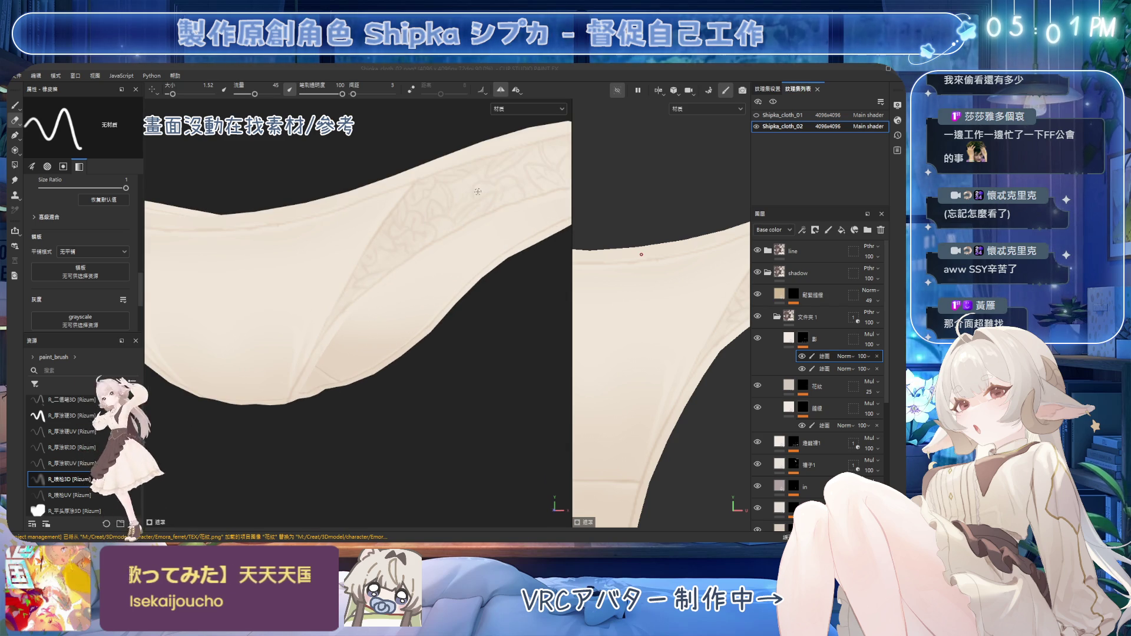
{"action": "key", "text": "1"}
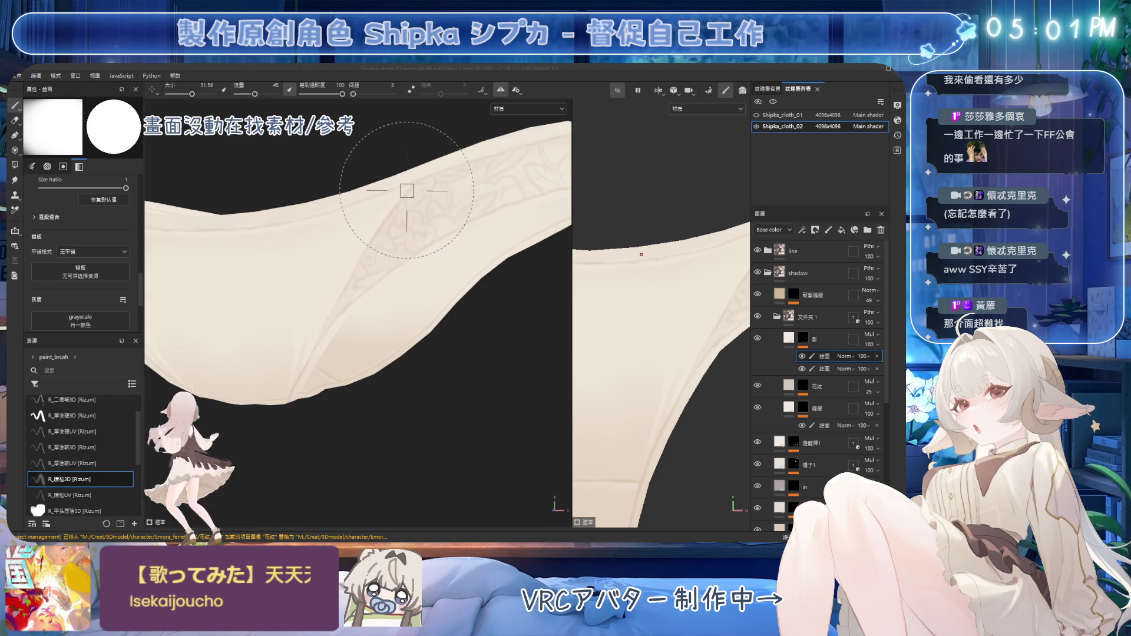
{"action": "left_click", "coordinate": [115, 415]}
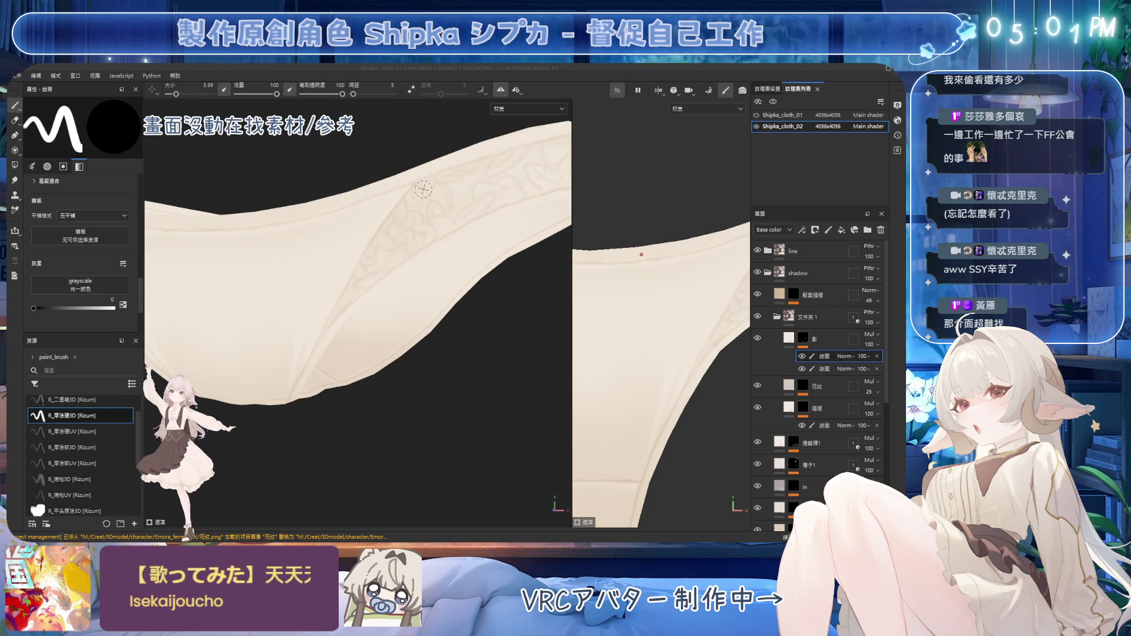
{"action": "right_click_drag", "start_coordinate": [416, 179], "coordinate": [412, 198], "text": "ctrl"}
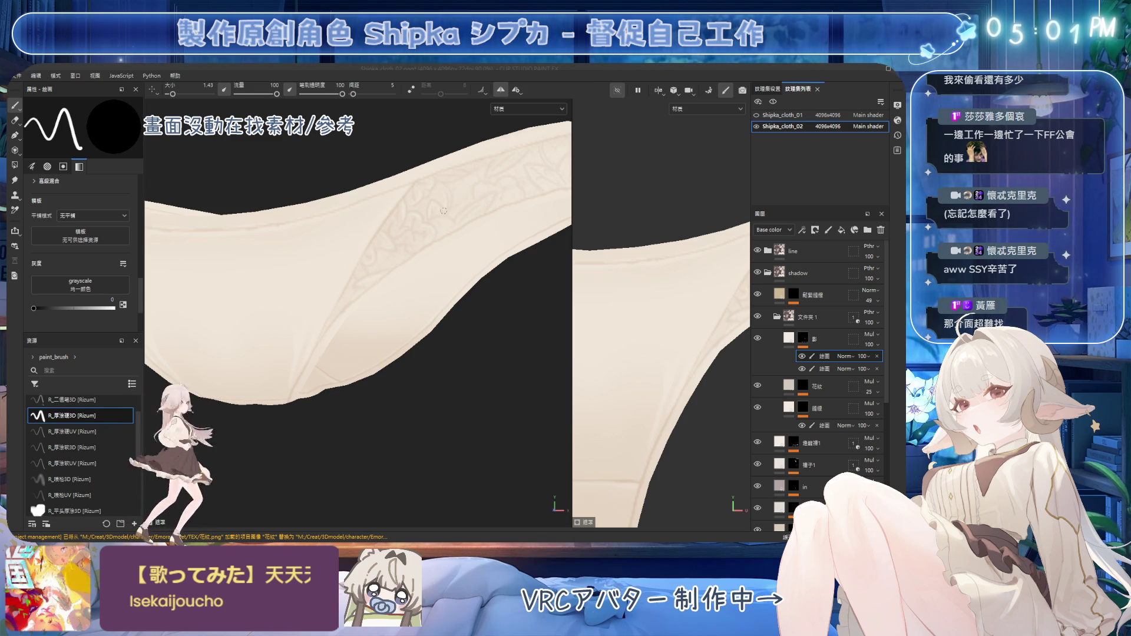
Orbit the underwear to review the lace waistband from the lower edge, inner opening, front and side
{"action": "left_click_drag", "start_coordinate": [458, 172], "coordinate": [447, 213], "text": "alt"}
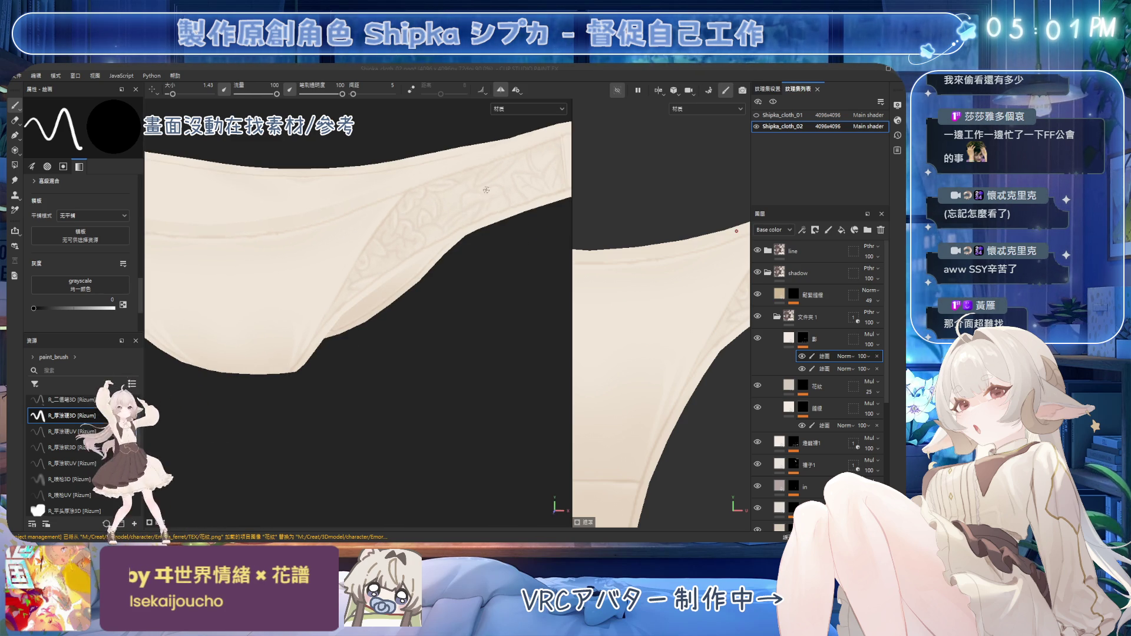
{"action": "left_click_drag", "start_coordinate": [479, 177], "coordinate": [398, 200], "text": "alt"}
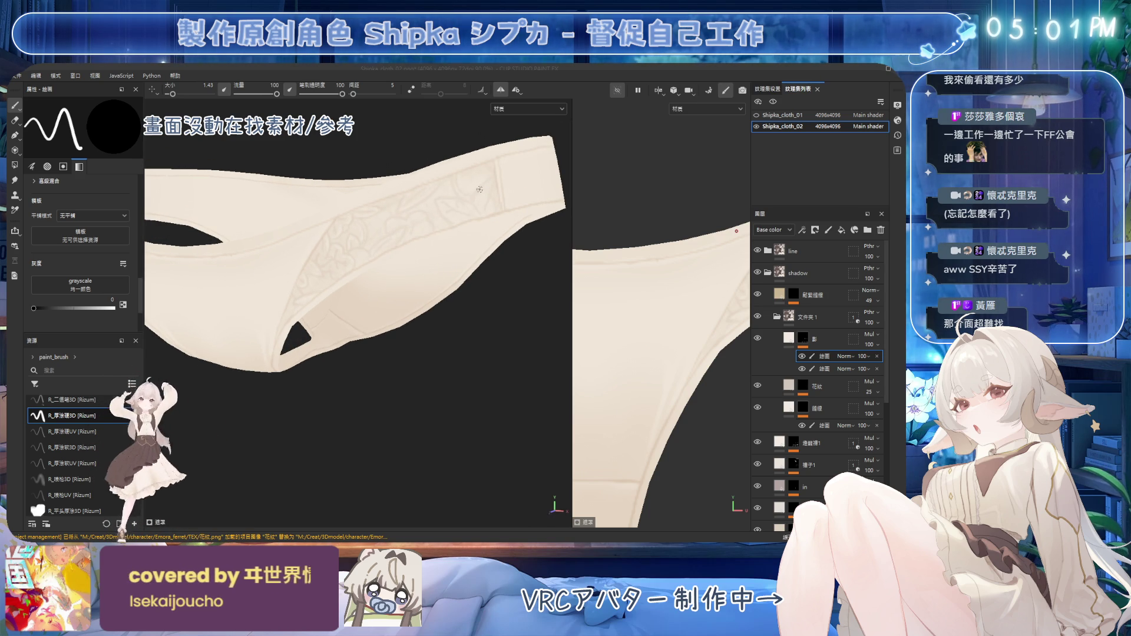
{"action": "scroll", "coordinate": [424, 302], "scroll_direction": "down", "scroll_amount": 5}
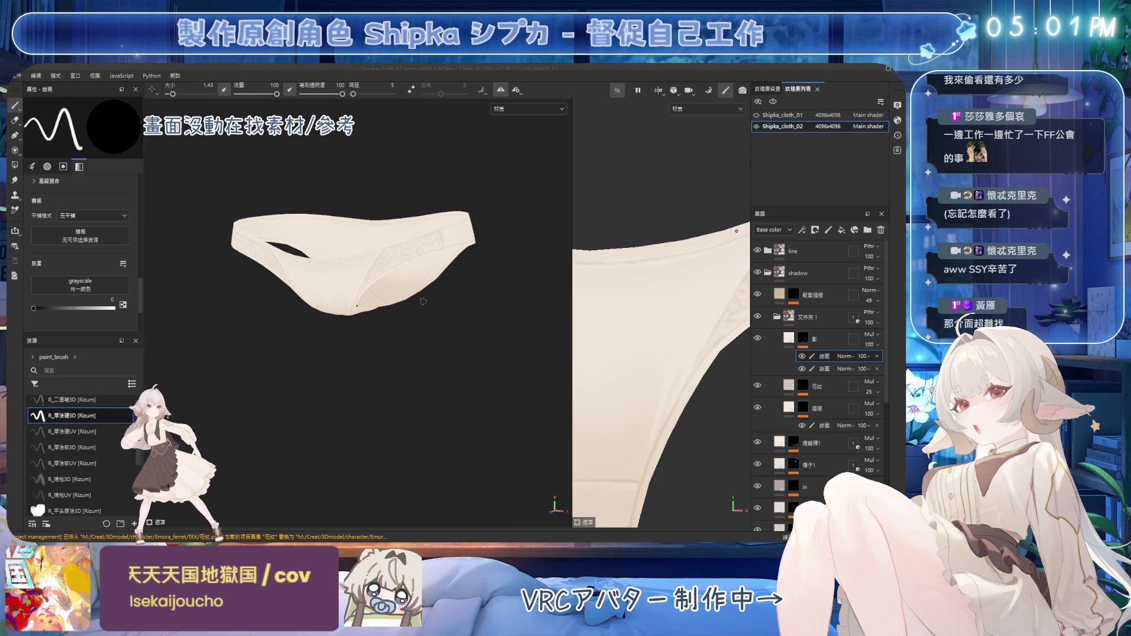
{"action": "left_click_drag", "start_coordinate": [424, 301], "coordinate": [437, 265], "text": "alt"}
{"action": "scroll", "coordinate": [441, 259], "scroll_direction": "up", "scroll_amount": 2}
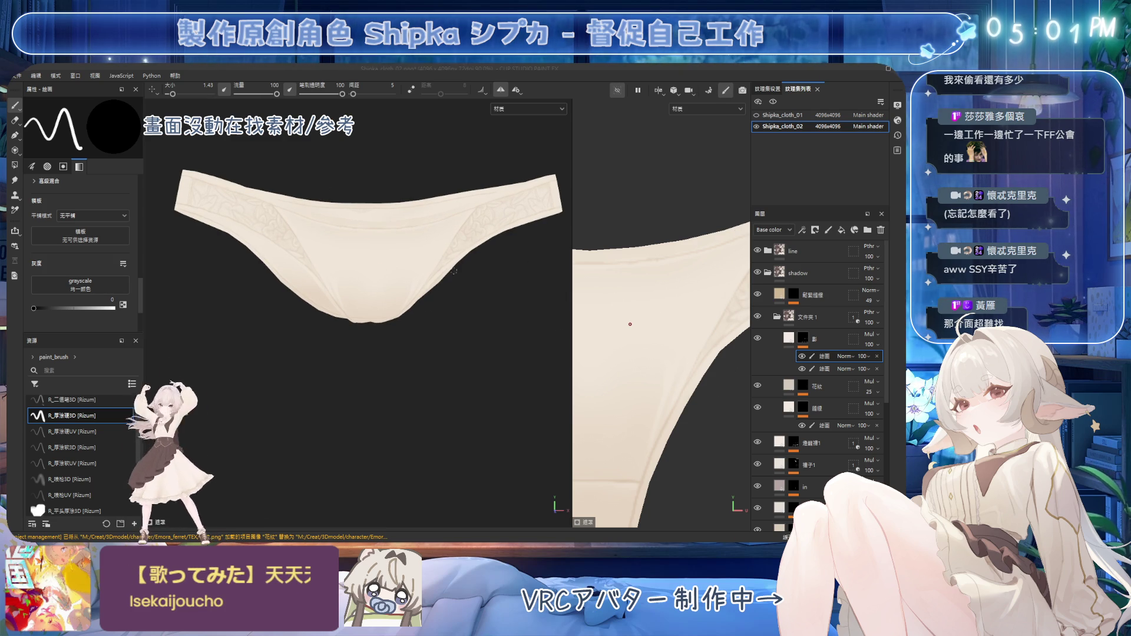
{"action": "left_click_drag", "start_coordinate": [455, 270], "coordinate": [371, 286], "text": "alt"}
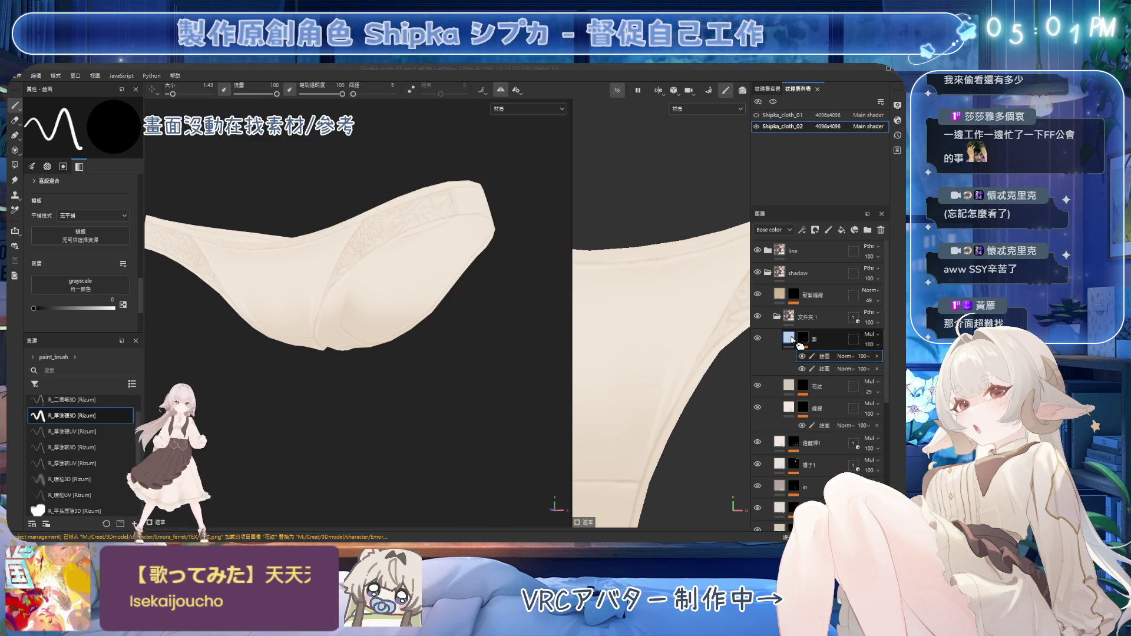
Add a new paint sublayer on the 花紋 pattern layer's fill for lace touch-ups
{"action": "left_click", "coordinate": [796, 385]}
{"action": "left_click", "coordinate": [824, 379]}
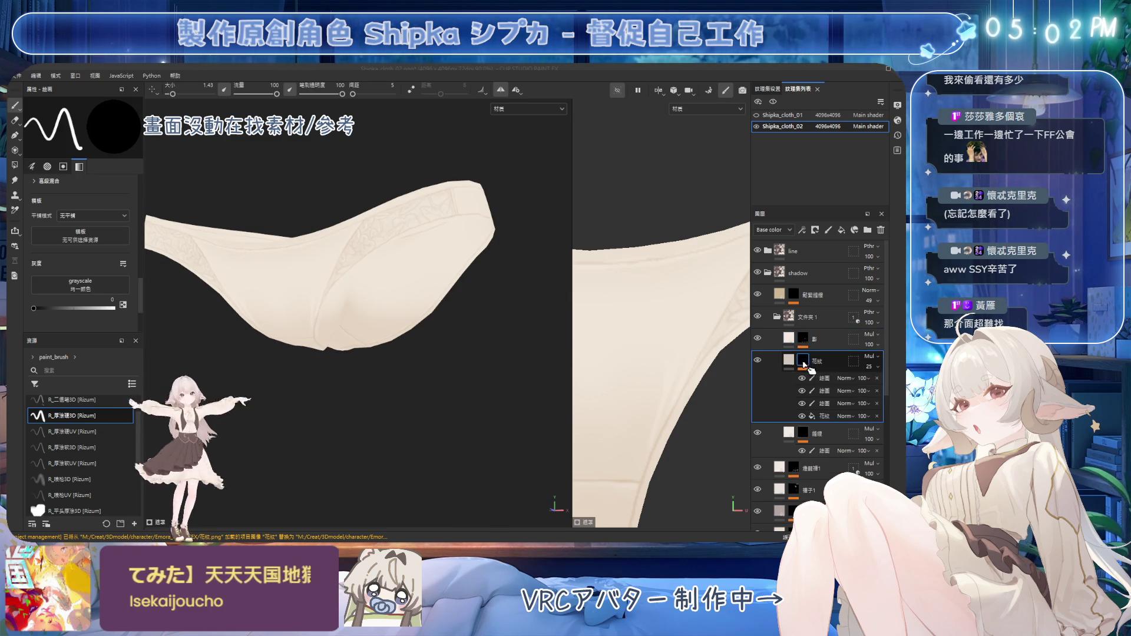
{"action": "left_click", "coordinate": [825, 415]}
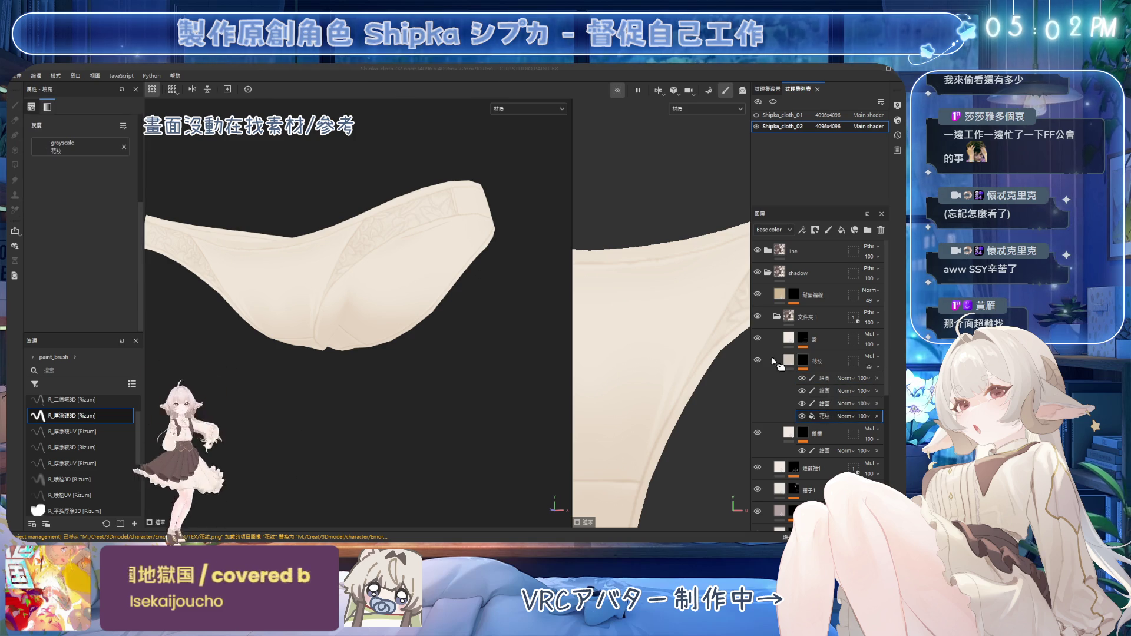
{"action": "mouse_move", "coordinate": [459, 307]}
{"action": "left_mouse_down", "text": "alt"}
{"action": "mouse_move", "coordinate": [412, 284]}
{"action": "mouse_move", "coordinate": [444, 305]}
{"action": "mouse_move", "coordinate": [461, 278]}
{"action": "left_mouse_up", "text": "alt"}
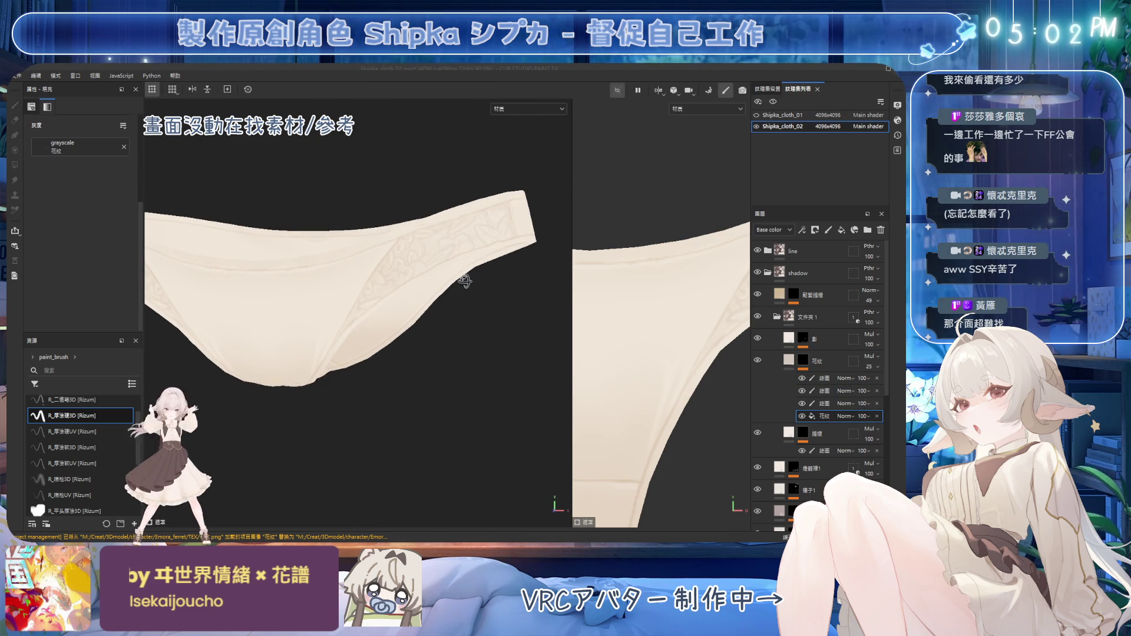
{"action": "left_click", "coordinate": [815, 231]}
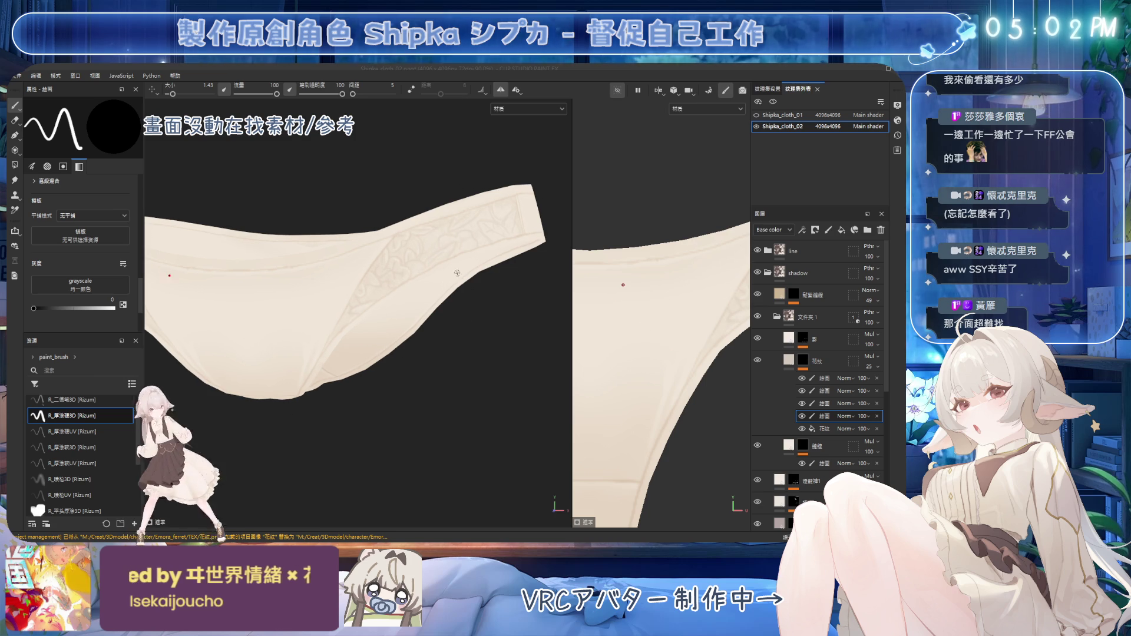
Slightly reduce the brush and inspect the underwear from several frontal angles
{"action": "left_click_drag", "start_coordinate": [477, 292], "coordinate": [486, 280], "text": "alt"}
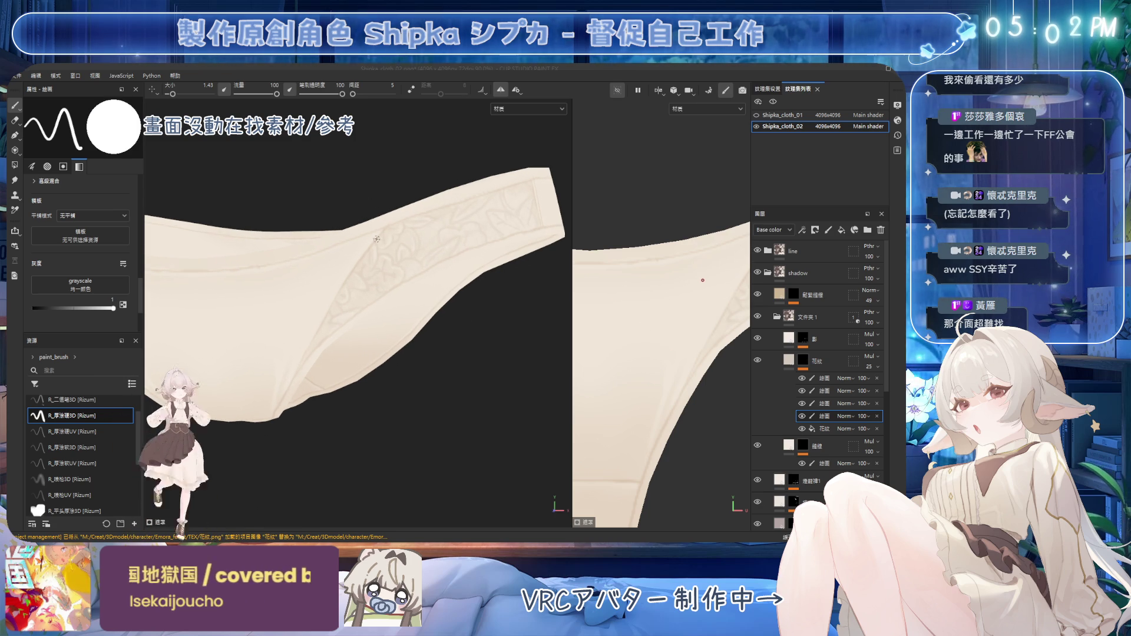
{"action": "key", "text": "bracketleft"}
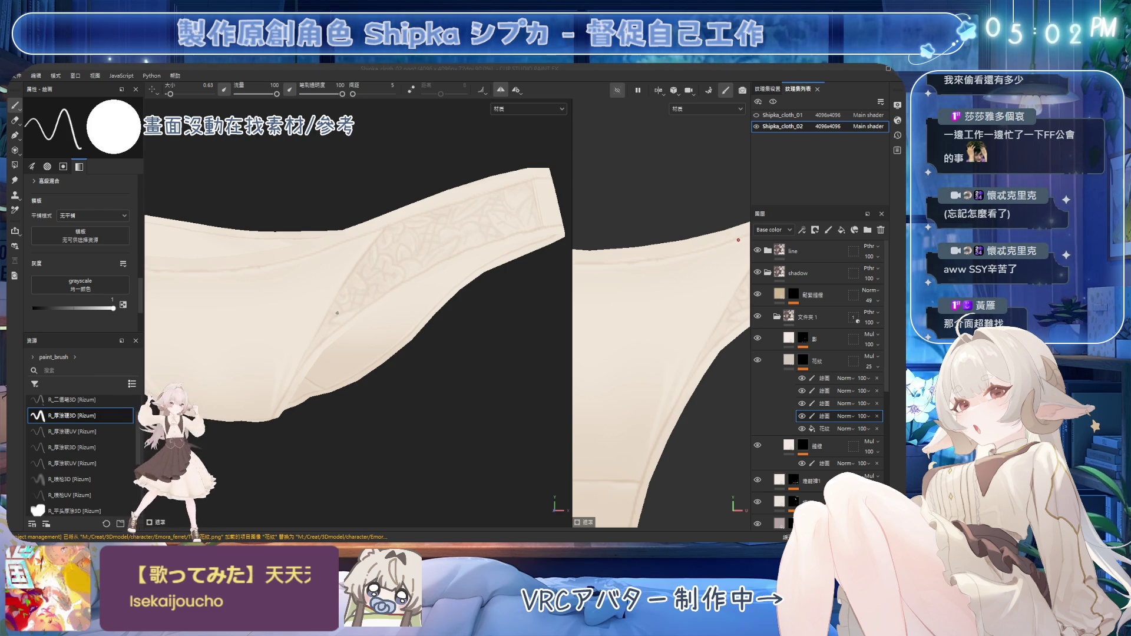
{"action": "left_click_drag", "start_coordinate": [361, 305], "coordinate": [452, 230], "text": "alt"}
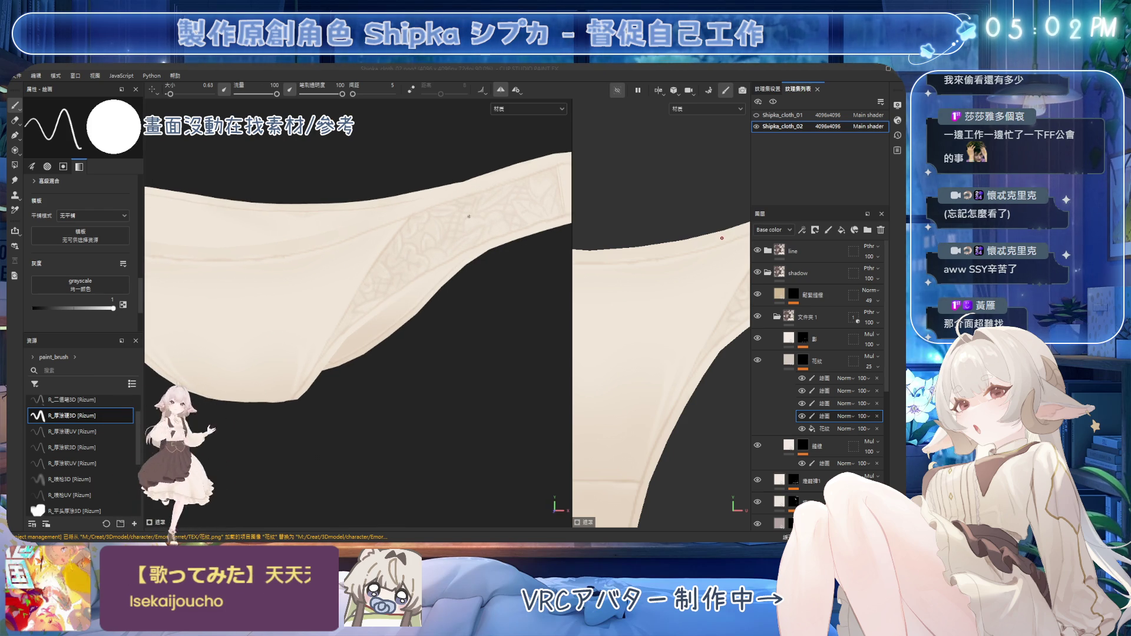
{"action": "left_click_drag", "start_coordinate": [472, 182], "coordinate": [438, 204], "text": "alt"}
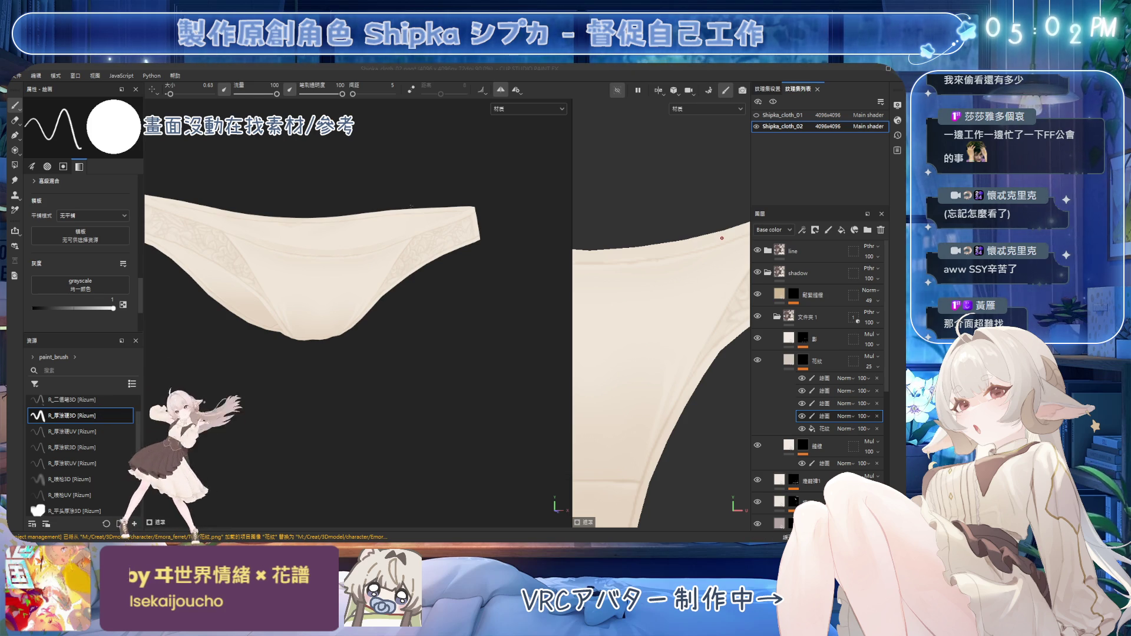
{"action": "mouse_move", "coordinate": [413, 207]}
{"action": "left_mouse_down", "text": "alt"}
{"action": "mouse_move", "coordinate": [413, 287]}
{"action": "mouse_move", "coordinate": [451, 283]}
{"action": "mouse_move", "coordinate": [434, 316]}
{"action": "mouse_move", "coordinate": [531, 256]}
{"action": "left_mouse_up", "text": "alt"}
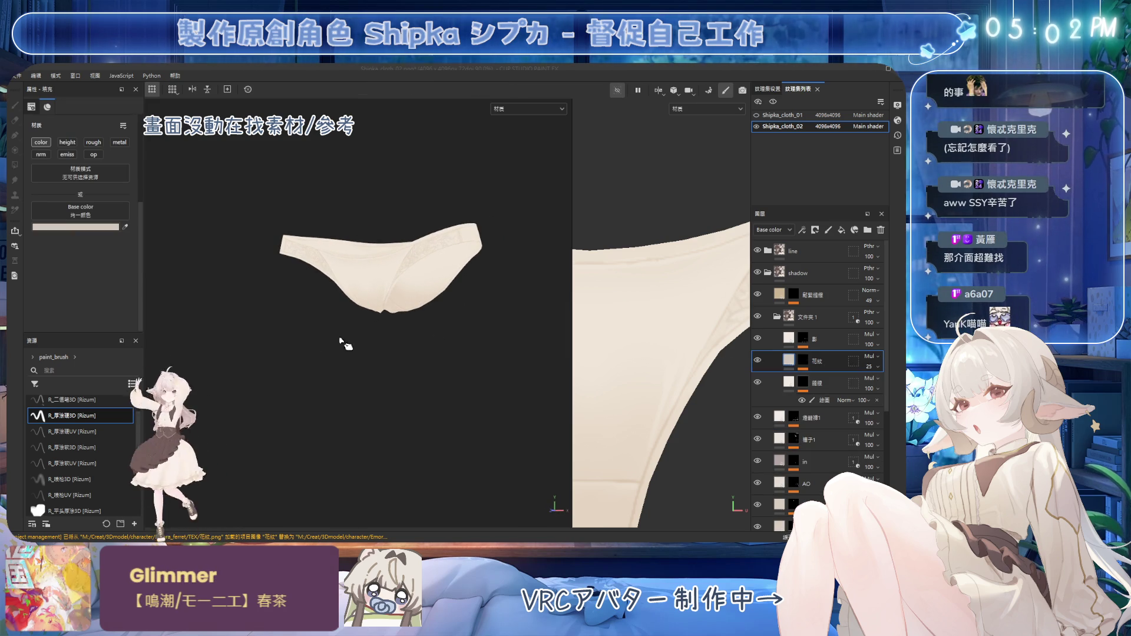
Fold the 花紋 layer away and add a new paint sub-layer inside the 影 shadow layer
{"action": "left_click", "coordinate": [813, 361]}
{"action": "scroll", "coordinate": [333, 341], "scroll_direction": "up", "scroll_amount": 2}
{"action": "mouse_move", "coordinate": [333, 340]}
{"action": "left_mouse_down", "text": "alt"}
{"action": "mouse_move", "coordinate": [351, 298]}
{"action": "mouse_move", "coordinate": [404, 311]}
{"action": "left_mouse_up", "text": "alt"}
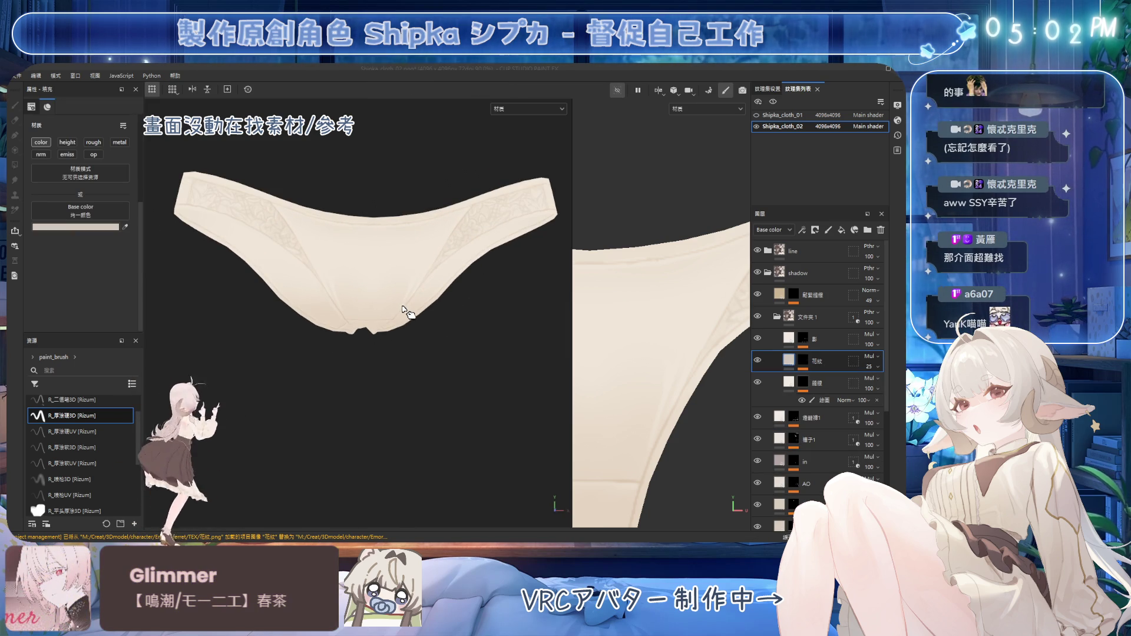
{"action": "left_click", "coordinate": [809, 340]}
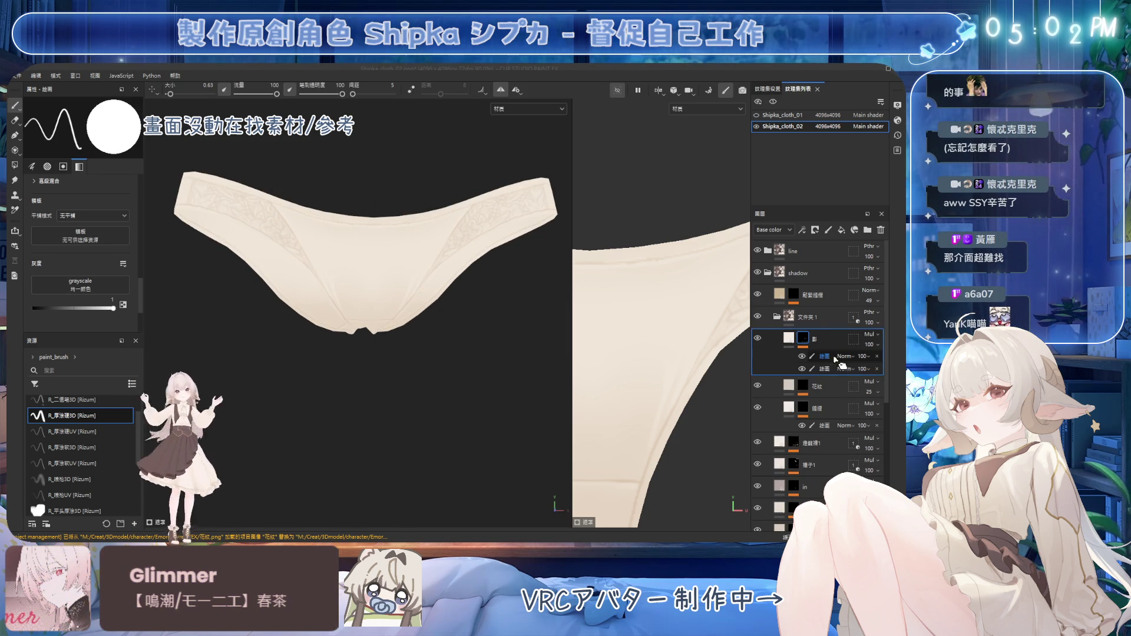
{"action": "left_click", "coordinate": [801, 231]}
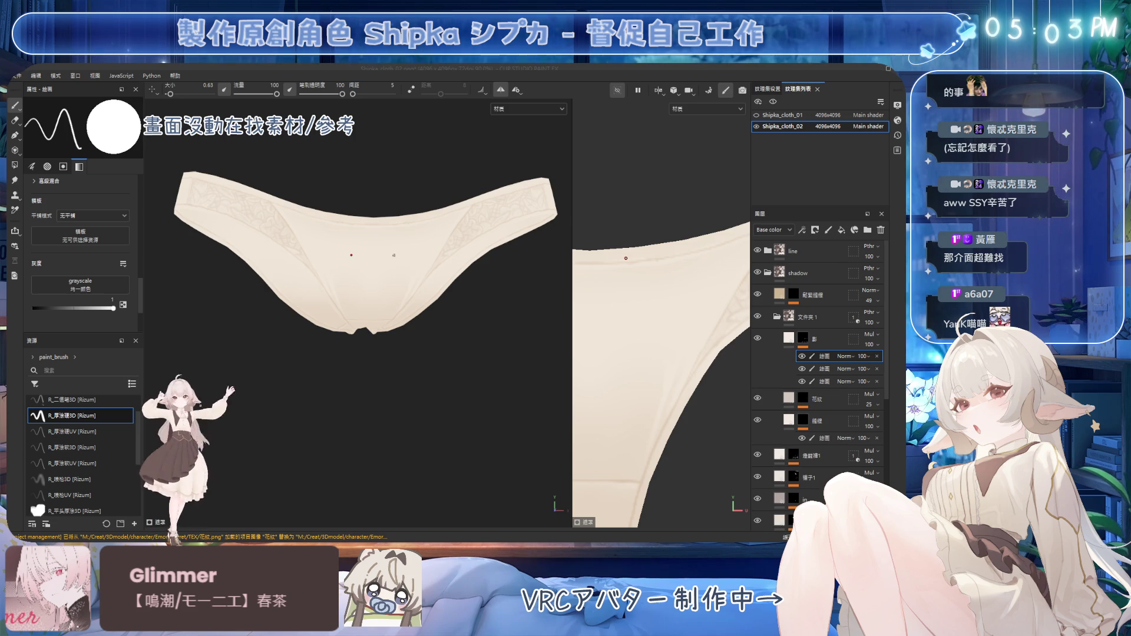
{"action": "scroll", "coordinate": [406, 237], "scroll_direction": "up", "scroll_amount": 2}
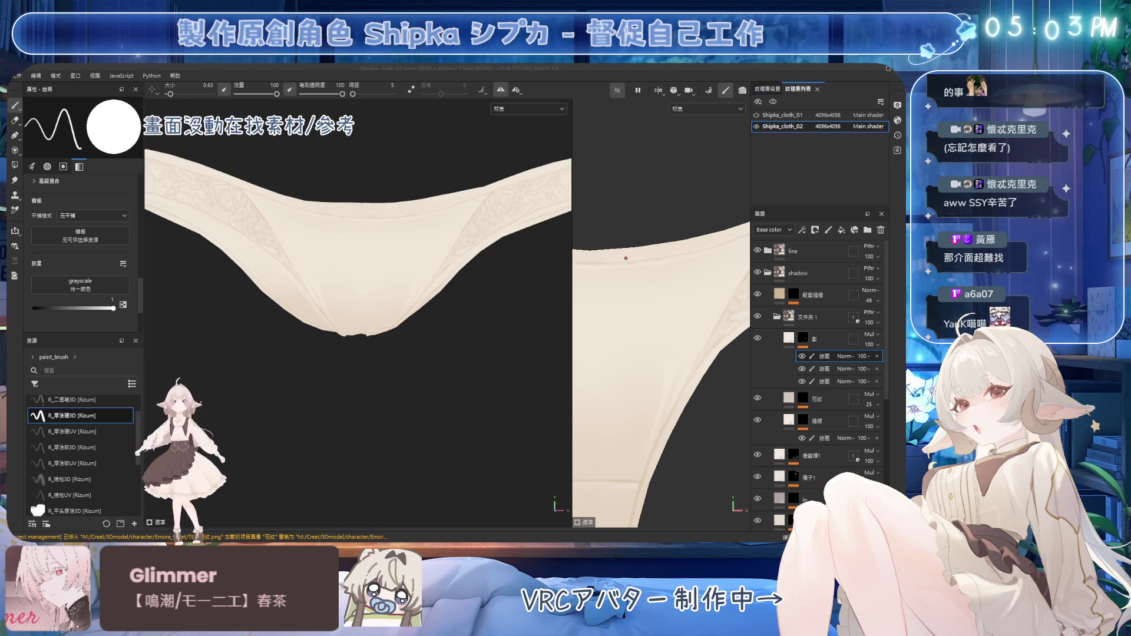
Paint soft shading with an enlarged R_厚塗軟3D brush, erasing stray strokes as you go
{"action": "key", "text": "bracketright"}
{"action": "key", "text": "bracketright"}
{"action": "key", "text": "bracketright"}
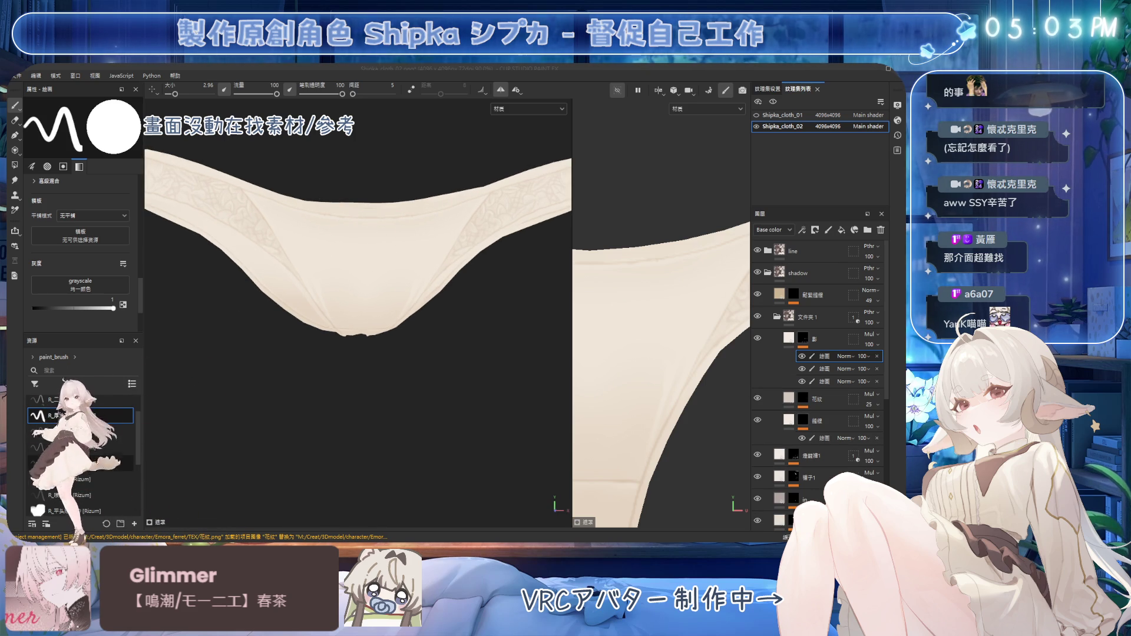
{"action": "left_click", "coordinate": [66, 448]}
{"action": "key", "text": "bracketright"}
{"action": "key", "text": "bracketright"}
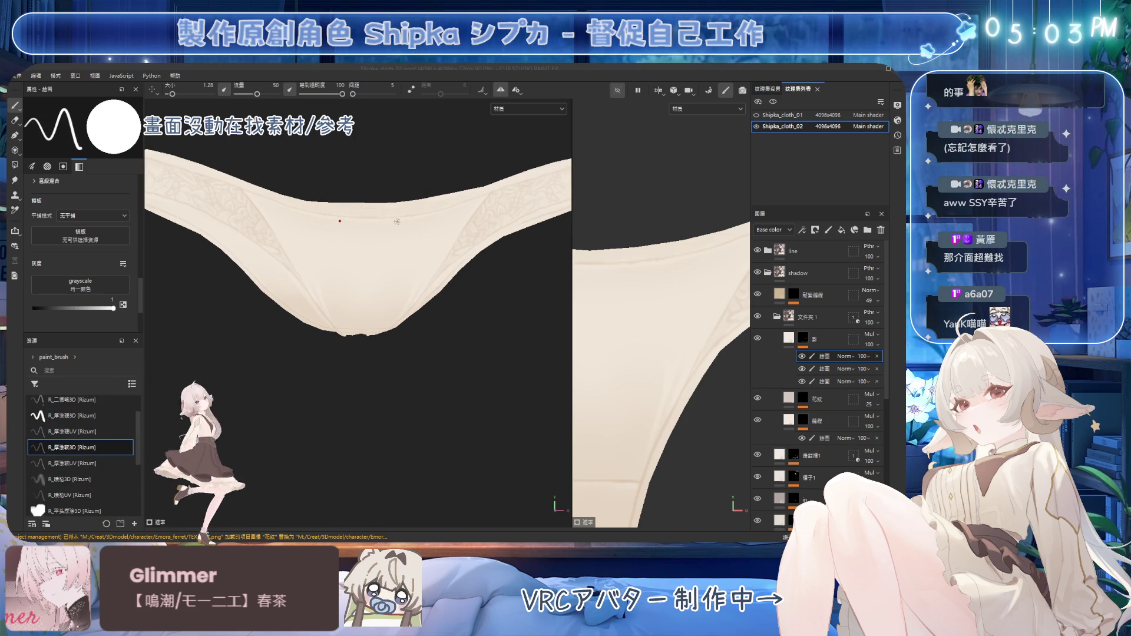
{"action": "key", "text": "bracketright"}
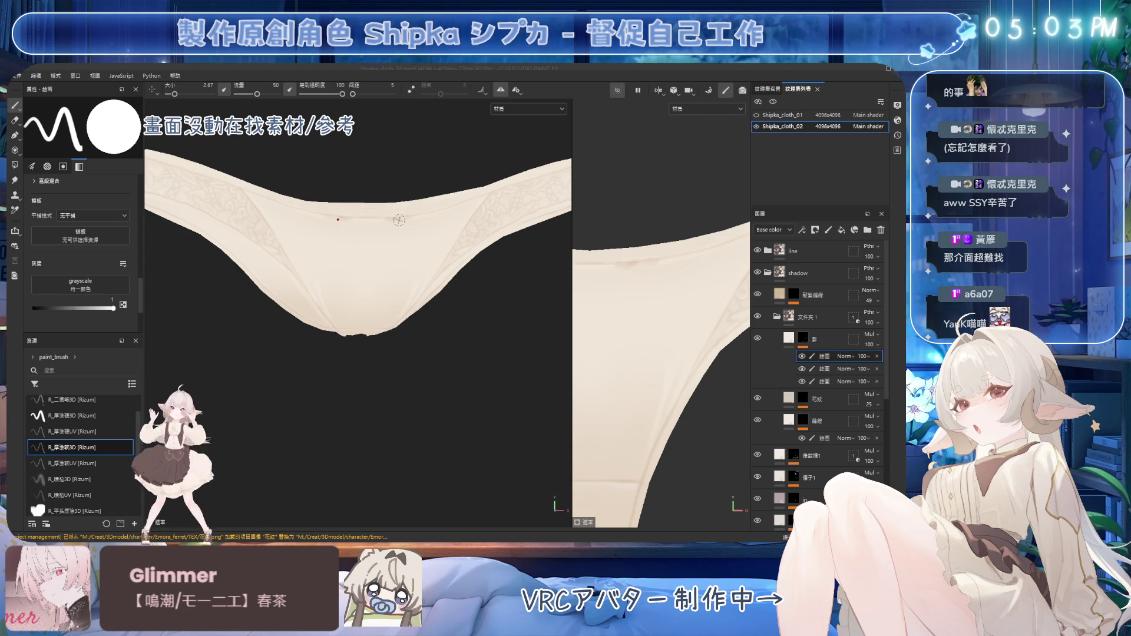
{"action": "key", "text": "2"}
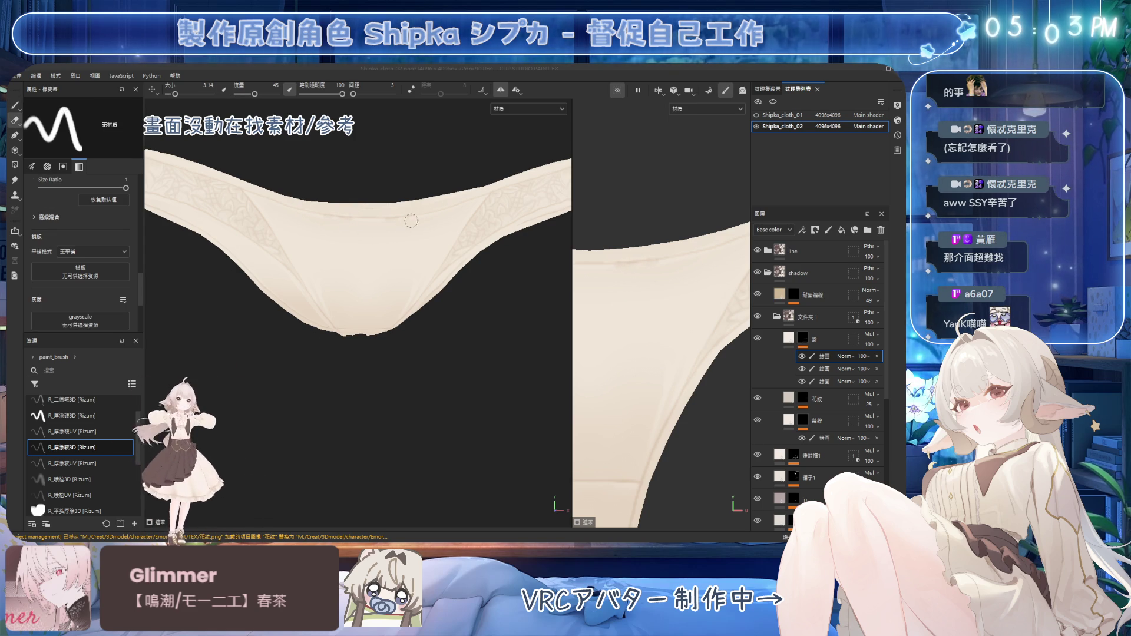
{"action": "key", "text": "1"}
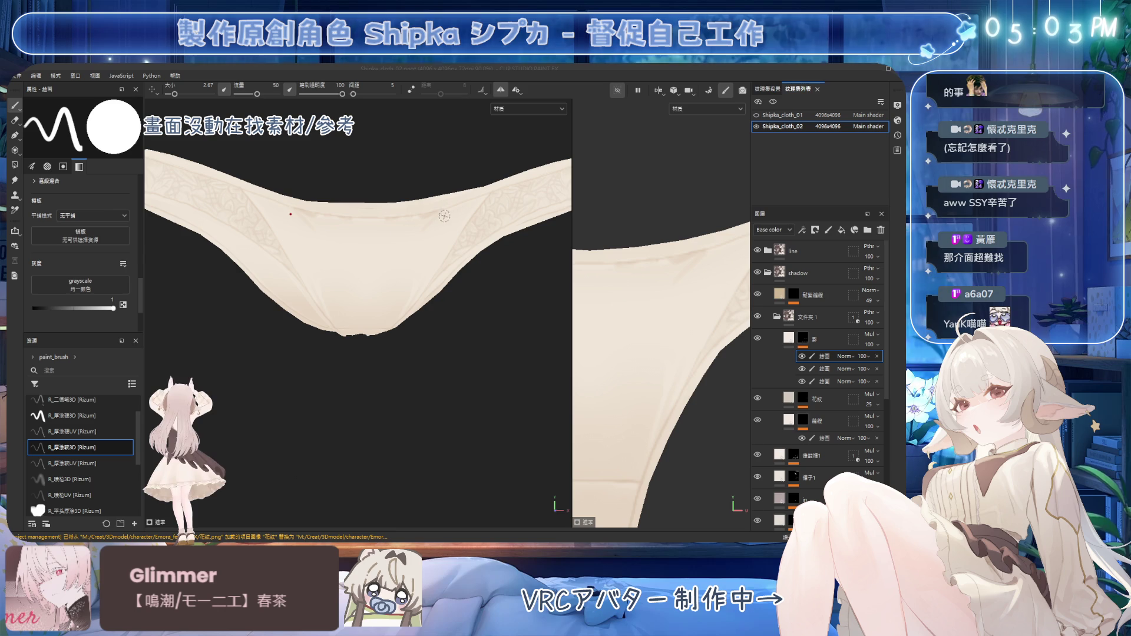
{"action": "key", "text": "2"}
{"action": "key", "text": "1"}
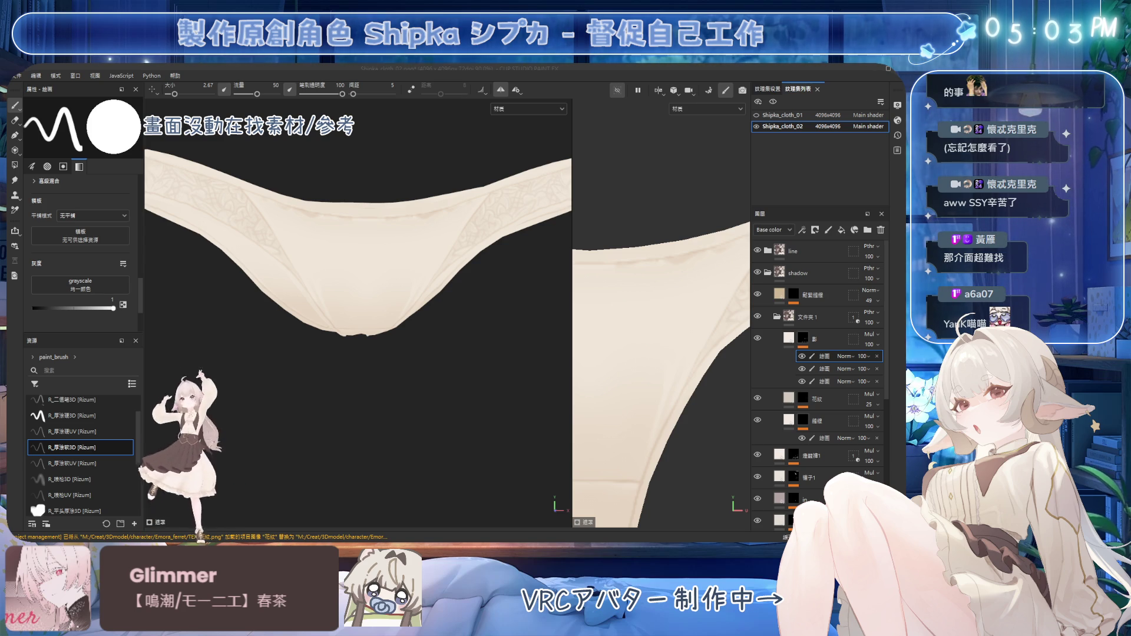
{"action": "left_click_drag", "start_coordinate": [454, 203], "coordinate": [352, 199], "text": "alt"}
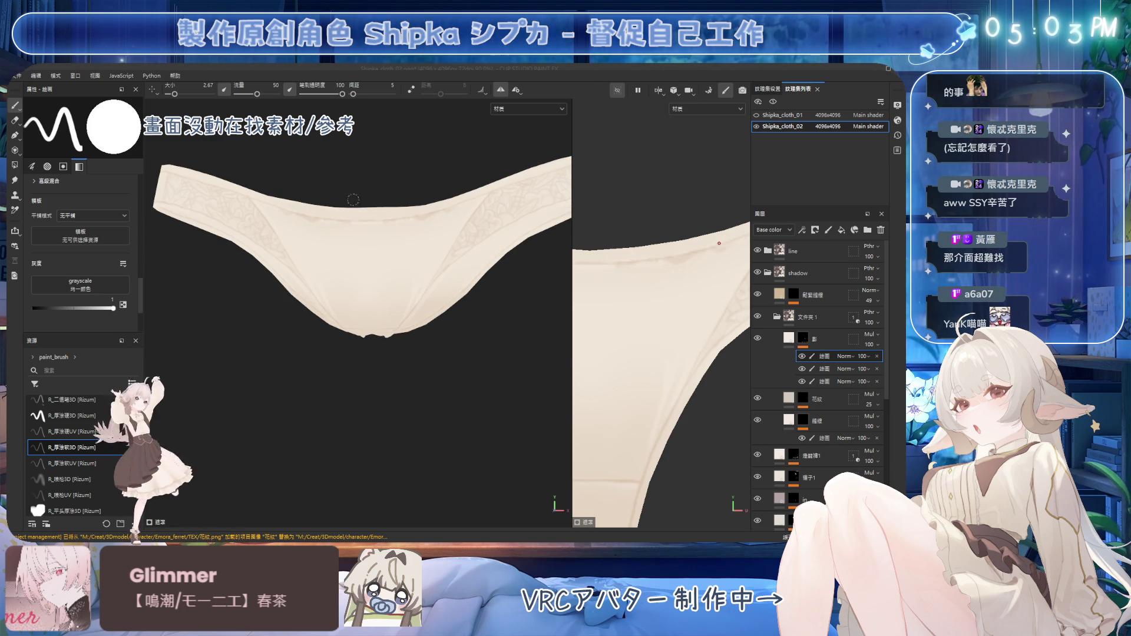
Shade the underwear's front, alternating a fine paint brush with a larger eraser
{"action": "key", "text": "2"}
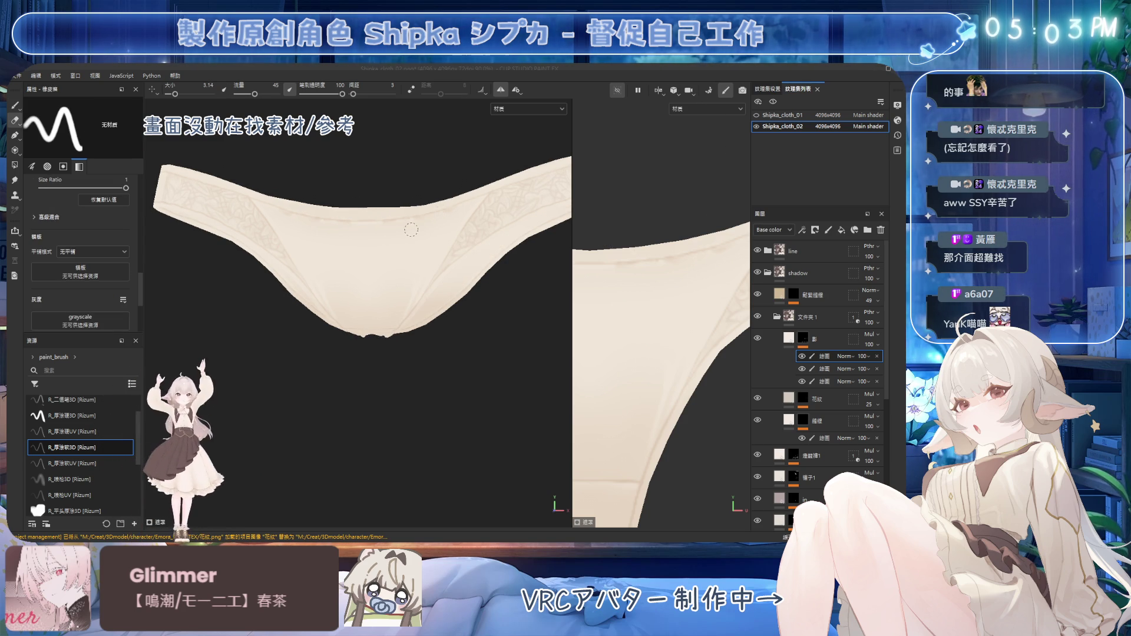
{"action": "key", "text": "bracketright"}
{"action": "key", "text": "bracketright"}
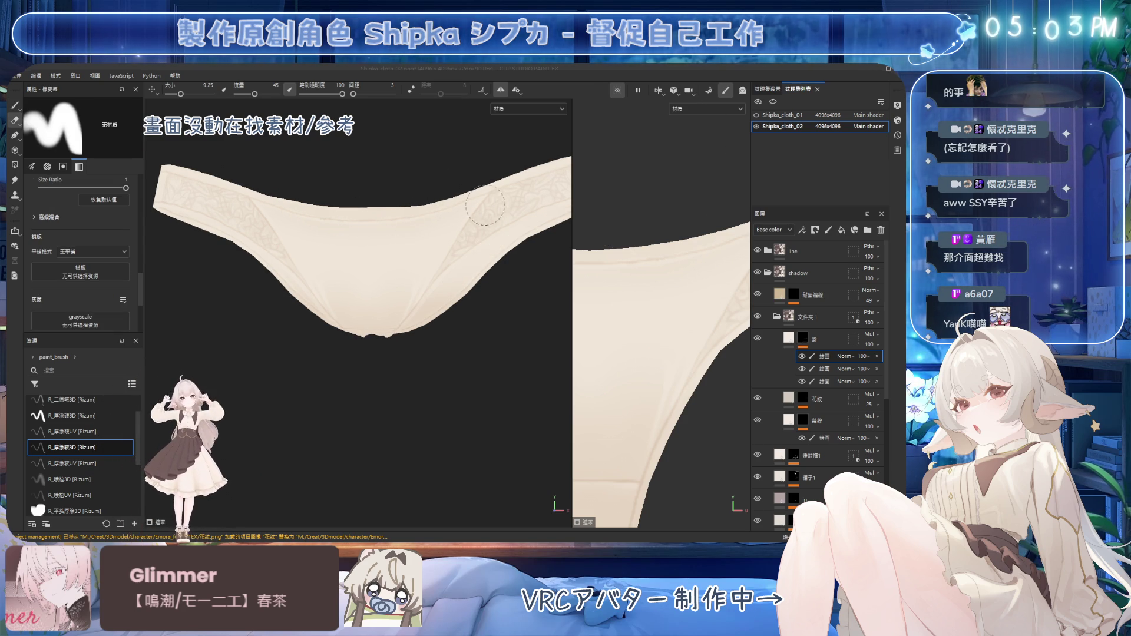
{"action": "key", "text": "1"}
{"action": "left_click_drag", "start_coordinate": [395, 215], "coordinate": [433, 266], "text": "alt"}
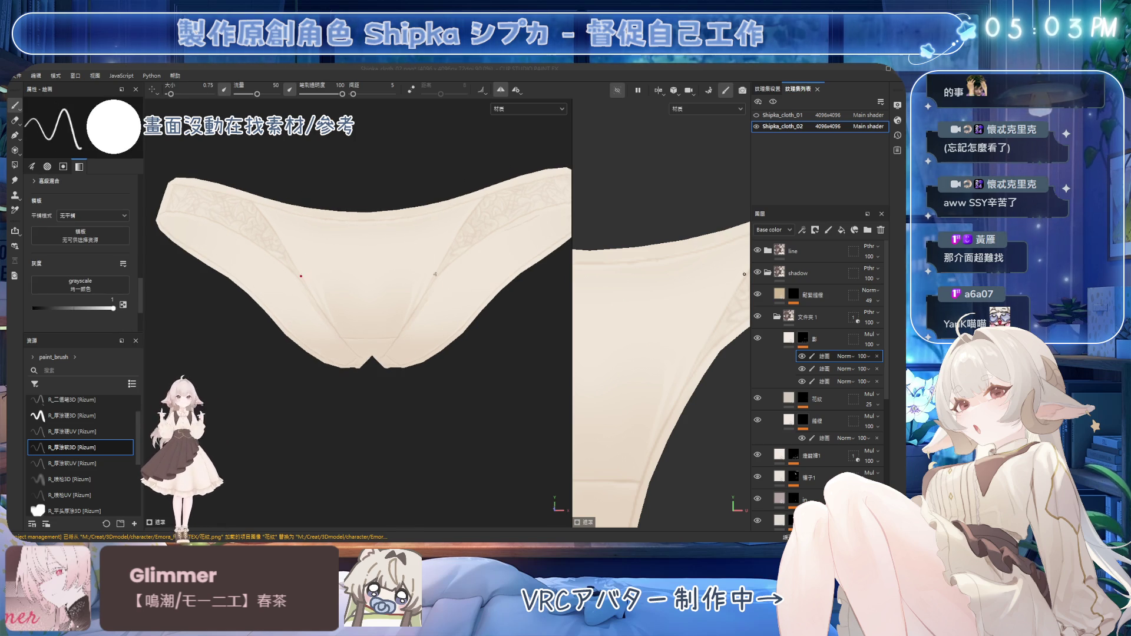
{"action": "key", "text": "bracketright"}
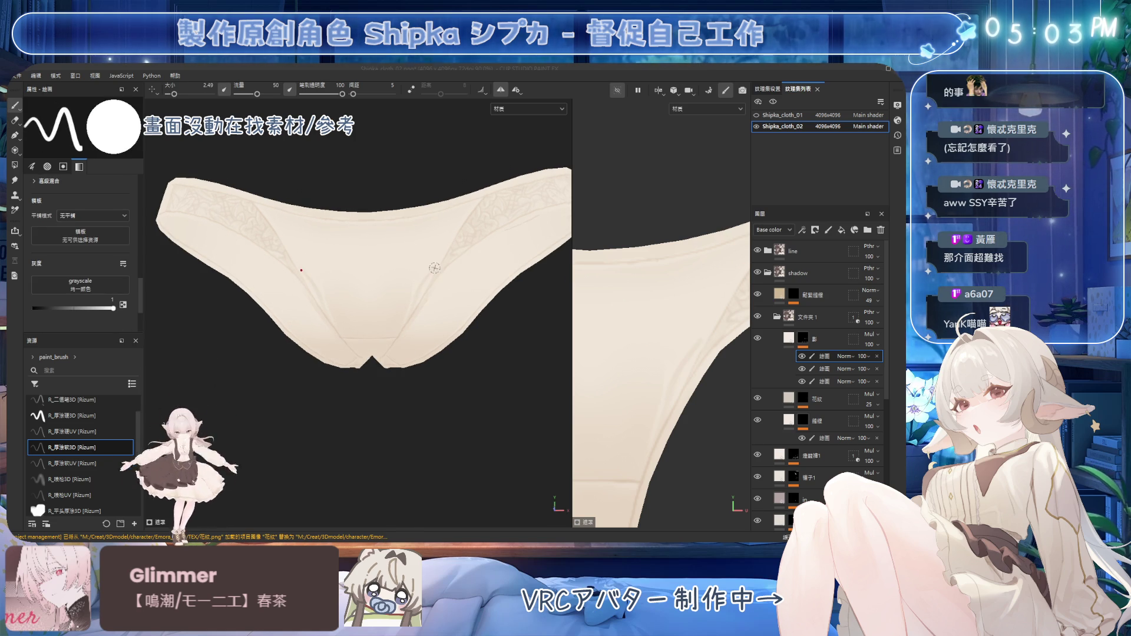
{"action": "key", "text": "2"}
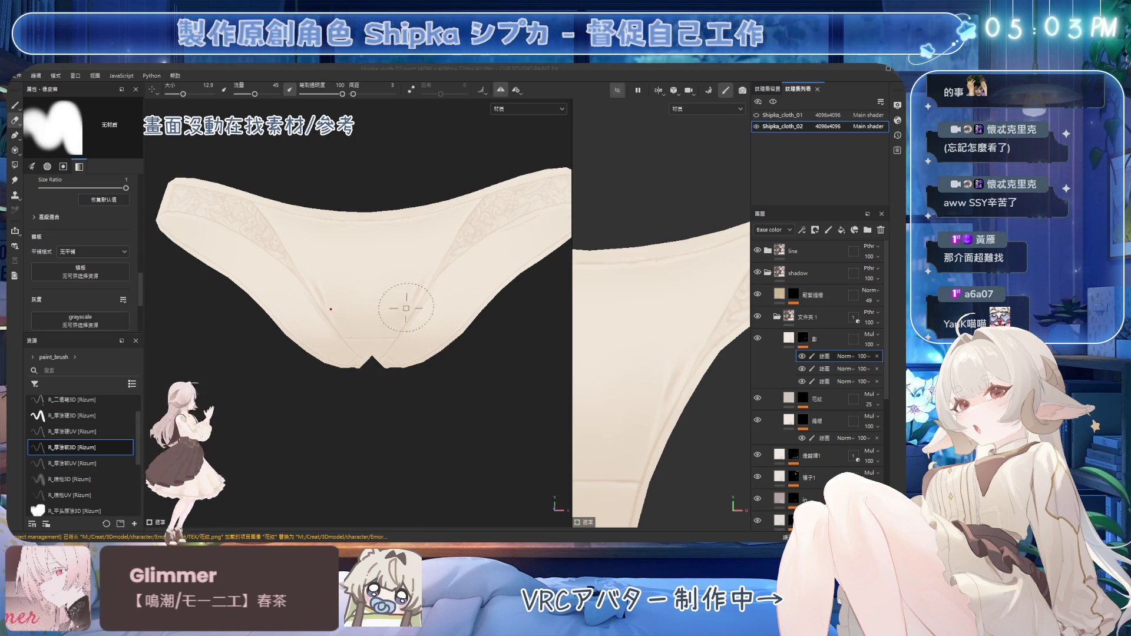
{"action": "key", "text": "1"}
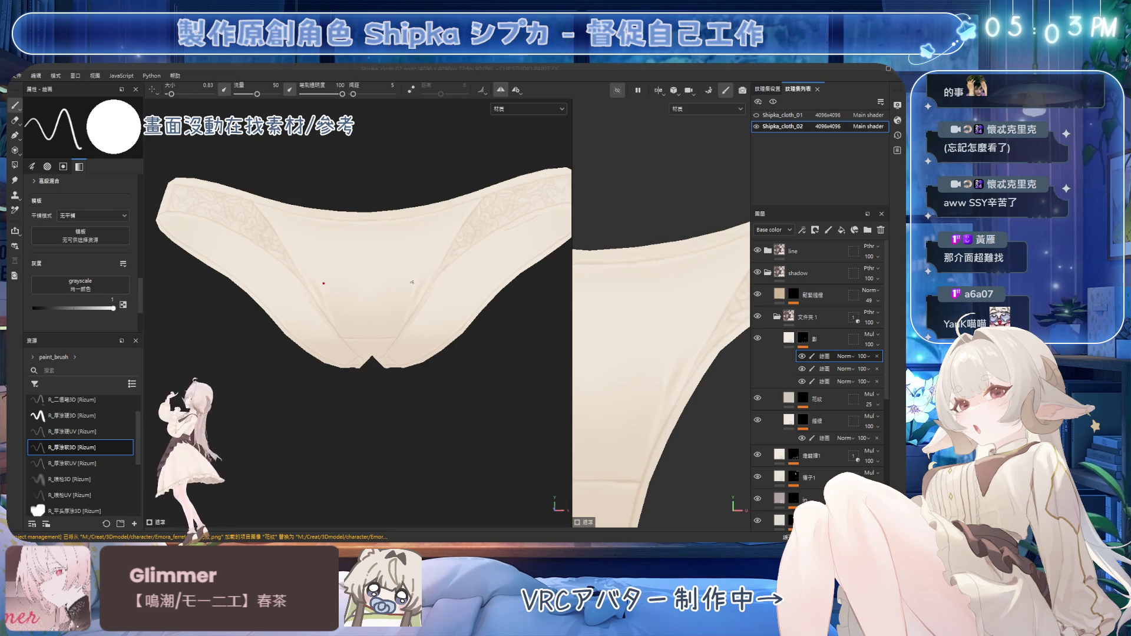
{"action": "key", "text": "bracketright"}
{"action": "key", "text": "bracketright"}
{"action": "key", "text": "bracketright"}
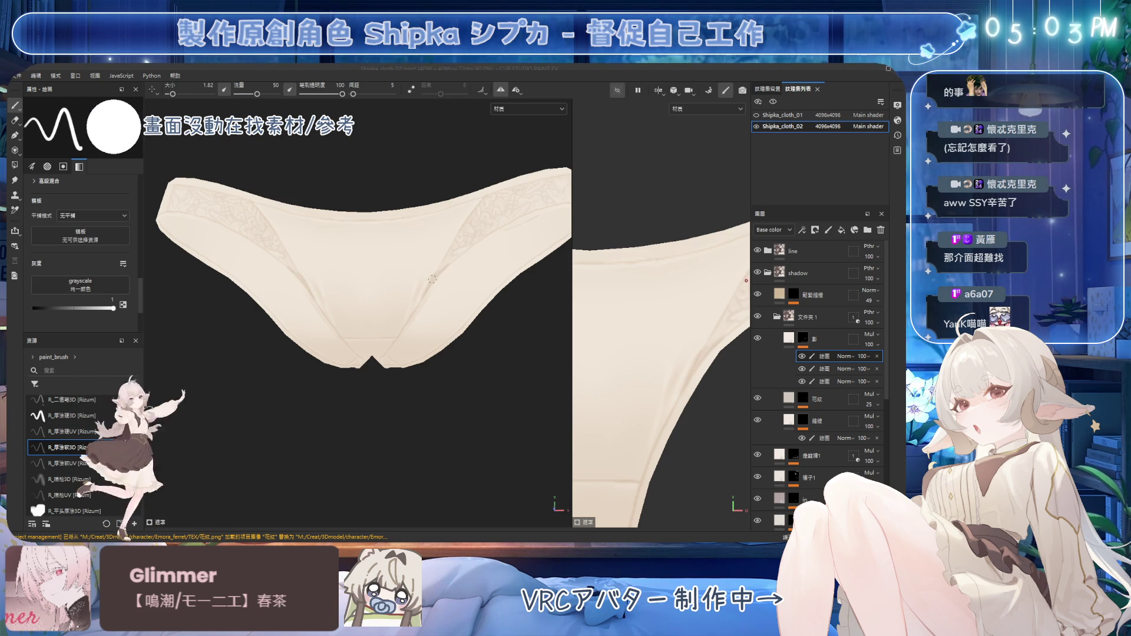
{"action": "mouse_move", "coordinate": [430, 279]}
{"action": "left_mouse_down", "text": "alt"}
{"action": "mouse_move", "coordinate": [453, 271]}
{"action": "mouse_move", "coordinate": [463, 331]}
{"action": "mouse_move", "coordinate": [468, 292]}
{"action": "left_mouse_up", "text": "alt"}
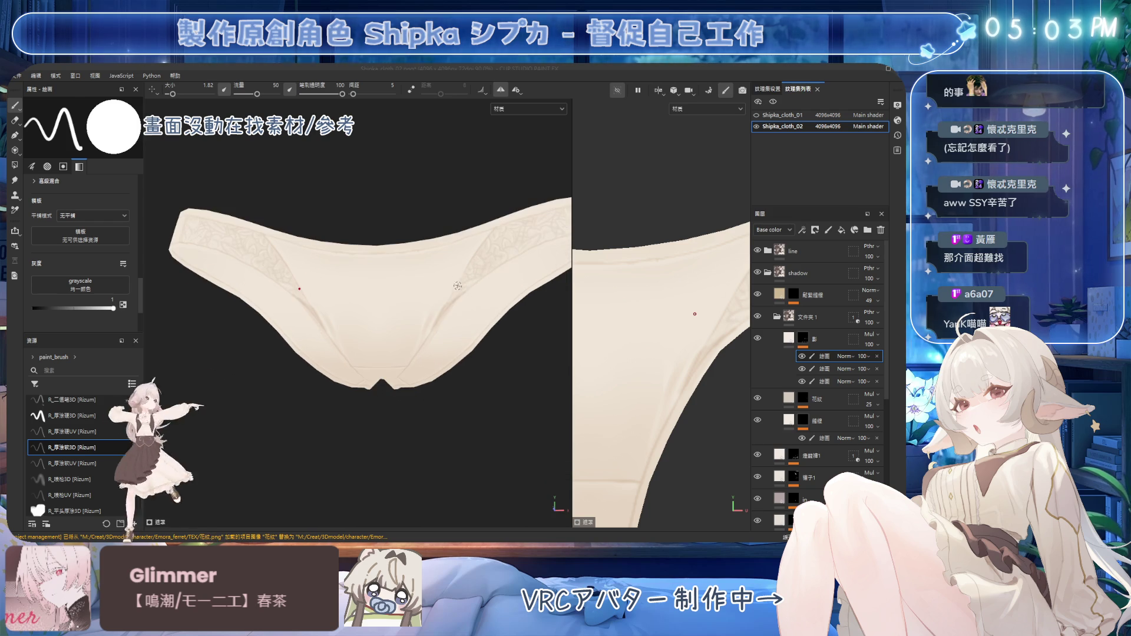
Continue the shading along the sides and leg openings, cleaning excess with the large soft eraser
{"action": "key", "text": "5"}
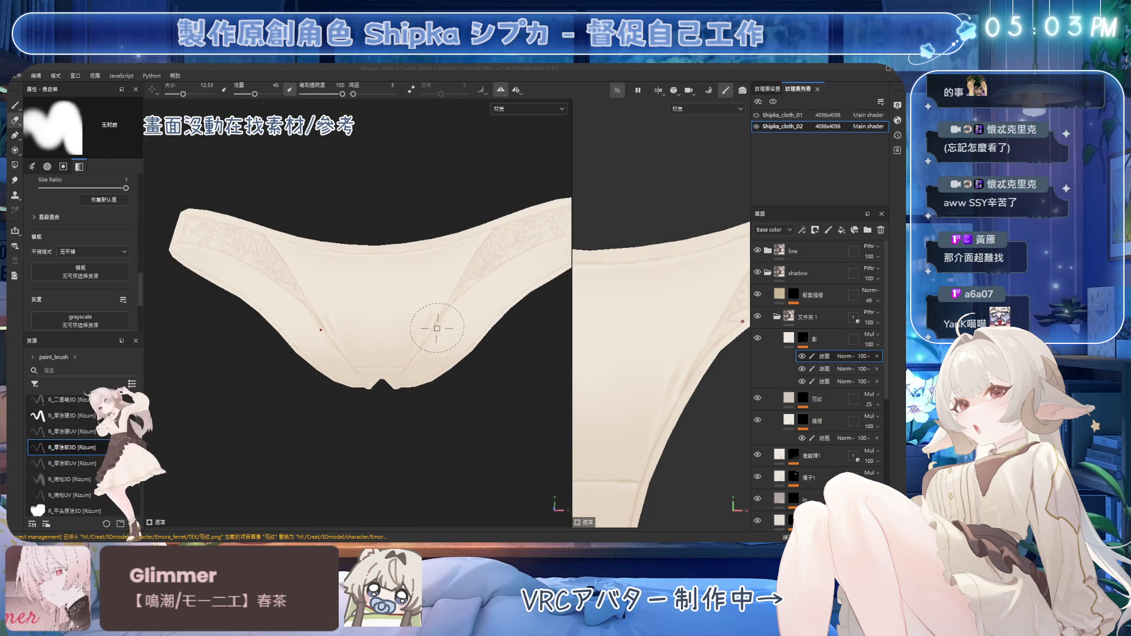
{"action": "key", "text": "1"}
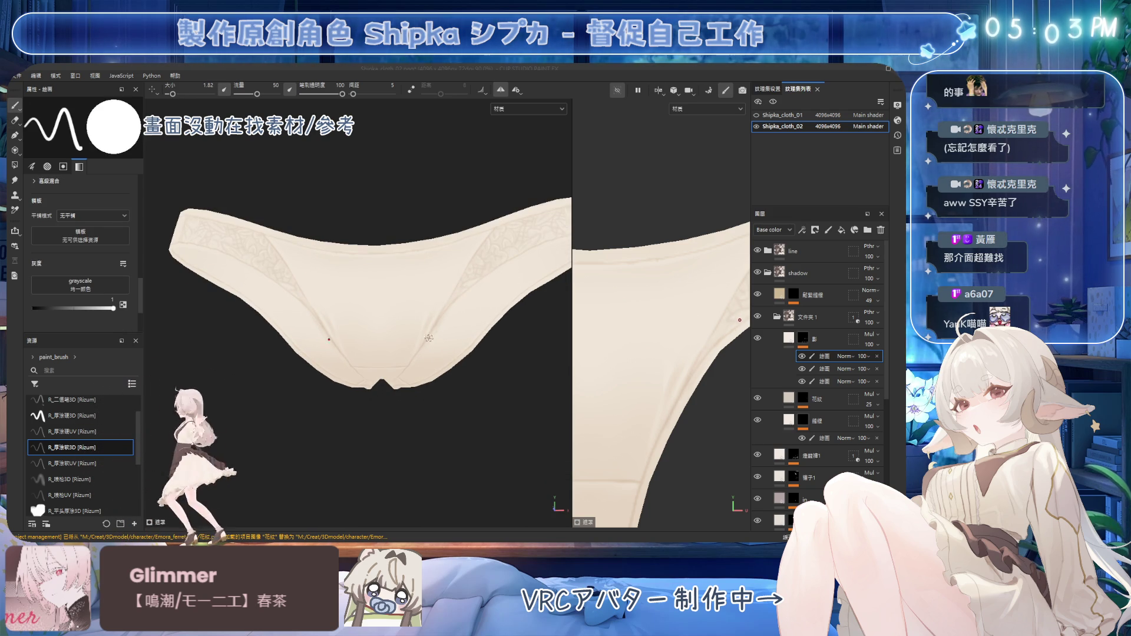
{"action": "key", "text": "5"}
{"action": "left_click_drag", "start_coordinate": [501, 235], "coordinate": [452, 350], "text": "alt"}
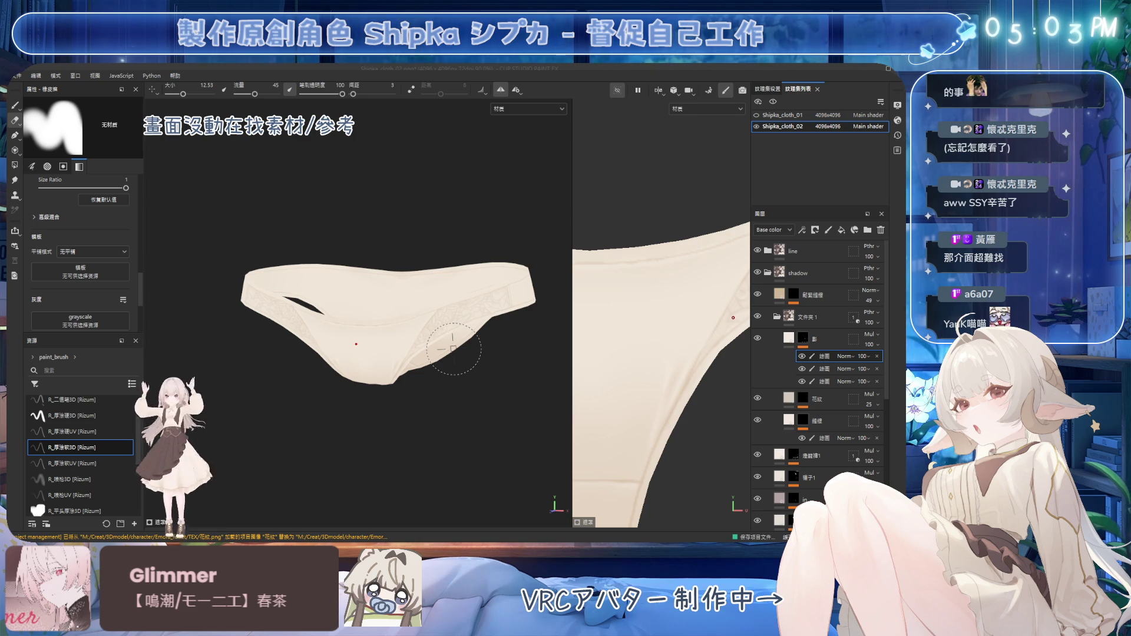
{"action": "mouse_move", "coordinate": [238, 239]}
{"action": "left_mouse_down", "text": "alt"}
{"action": "mouse_move", "coordinate": [529, 306]}
{"action": "mouse_move", "coordinate": [364, 169]}
{"action": "mouse_move", "coordinate": [420, 301]}
{"action": "left_mouse_up", "text": "alt"}
{"action": "key", "text": "1"}
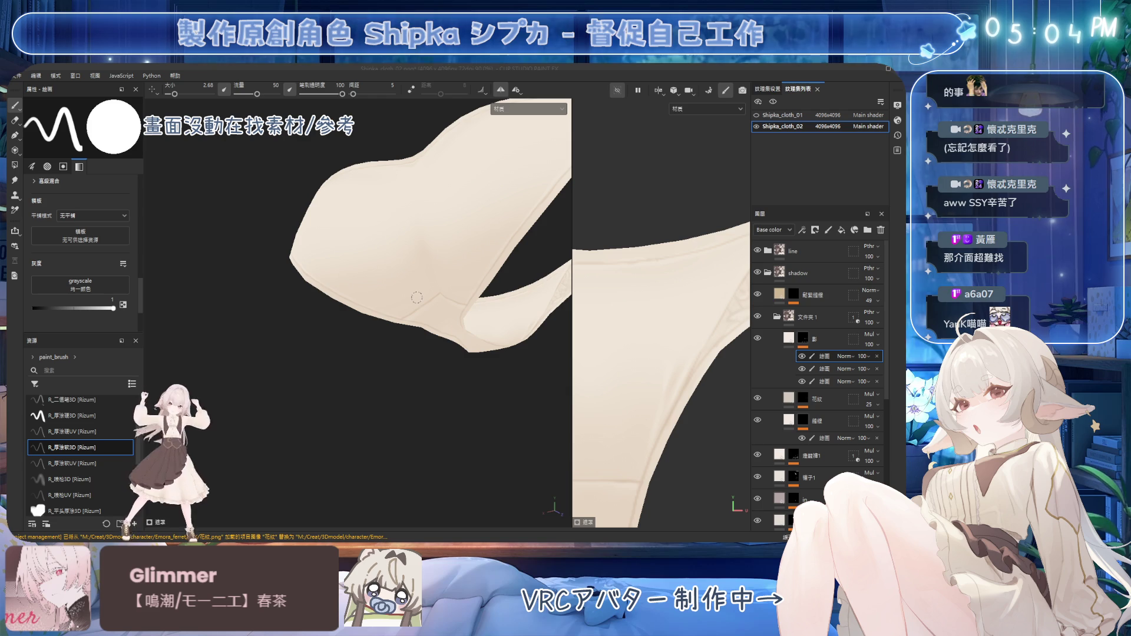
{"action": "key", "text": "2"}
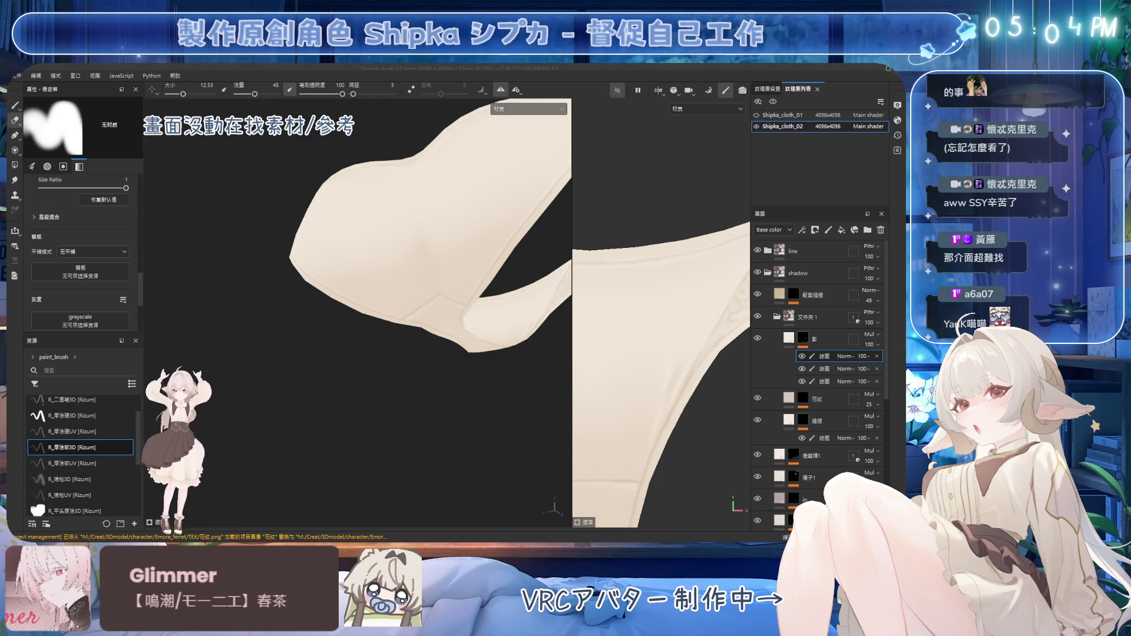
{"action": "mouse_move", "coordinate": [420, 327]}
{"action": "left_mouse_down", "text": "alt"}
{"action": "mouse_move", "coordinate": [373, 328]}
{"action": "mouse_move", "coordinate": [371, 295]}
{"action": "mouse_move", "coordinate": [335, 310]}
{"action": "mouse_move", "coordinate": [482, 294]}
{"action": "mouse_move", "coordinate": [354, 298]}
{"action": "mouse_move", "coordinate": [441, 335]}
{"action": "mouse_move", "coordinate": [398, 318]}
{"action": "mouse_move", "coordinate": [440, 315]}
{"action": "left_mouse_up", "text": "alt"}
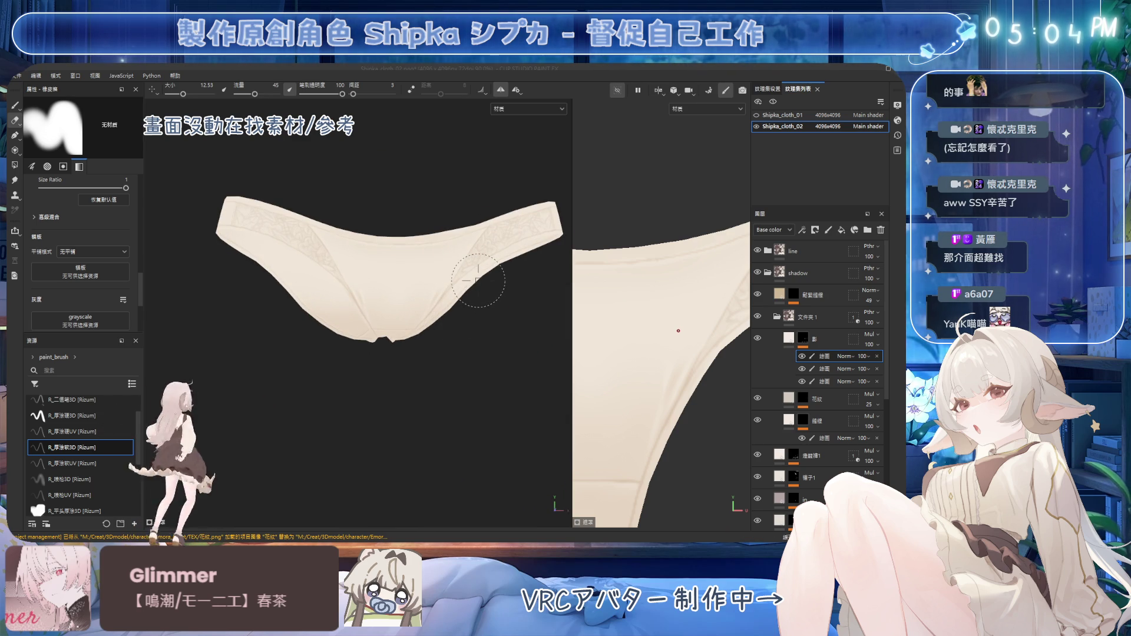
Toggle the new shading sub-layer's visibility to compare, then reselect it
{"action": "left_click", "coordinate": [802, 381]}
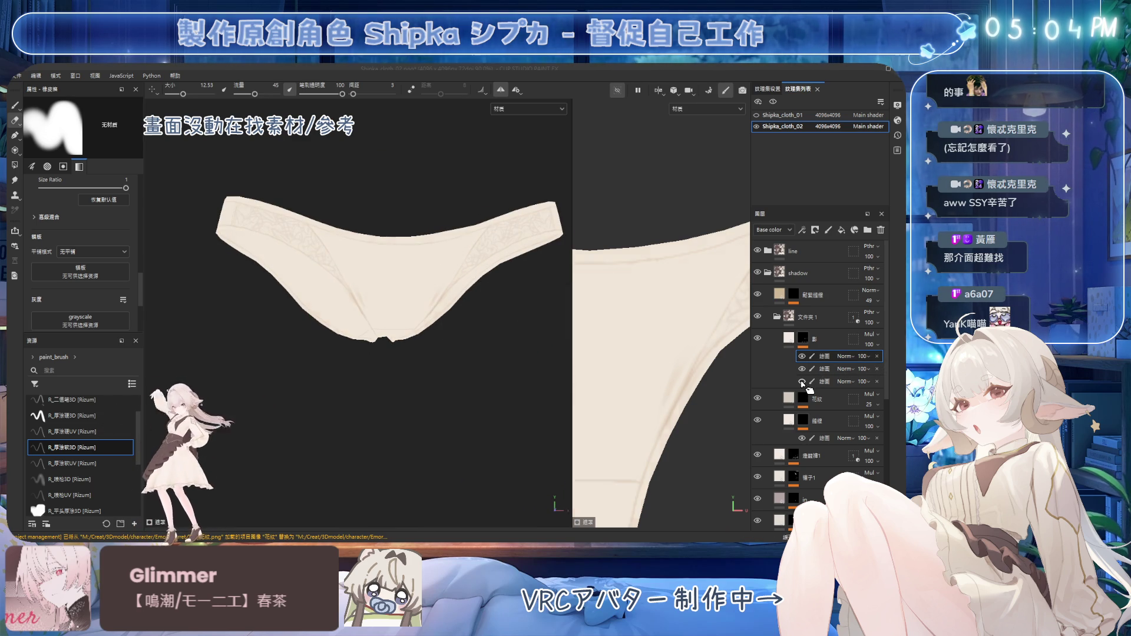
{"action": "left_click_drag", "start_coordinate": [460, 340], "coordinate": [402, 331], "text": "alt"}
{"action": "left_click", "coordinate": [802, 384]}
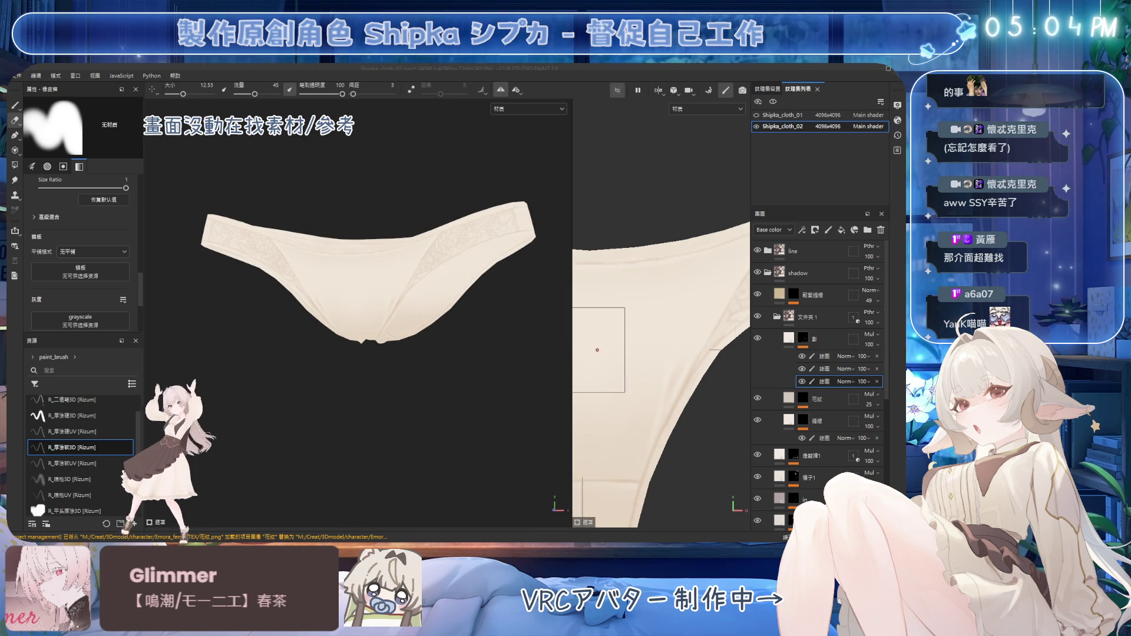
{"action": "left_click_drag", "start_coordinate": [548, 341], "coordinate": [471, 335], "text": "alt"}
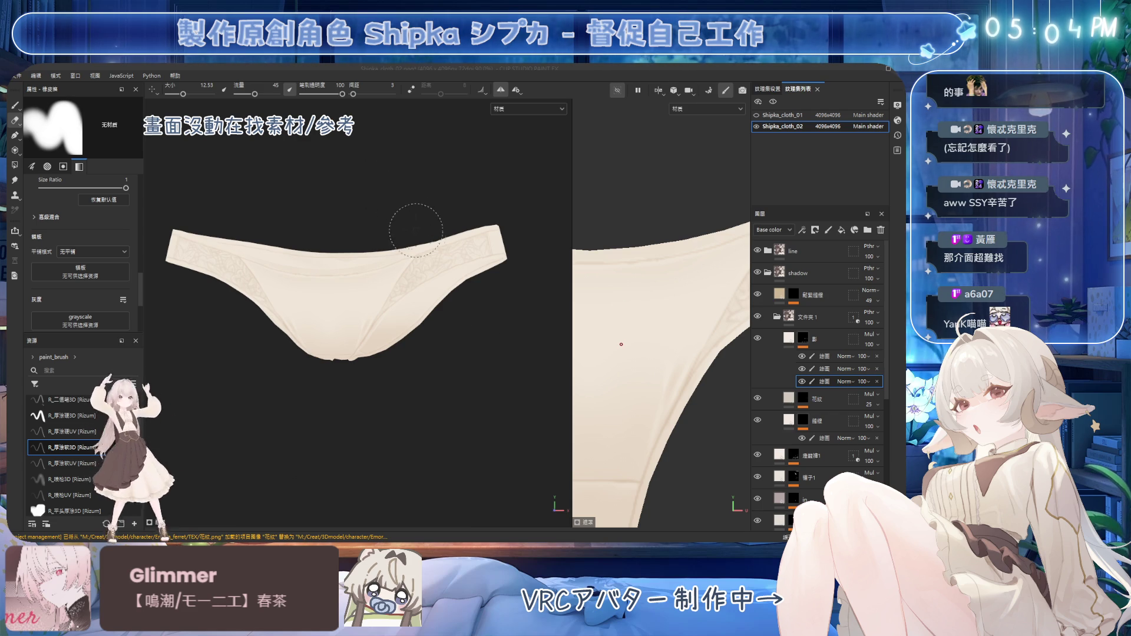
Erase more of the shading with an enlarged eraser and fold the 影 layer closed
{"action": "key", "text": "bracketright"}
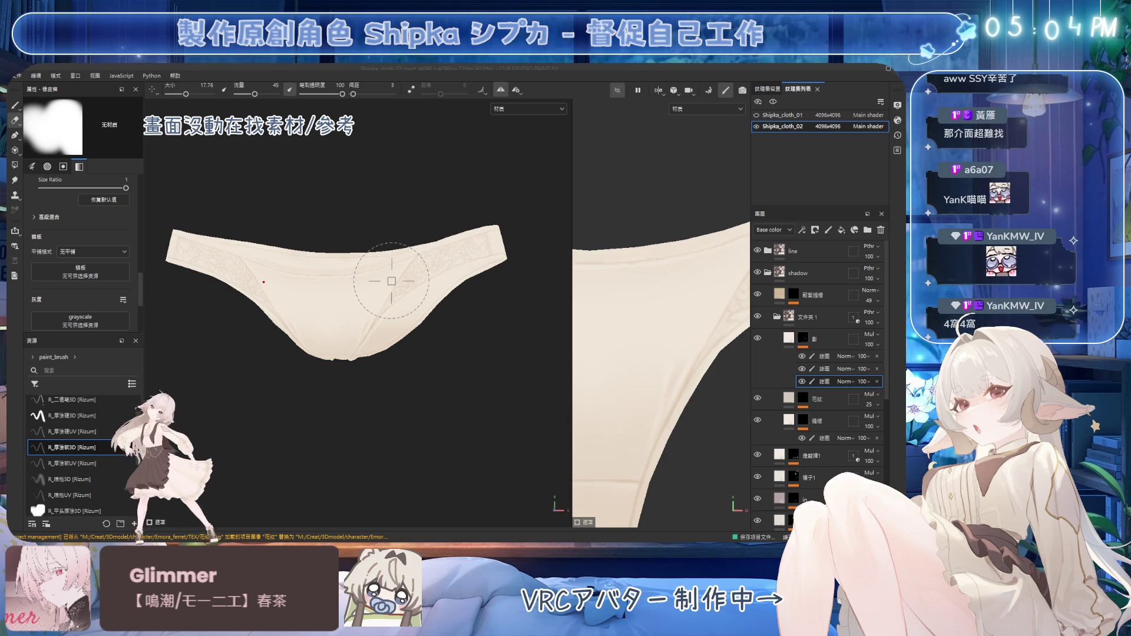
{"action": "left_click_drag", "start_coordinate": [424, 257], "coordinate": [492, 266], "text": "alt"}
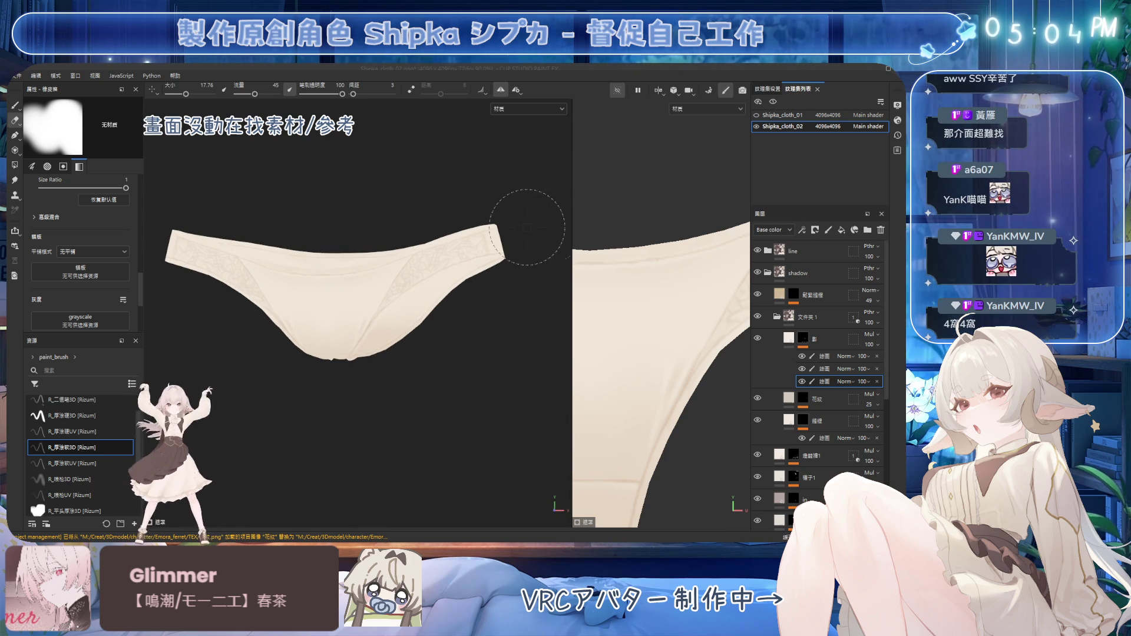
{"action": "scroll", "coordinate": [495, 265], "scroll_direction": "down", "scroll_amount": 3}
{"action": "left_click_drag", "start_coordinate": [454, 308], "coordinate": [455, 300], "text": "alt"}
{"action": "left_click", "coordinate": [818, 339]}
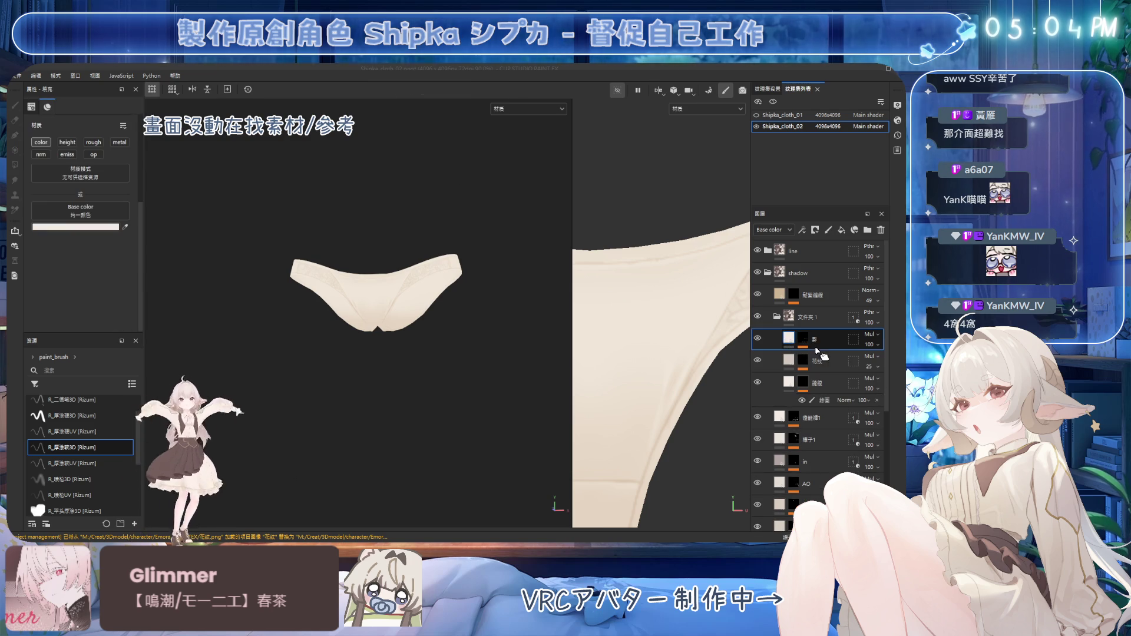
{"action": "scroll", "coordinate": [378, 311], "scroll_direction": "up", "scroll_amount": 2}
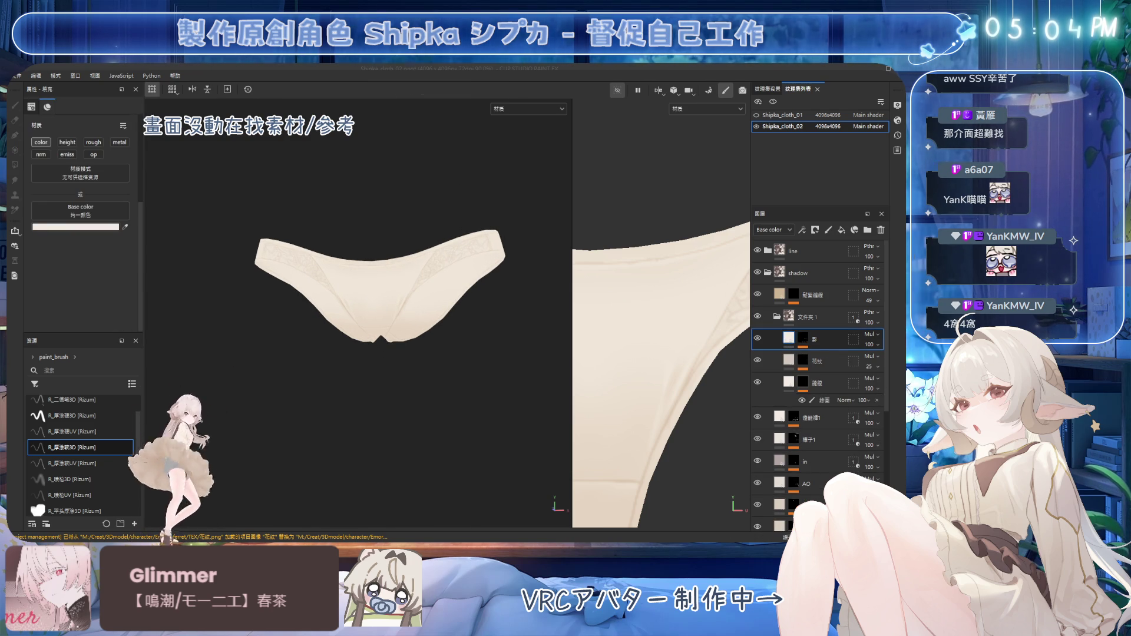
{"action": "scroll", "coordinate": [422, 262], "scroll_direction": "up", "scroll_amount": 2}
Add a new fill layer above the 影 layer and give it a black mask
{"action": "left_click_drag", "start_coordinate": [443, 266], "coordinate": [454, 290], "text": "alt"}
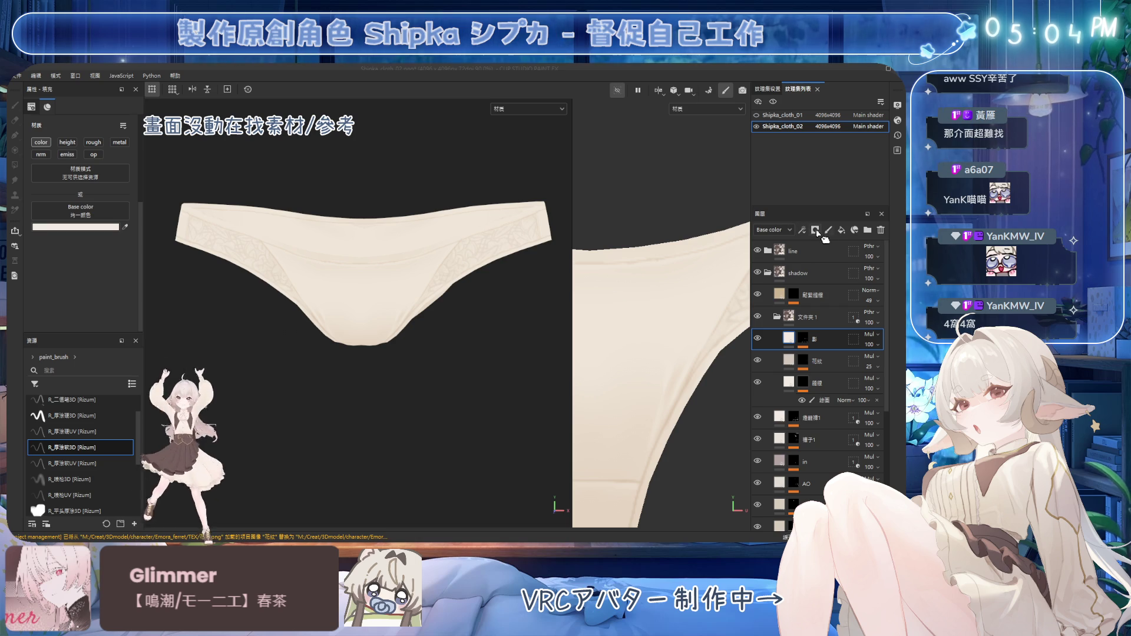
{"action": "left_click", "coordinate": [841, 230]}
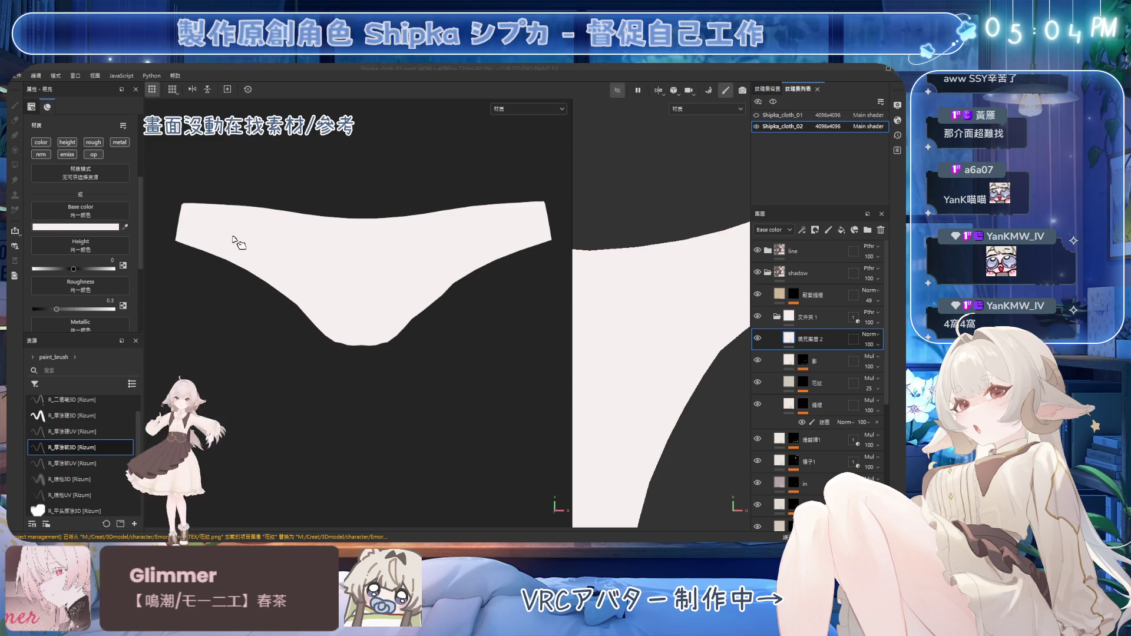
{"action": "left_click", "coordinate": [815, 230]}
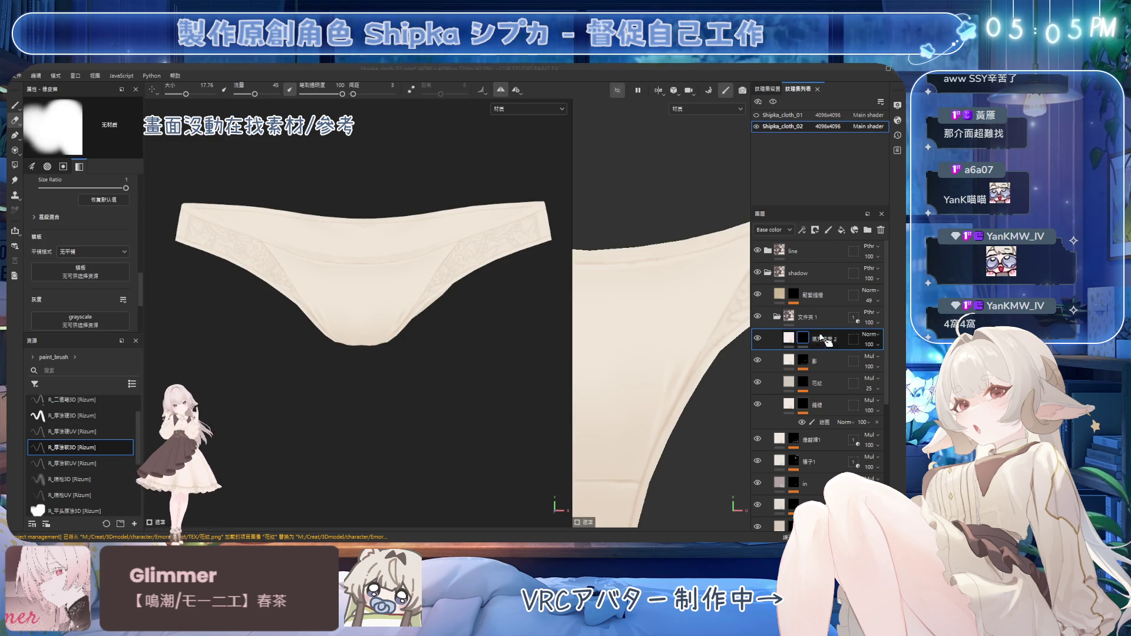
{"action": "scroll", "coordinate": [403, 253], "scroll_direction": "down", "scroll_amount": 3}
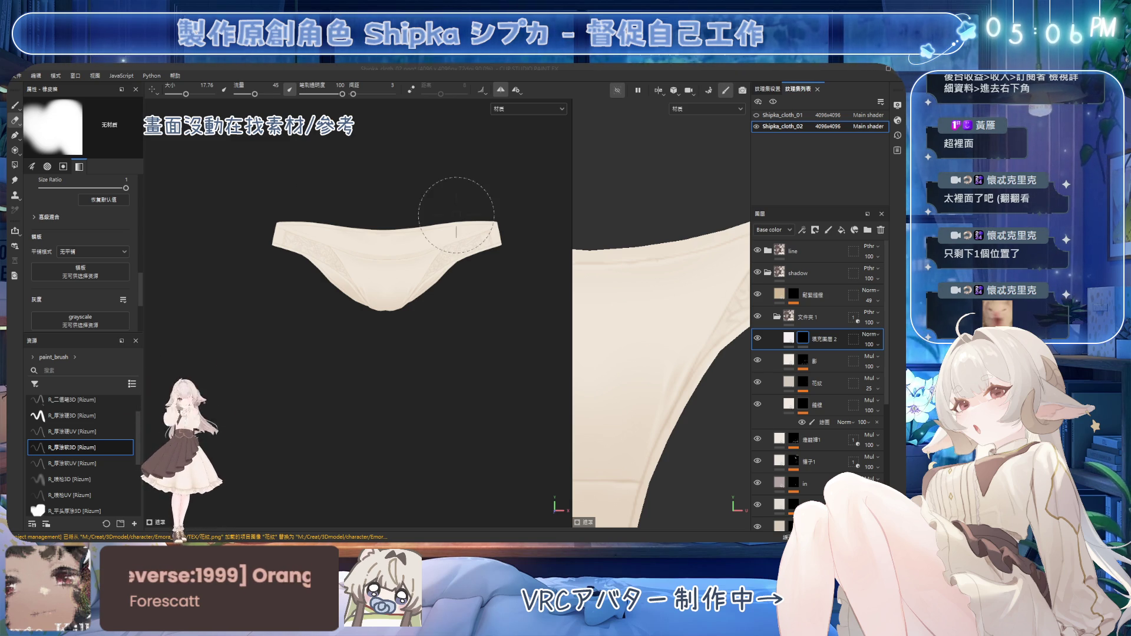
{"action": "scroll", "coordinate": [450, 240], "scroll_direction": "up", "scroll_amount": 2}
{"action": "scroll", "coordinate": [434, 239], "scroll_direction": "up", "scroll_amount": 2}
{"action": "scroll", "coordinate": [397, 283], "scroll_direction": "up", "scroll_amount": 1}
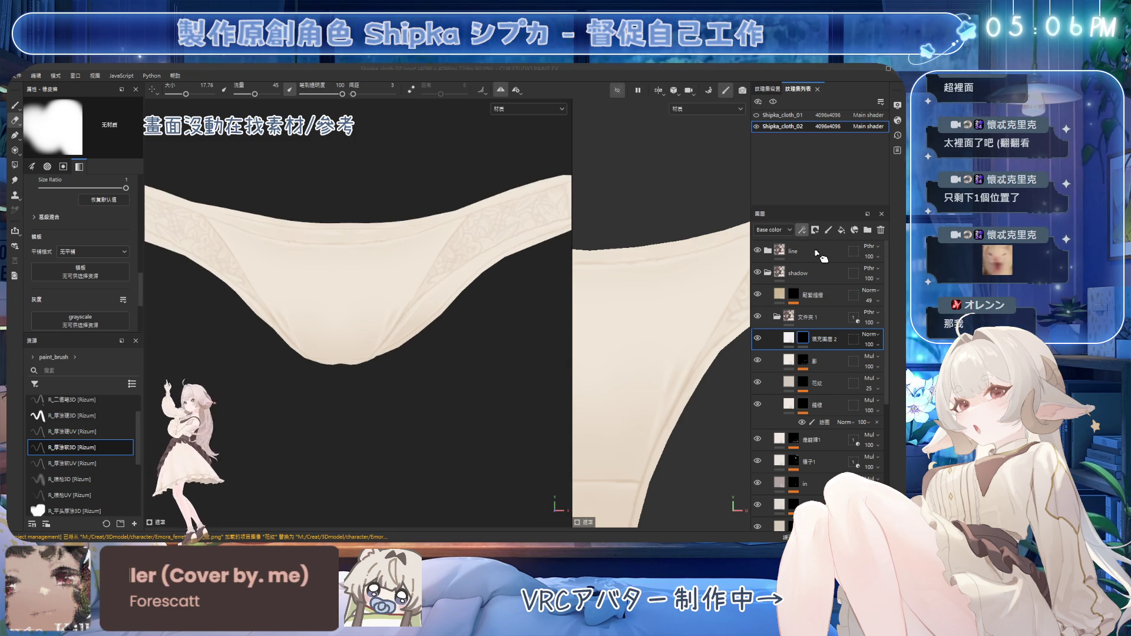
{"action": "scroll", "coordinate": [328, 264], "scroll_direction": "down", "scroll_amount": 1}
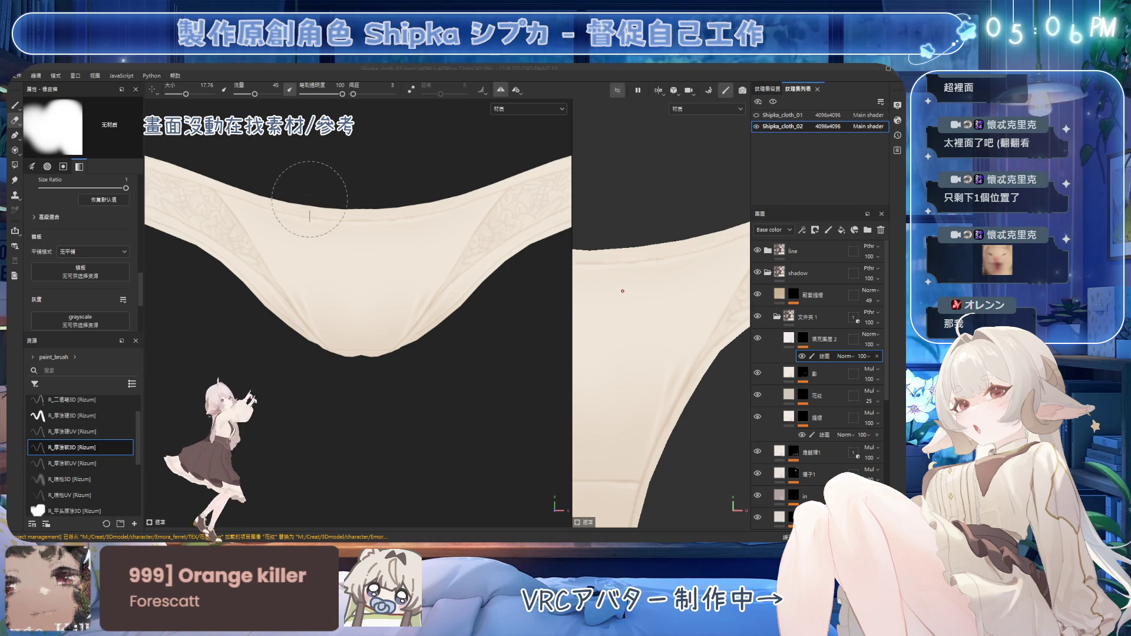
Stamp a small white bow onto the centre of the front waistband with a reduced brush
{"action": "key", "text": "1"}
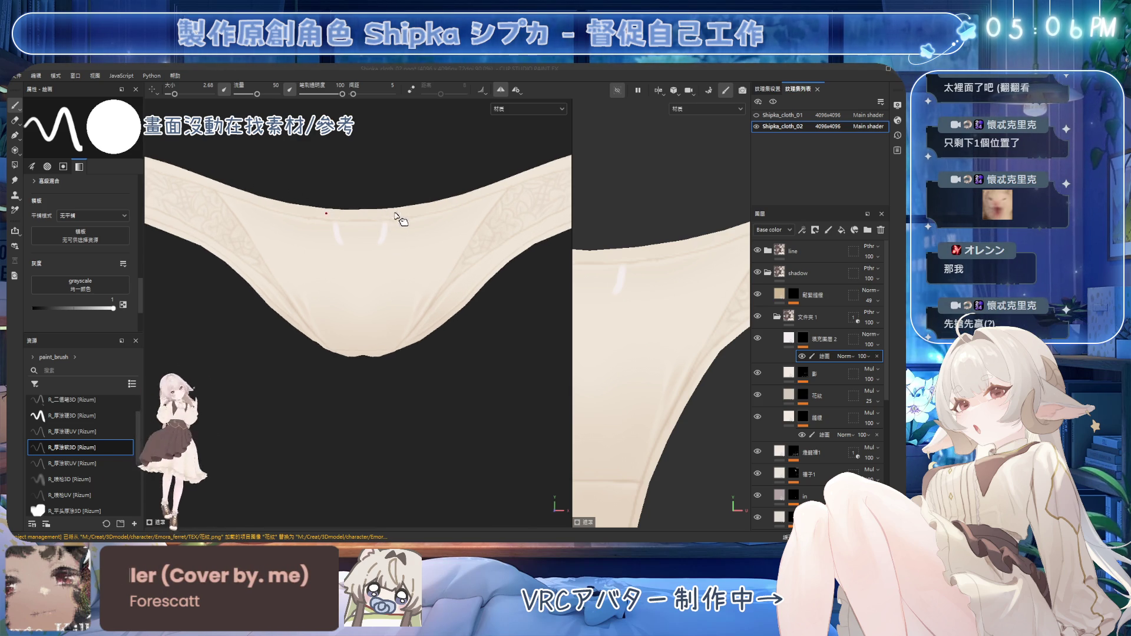
{"action": "left_click", "coordinate": [358, 231]}
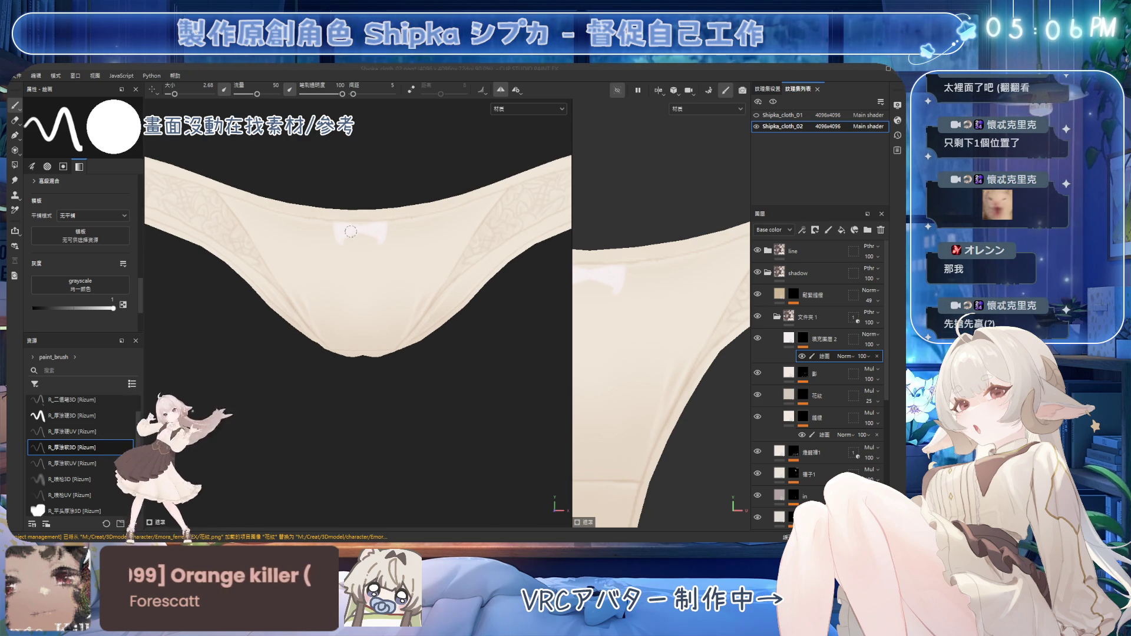
Clean the bow's edges with the R_厚塗硬3D brush at small sizes, erasing and repainting, saving twice with Ctrl+S
{"action": "key", "text": "e"}
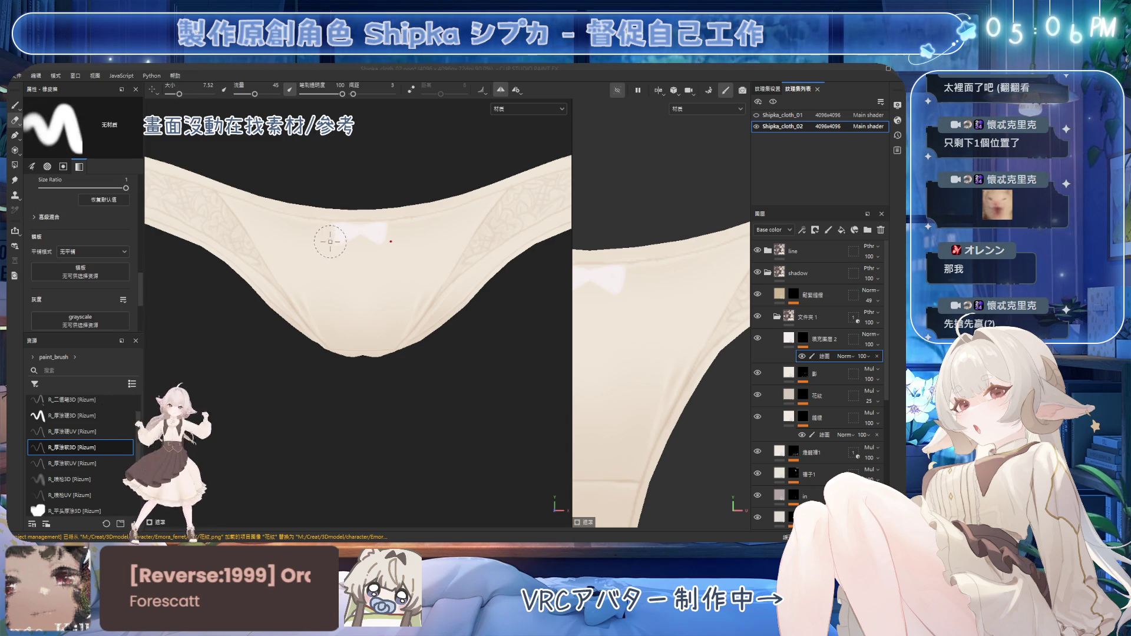
{"action": "left_click", "coordinate": [89, 416]}
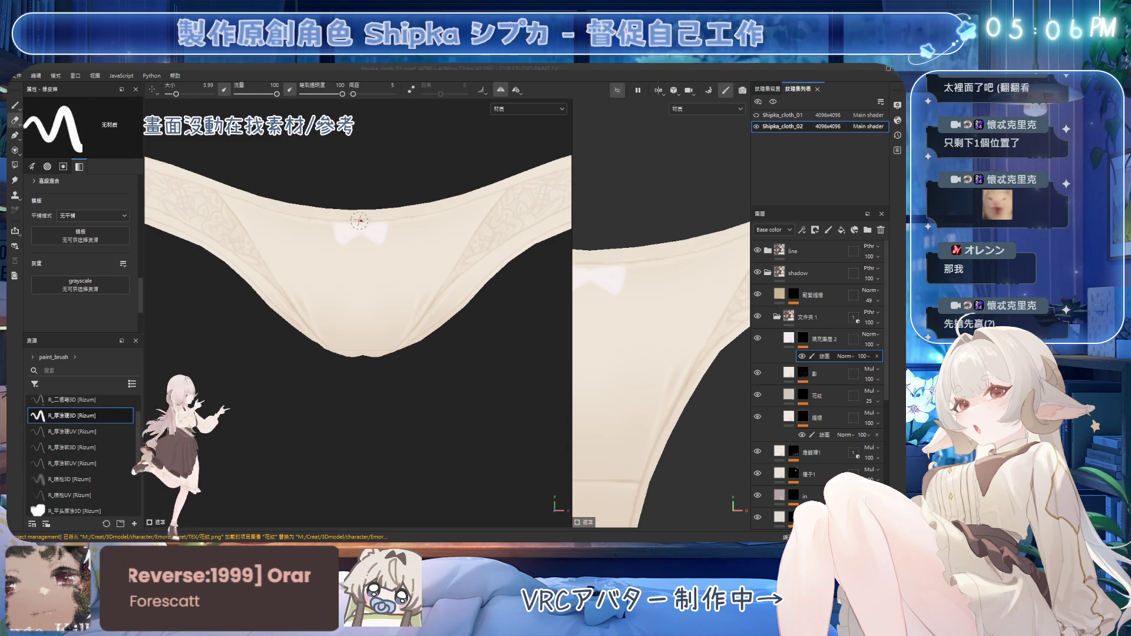
{"action": "key", "text": "bracketleft"}
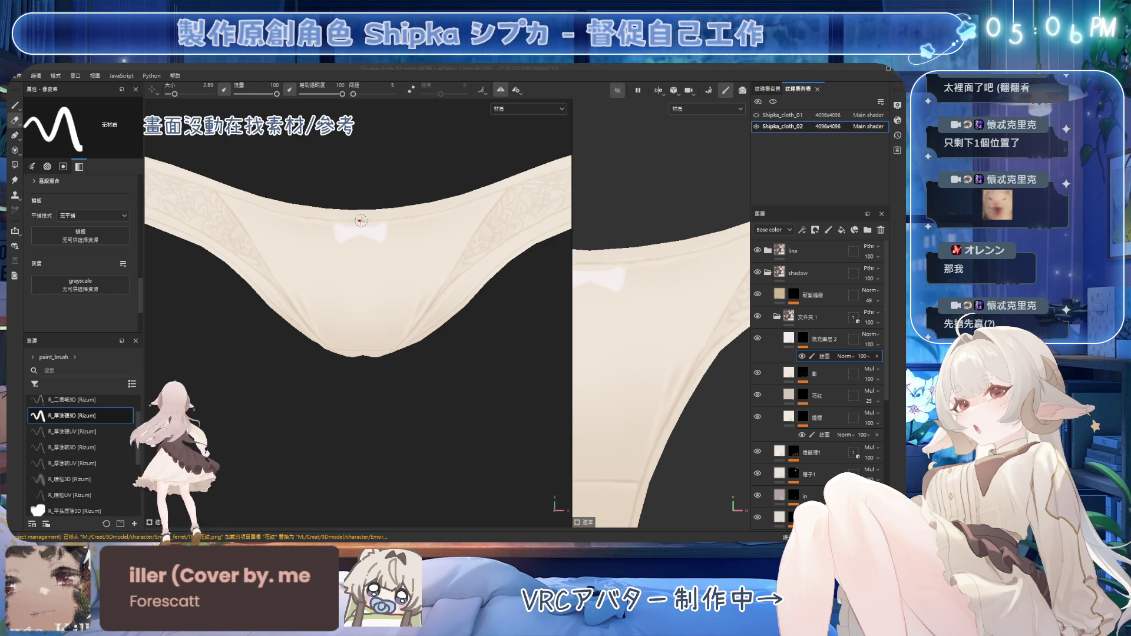
{"action": "key", "text": "1"}
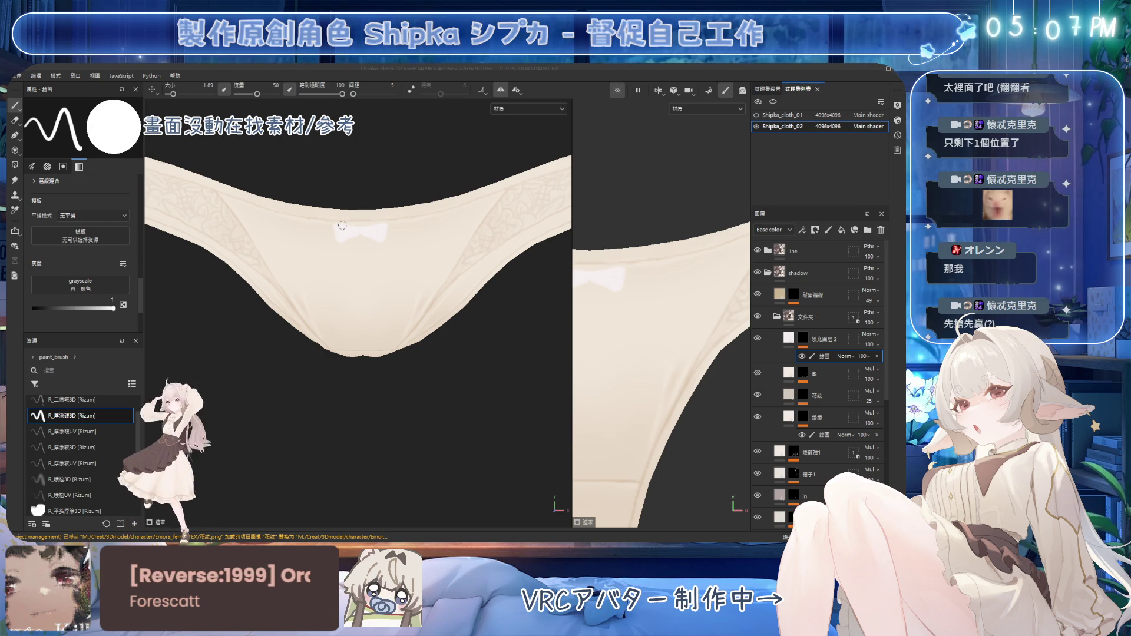
{"action": "key", "text": "ctrl+s"}
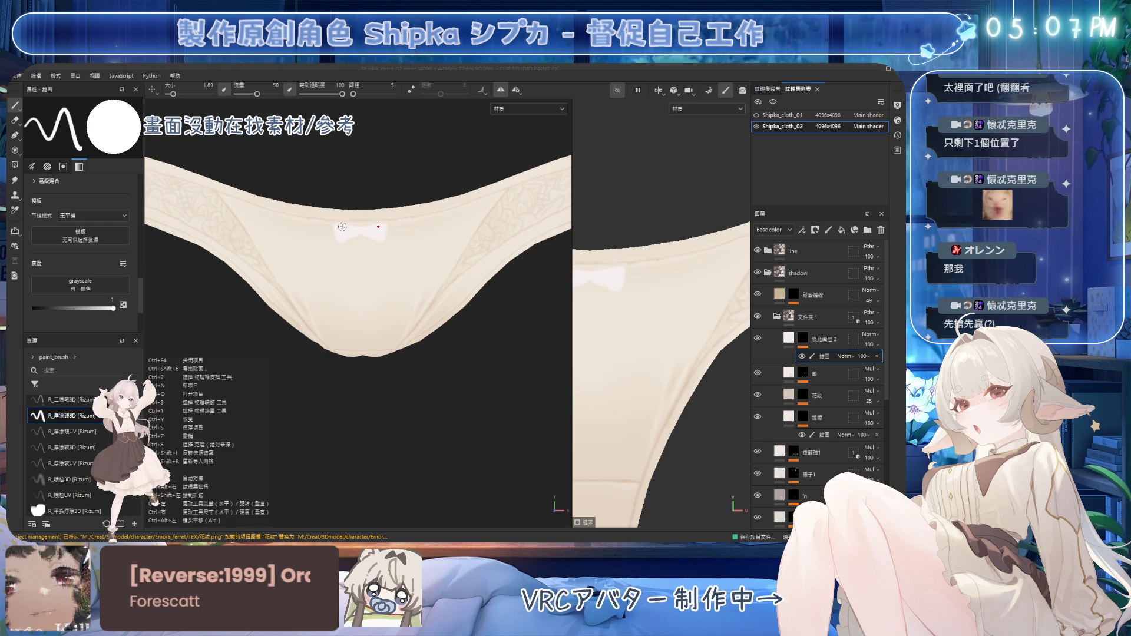
{"action": "key", "text": "2"}
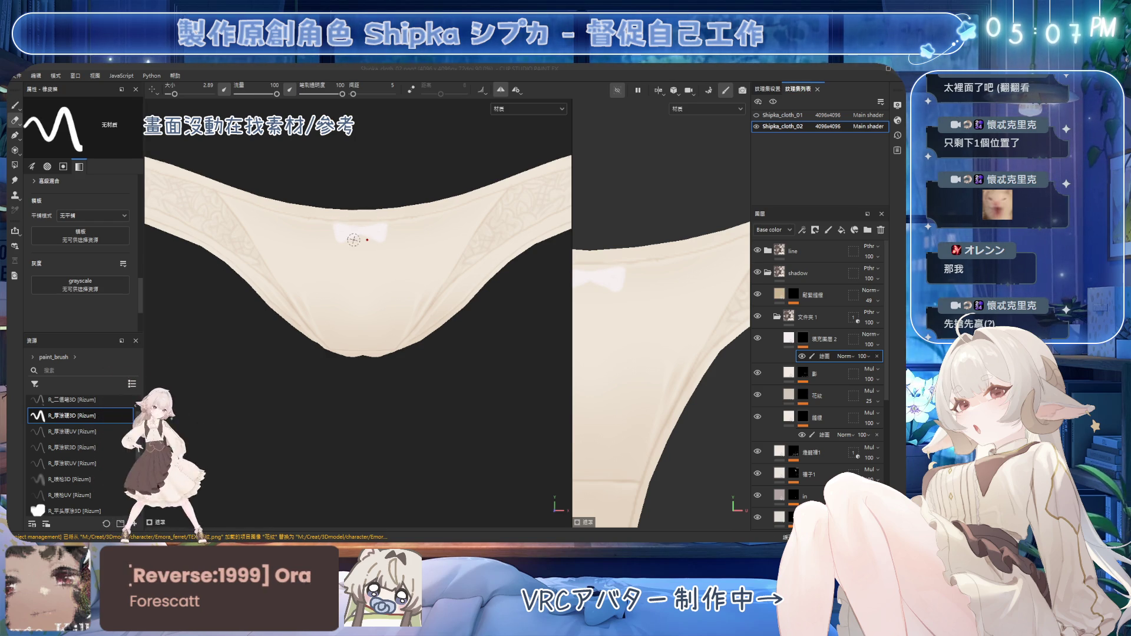
{"action": "right_click_drag", "start_coordinate": [357, 241], "coordinate": [350, 239], "text": "ctrl"}
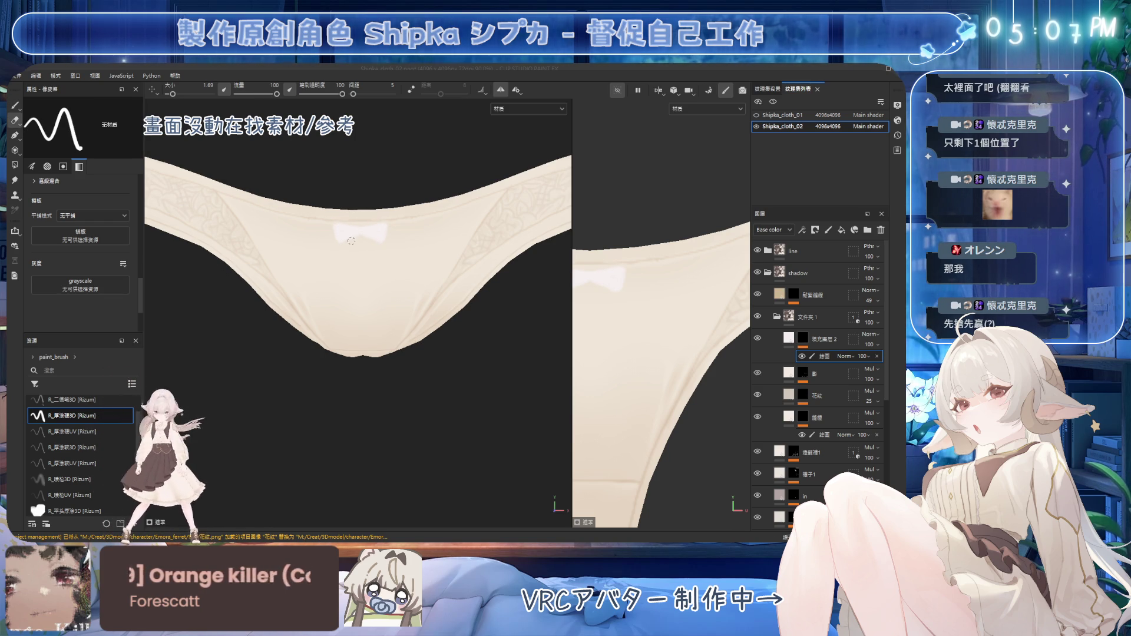
{"action": "key", "text": "ctrl+s"}
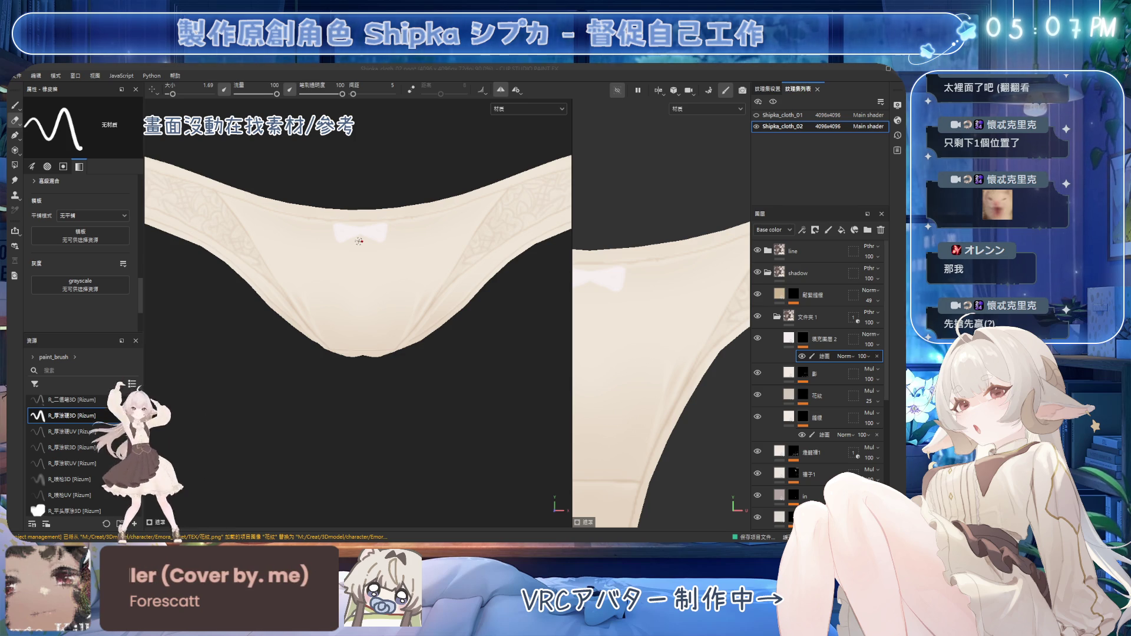
{"action": "scroll", "coordinate": [355, 325], "scroll_direction": "down", "scroll_amount": 1}
Touch up the bow from new angles, then delete the paint layer under the fill layer
{"action": "mouse_move", "coordinate": [354, 325]}
{"action": "left_mouse_down", "text": "alt"}
{"action": "mouse_move", "coordinate": [439, 296]}
{"action": "mouse_move", "coordinate": [434, 244]}
{"action": "mouse_move", "coordinate": [408, 215]}
{"action": "mouse_move", "coordinate": [287, 208]}
{"action": "left_mouse_up", "text": "alt"}
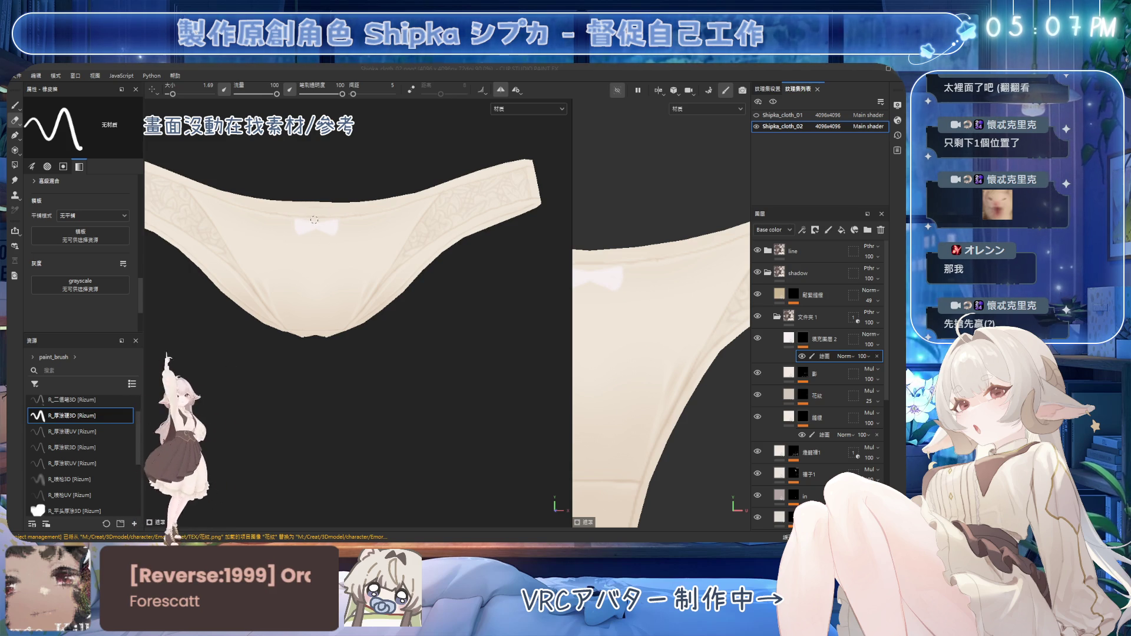
{"action": "key", "text": "1"}
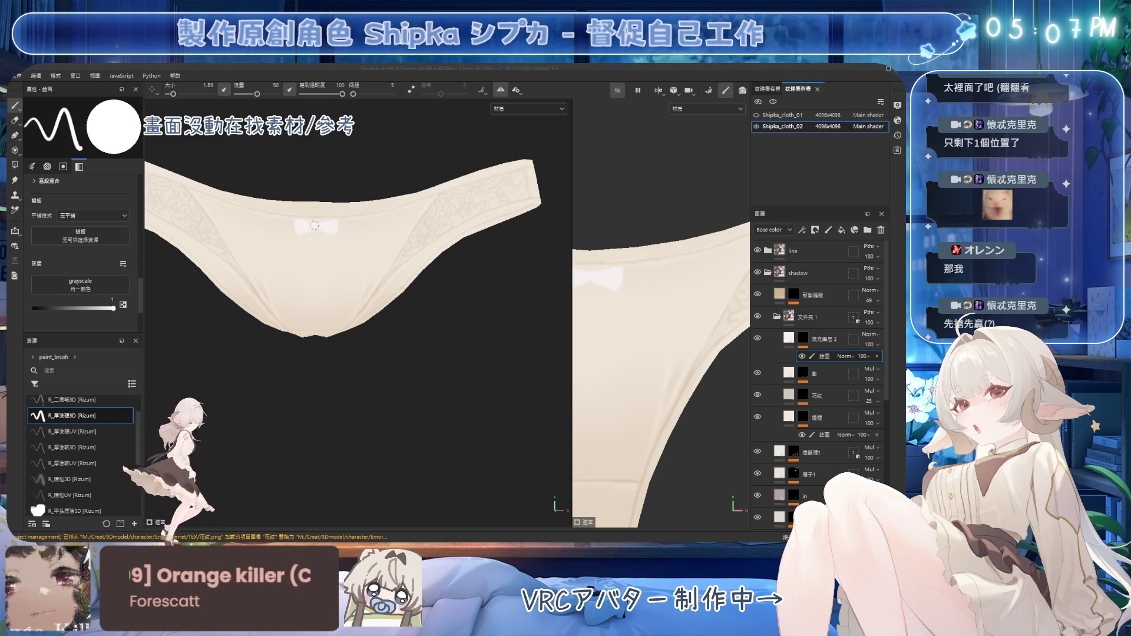
{"action": "key", "text": "2"}
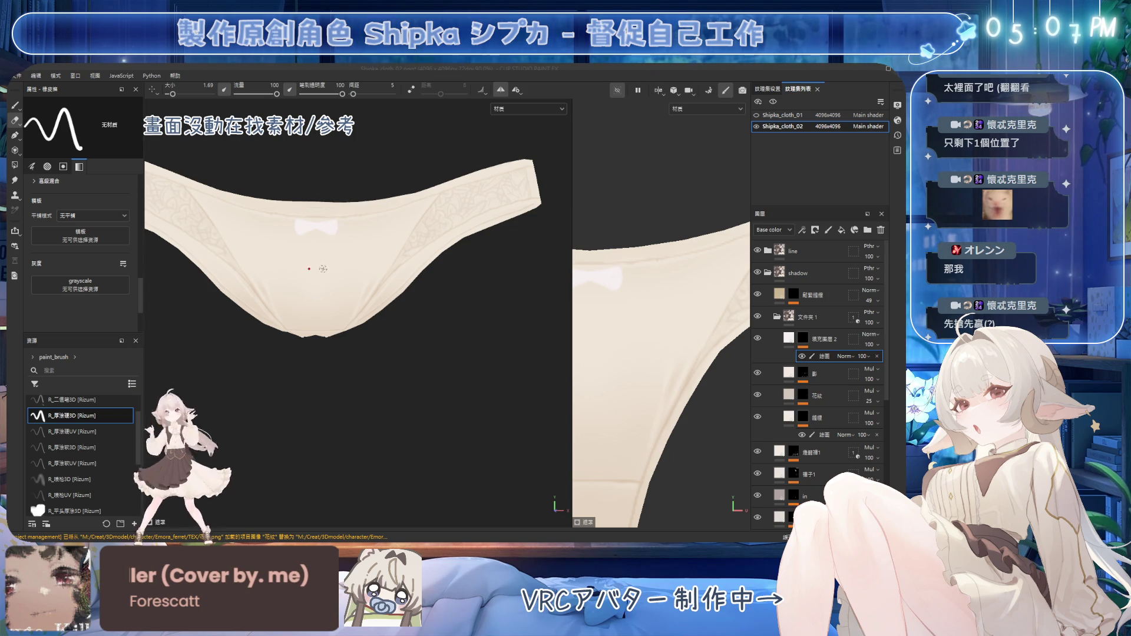
{"action": "mouse_move", "coordinate": [296, 218]}
{"action": "left_mouse_down", "text": "alt"}
{"action": "mouse_move", "coordinate": [384, 306]}
{"action": "mouse_move", "coordinate": [383, 257]}
{"action": "left_mouse_up", "text": "alt"}
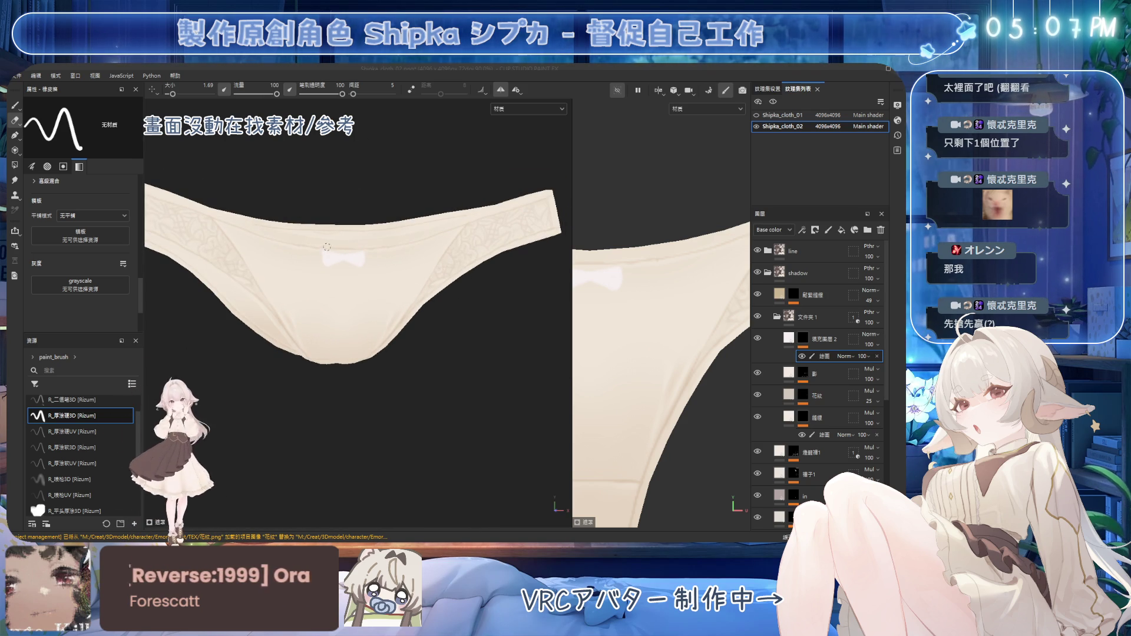
{"action": "key", "text": "1"}
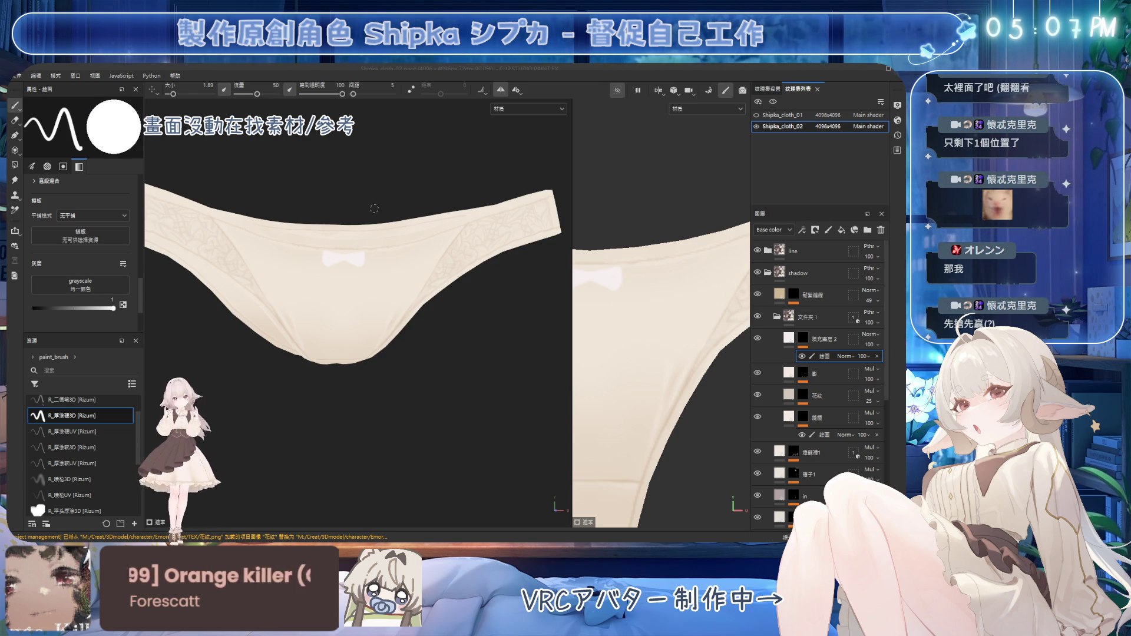
{"action": "key", "text": "Delete"}
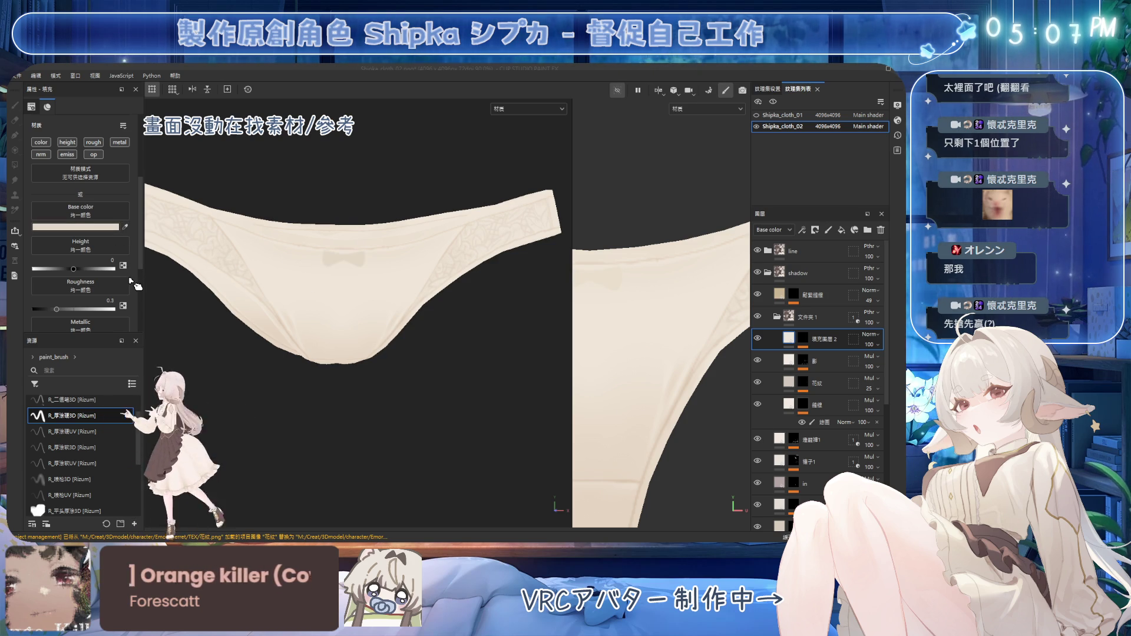
Add a paint layer to the bow fill layer's mask and switch to erasing for touch-up
{"action": "mouse_move", "coordinate": [137, 283]}
{"action": "left_mouse_down", "text": "alt"}
{"action": "mouse_move", "coordinate": [430, 321]}
{"action": "mouse_move", "coordinate": [174, 259]}
{"action": "left_mouse_up", "text": "alt"}
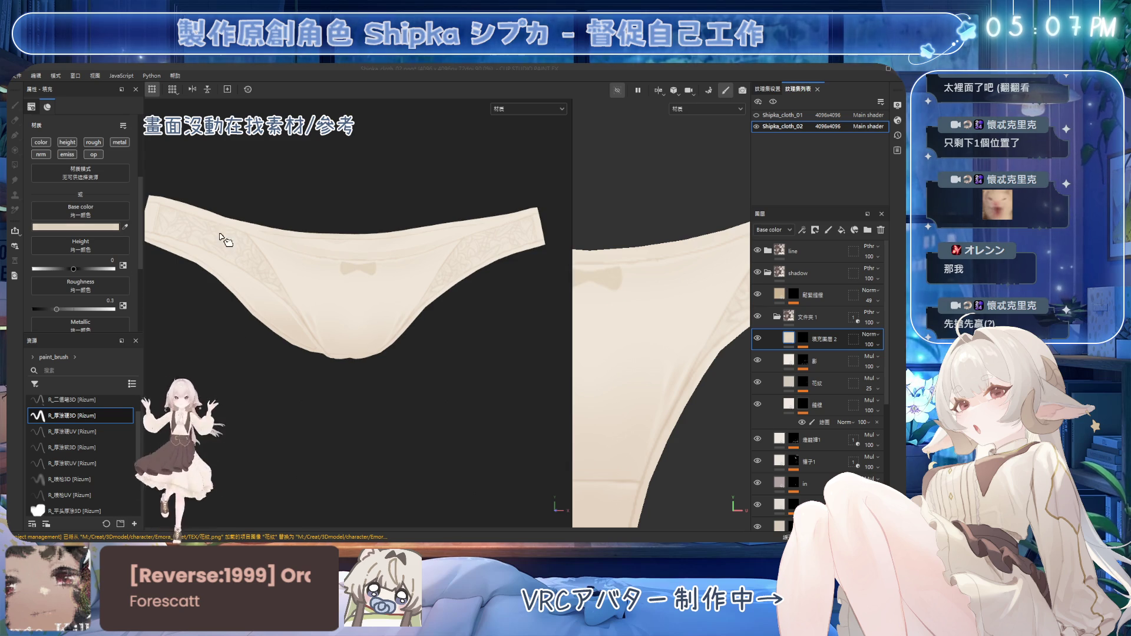
{"action": "scroll", "coordinate": [362, 281], "scroll_direction": "up", "scroll_amount": 1}
{"action": "left_click", "coordinate": [804, 339]}
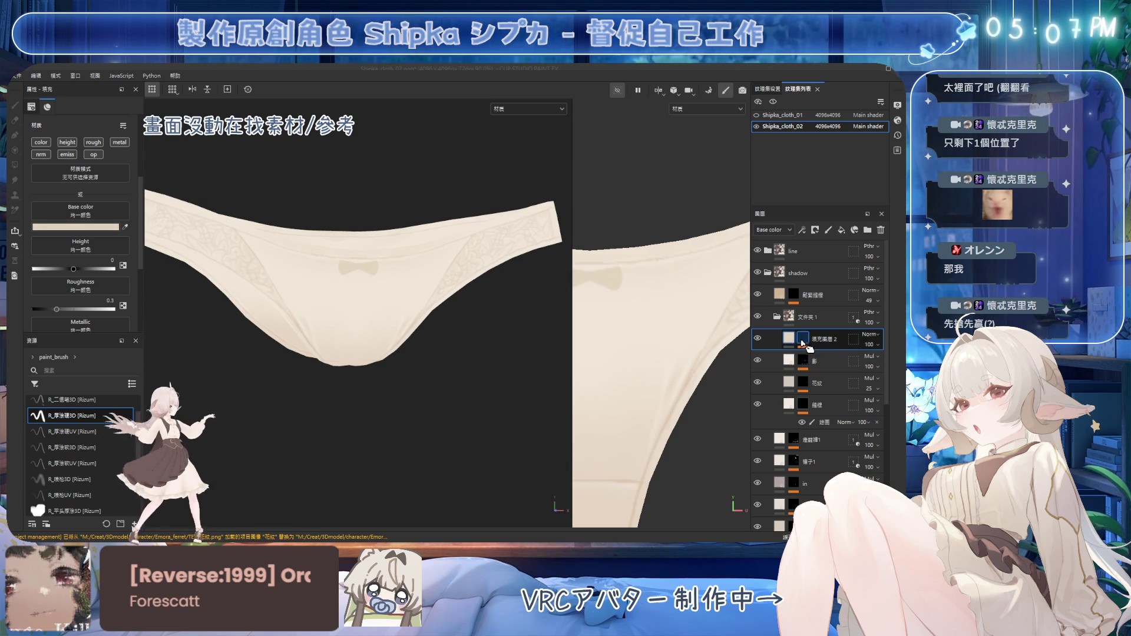
{"action": "right_click", "coordinate": [804, 340]}
{"action": "left_click", "coordinate": [849, 372]}
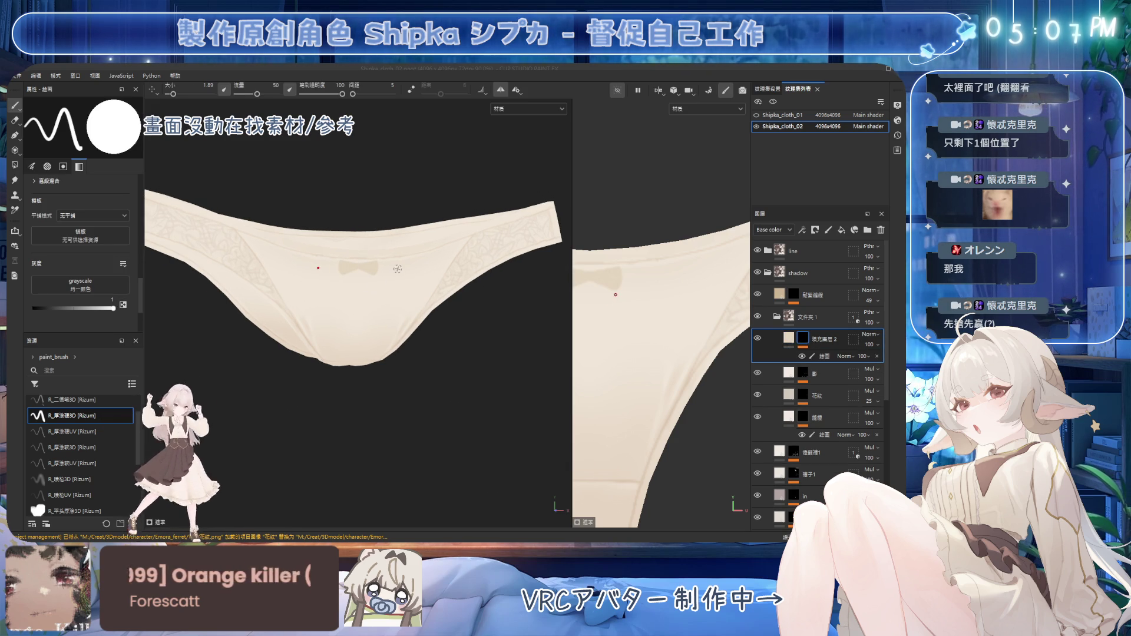
{"action": "scroll", "coordinate": [377, 247], "scroll_direction": "up", "scroll_amount": 2}
{"action": "left_click_drag", "start_coordinate": [376, 247], "coordinate": [377, 241], "text": "alt"}
{"action": "key", "text": "2"}
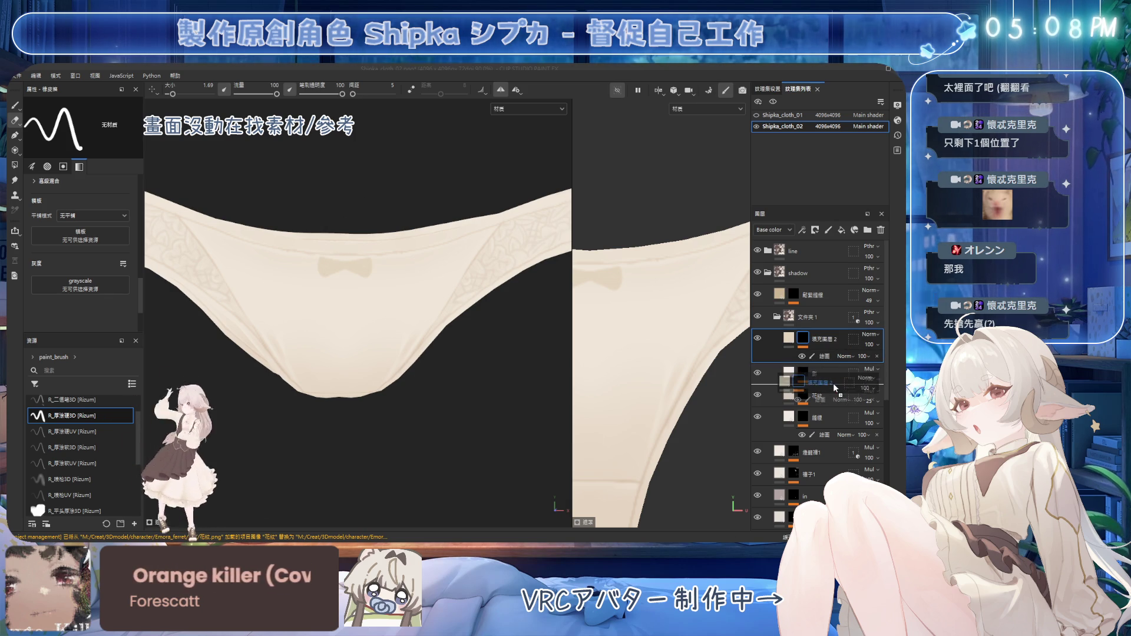
Move the 蓋 layer above 填充圖層 2 in the layer stack
{"action": "left_click_drag", "start_coordinate": [832, 381], "coordinate": [815, 345]}
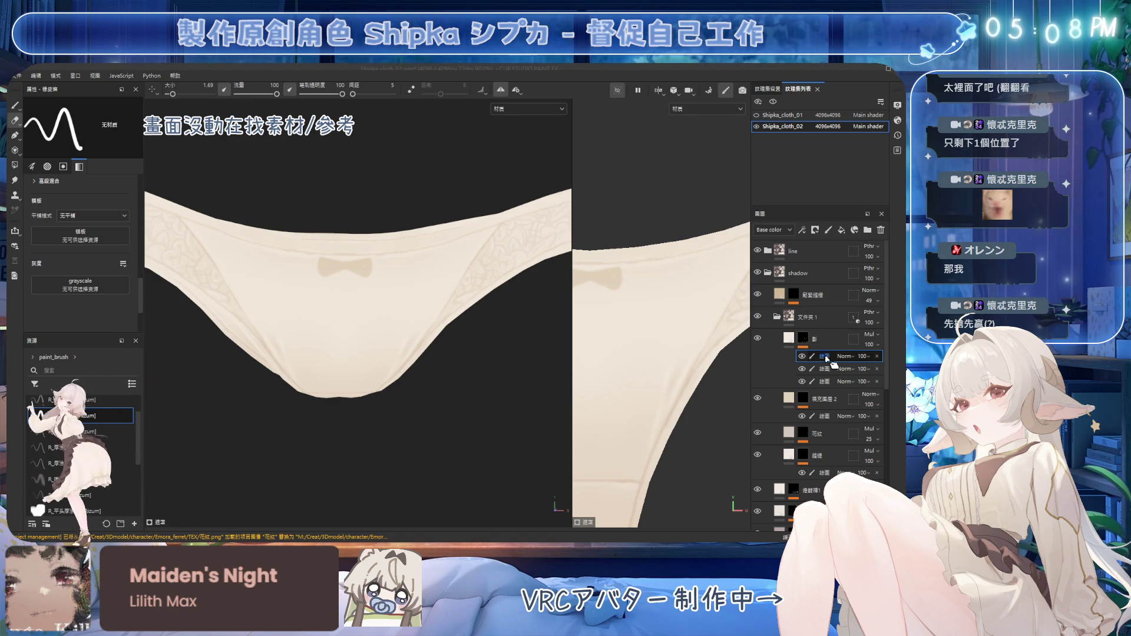
{"action": "scroll", "coordinate": [413, 318], "scroll_direction": "up", "scroll_amount": 2}
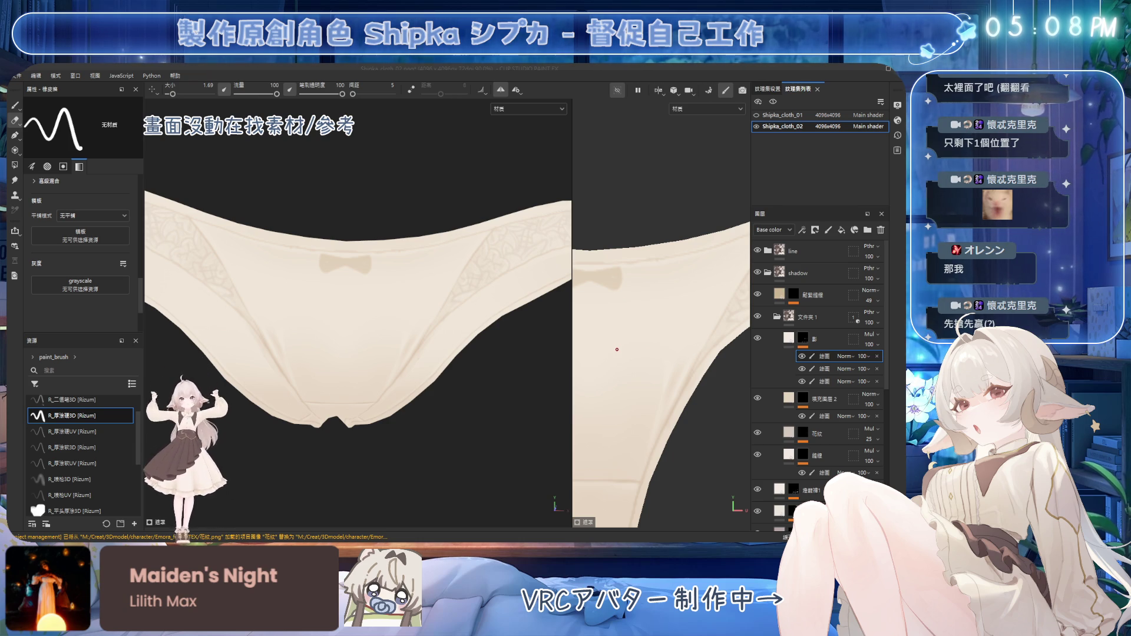
{"action": "scroll", "coordinate": [430, 334], "scroll_direction": "down", "scroll_amount": 2}
{"action": "scroll", "coordinate": [430, 333], "scroll_direction": "down", "scroll_amount": 2}
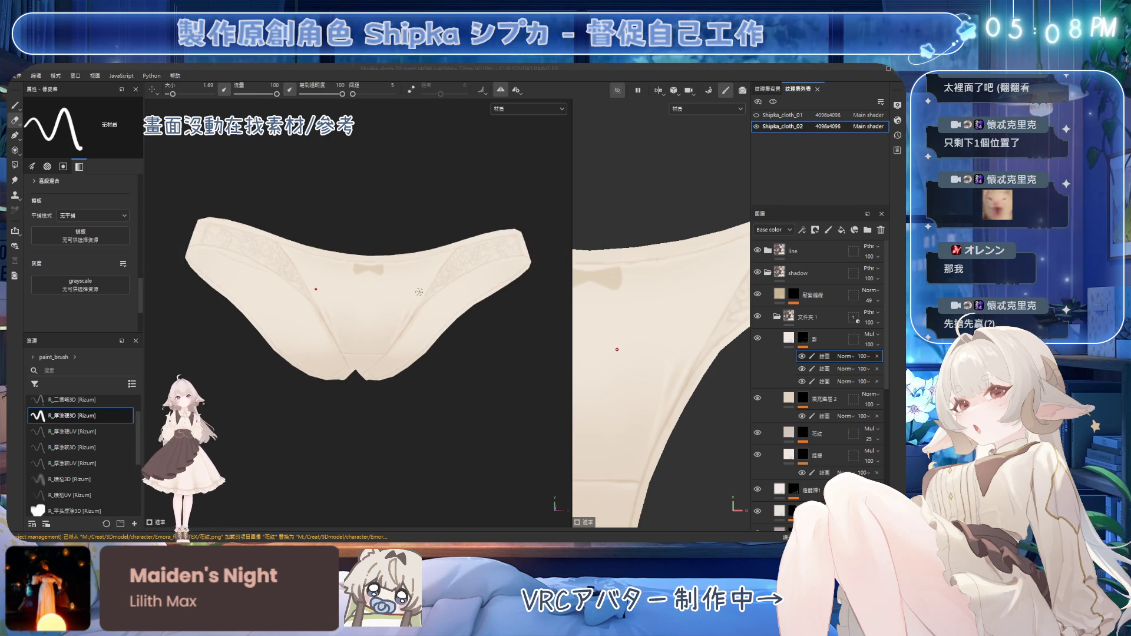
{"action": "scroll", "coordinate": [431, 333], "scroll_direction": "down", "scroll_amount": 2}
{"action": "scroll", "coordinate": [431, 333], "scroll_direction": "up", "scroll_amount": 3}
{"action": "scroll", "coordinate": [426, 310], "scroll_direction": "up", "scroll_amount": 1}
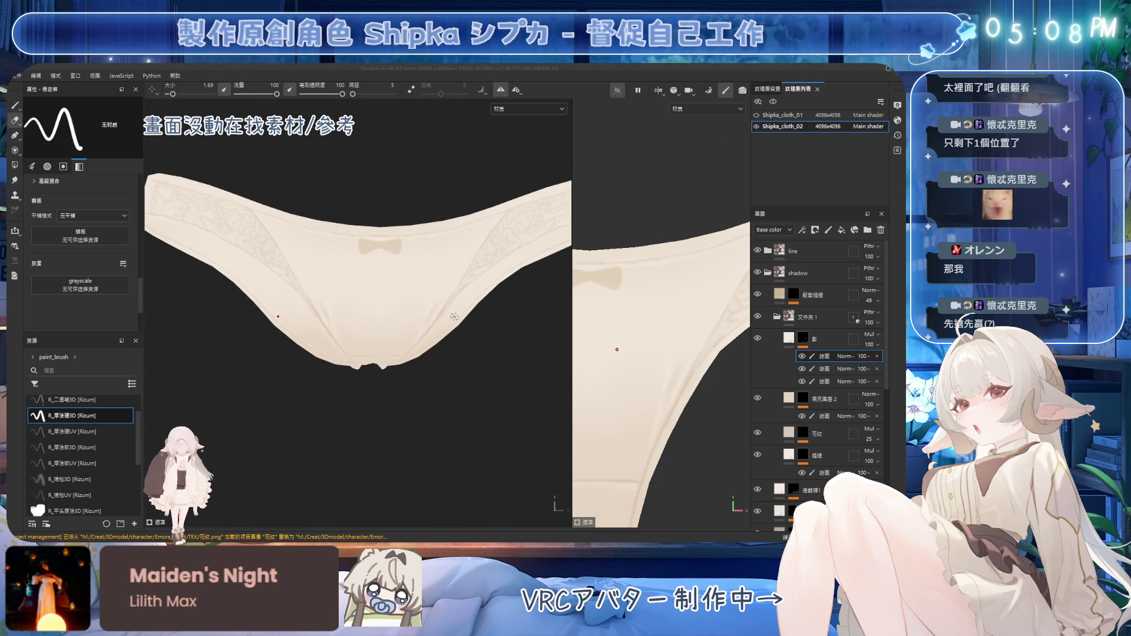
{"action": "scroll", "coordinate": [422, 292], "scroll_direction": "up", "scroll_amount": 2}
Shade the bow with a fine brush, blending edges with eraser and soft brush
{"action": "key", "text": "1"}
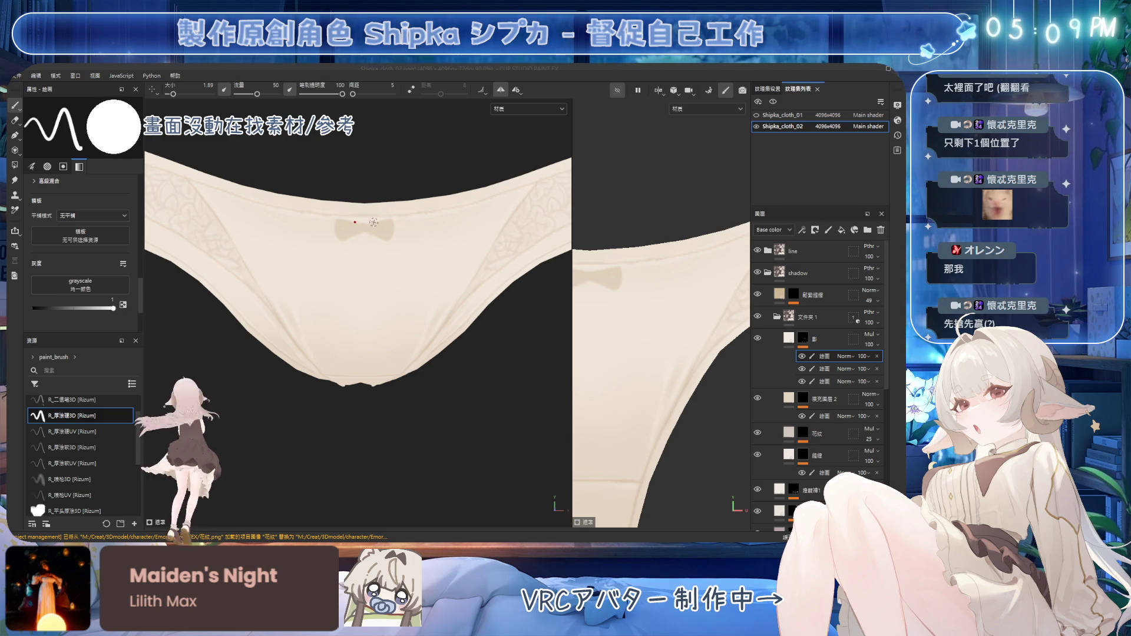
{"action": "right_click_drag", "start_coordinate": [373, 222], "coordinate": [360, 231], "text": "ctrl"}
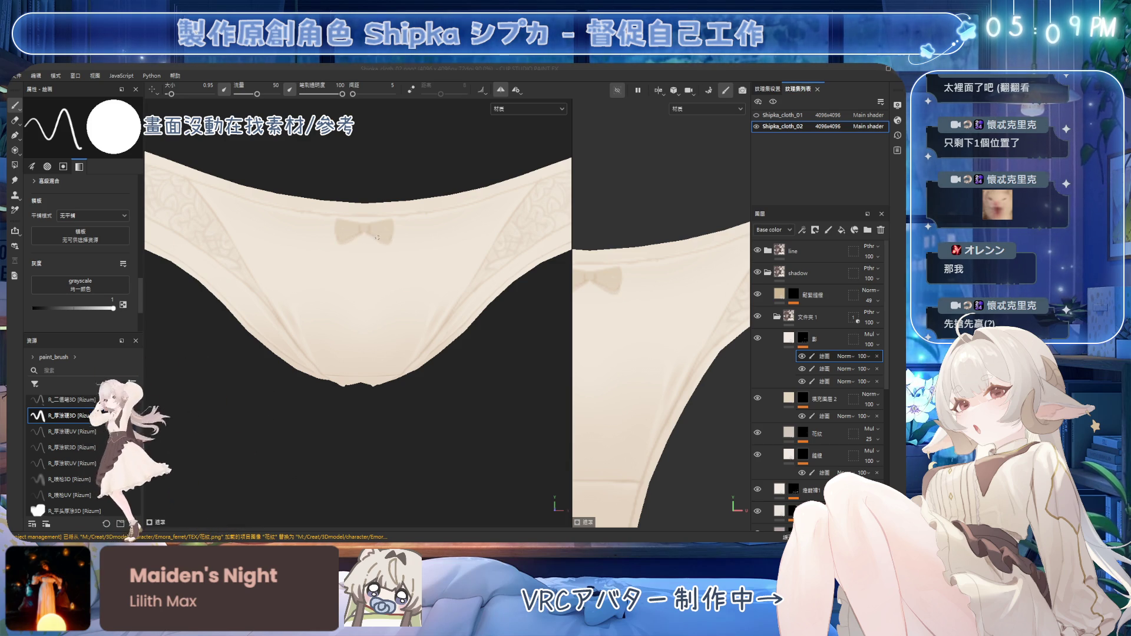
{"action": "scroll", "coordinate": [389, 239], "scroll_direction": "up", "scroll_amount": 2}
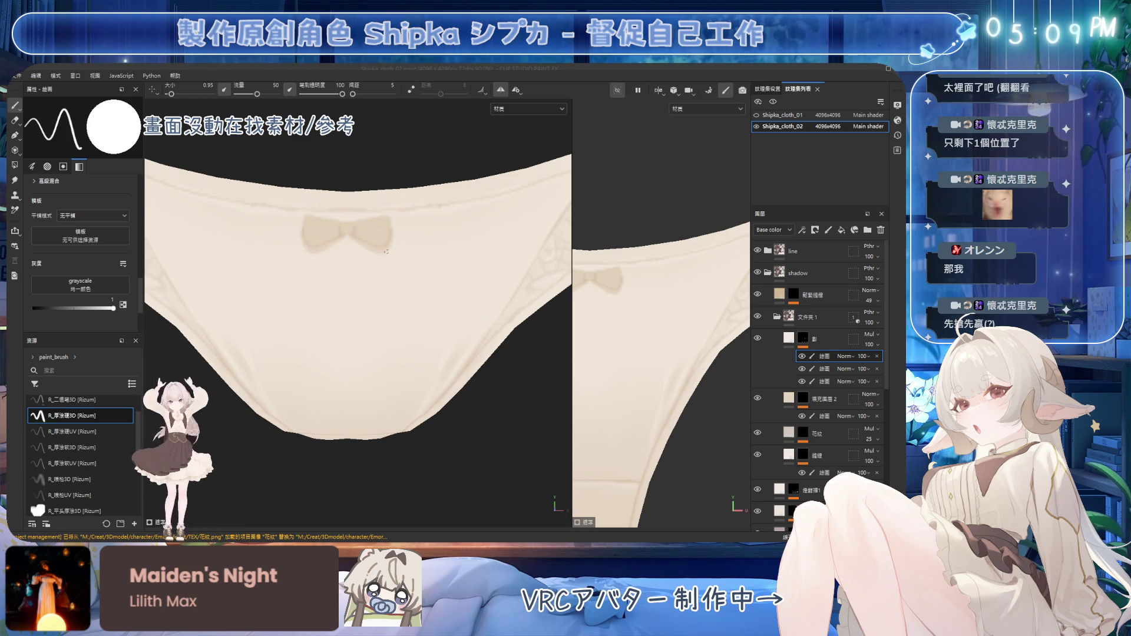
{"action": "key", "text": "2"}
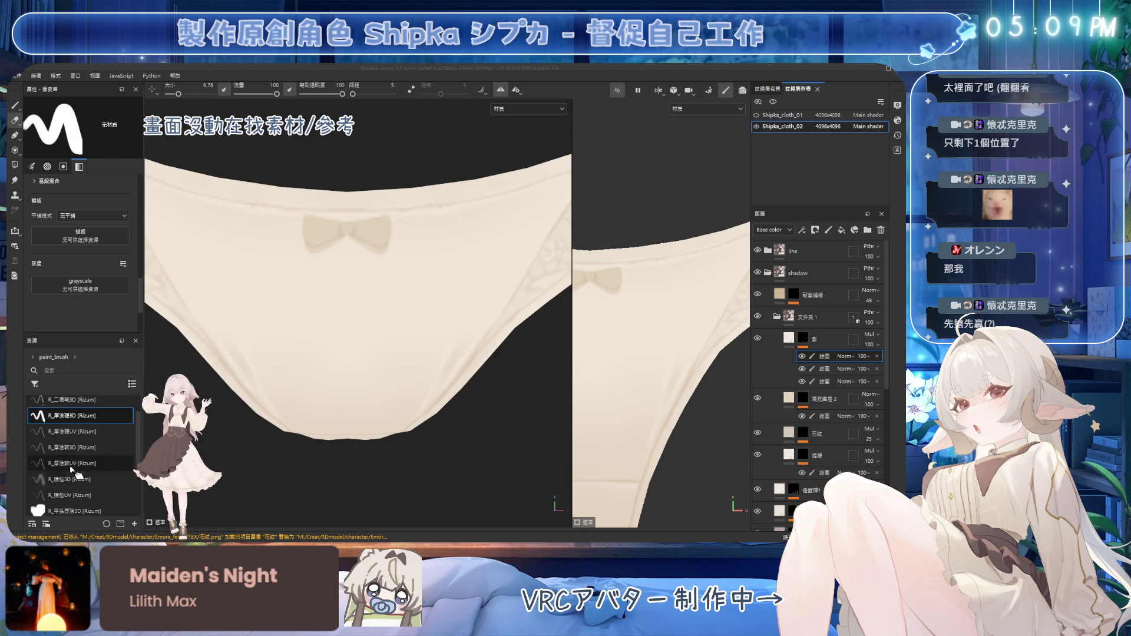
{"action": "key", "text": "1"}
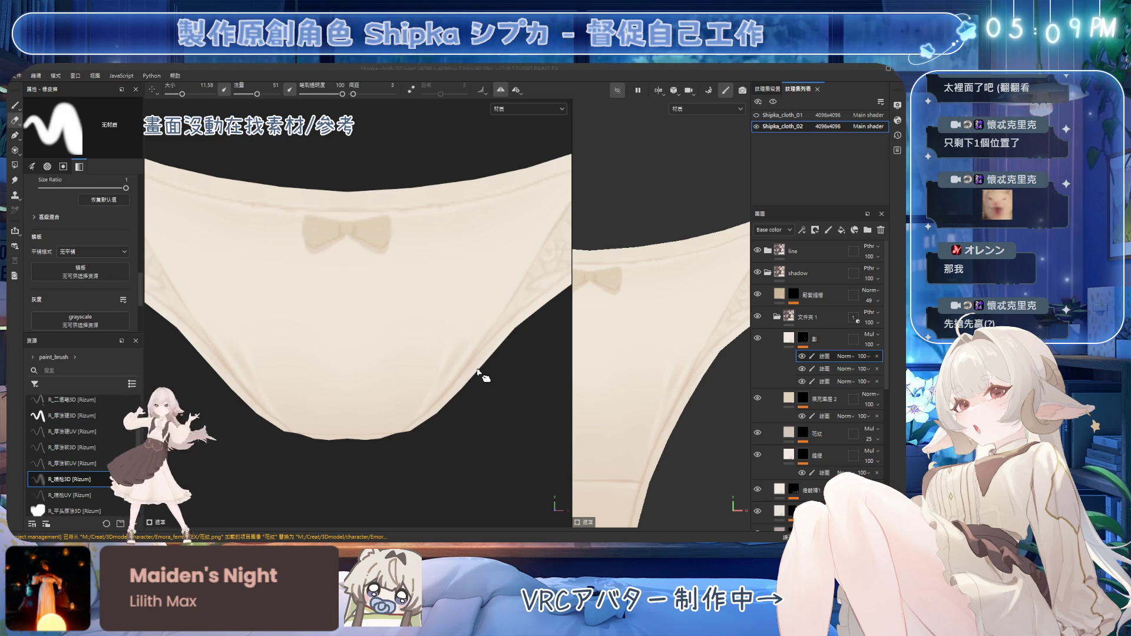
{"action": "key", "text": "bracketright"}
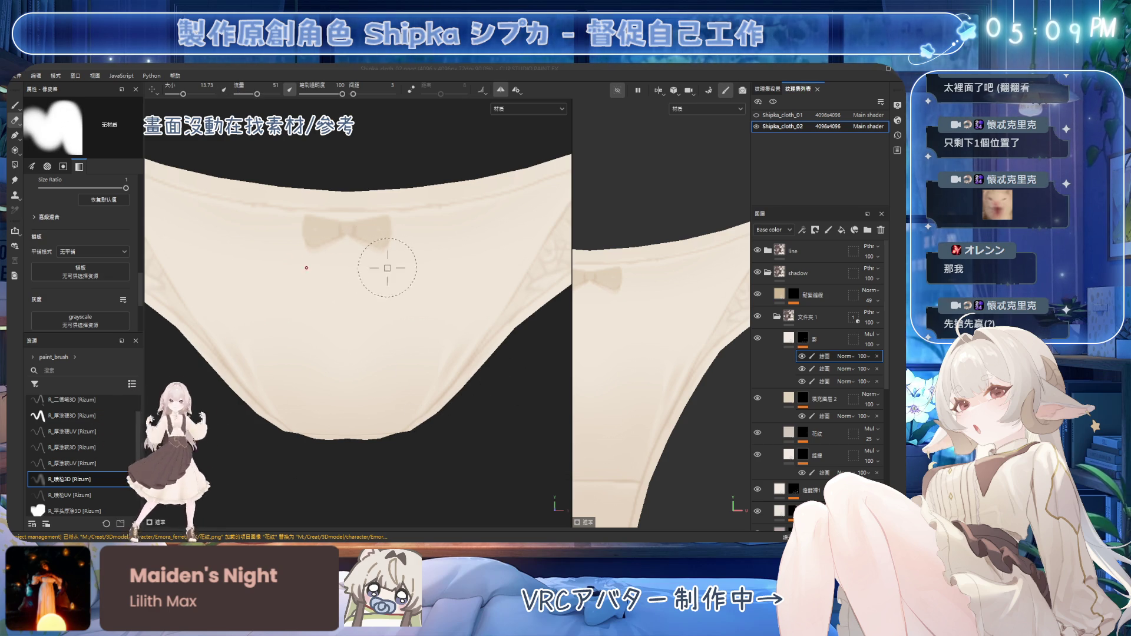
{"action": "key", "text": "1"}
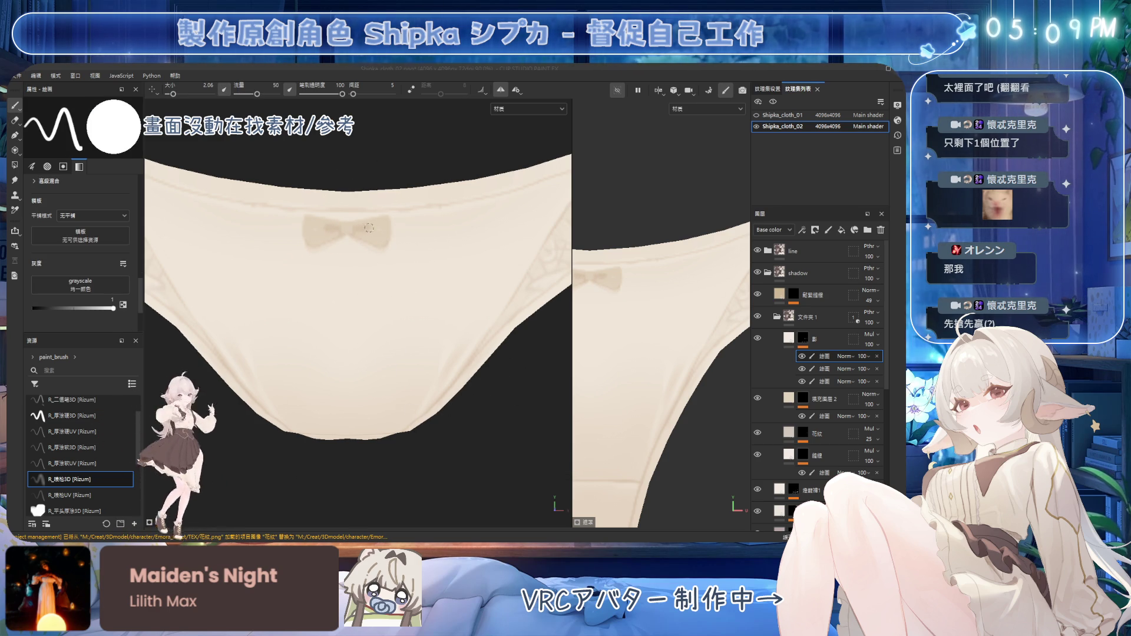
Check the bow from another angle, refine its shading and smudge it soft
{"action": "mouse_move", "coordinate": [378, 208]}
{"action": "left_mouse_down", "text": "alt"}
{"action": "mouse_move", "coordinate": [400, 206]}
{"action": "mouse_move", "coordinate": [432, 253]}
{"action": "left_mouse_up", "text": "alt"}
{"action": "scroll", "coordinate": [410, 184], "scroll_direction": "down", "scroll_amount": 3}
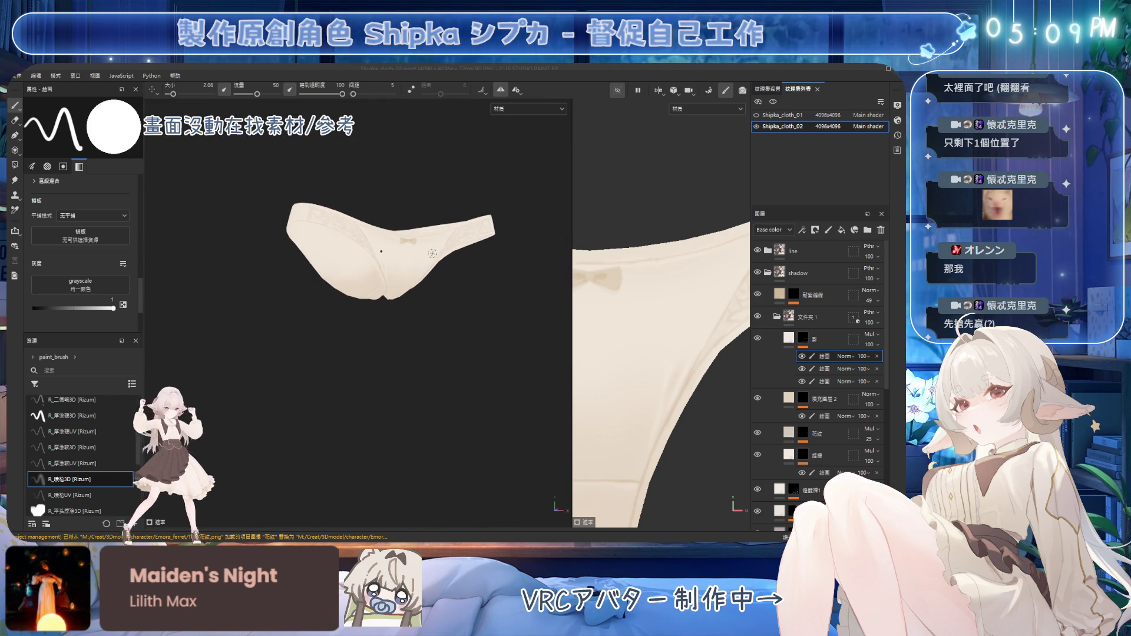
{"action": "scroll", "coordinate": [392, 202], "scroll_direction": "up", "scroll_amount": 5}
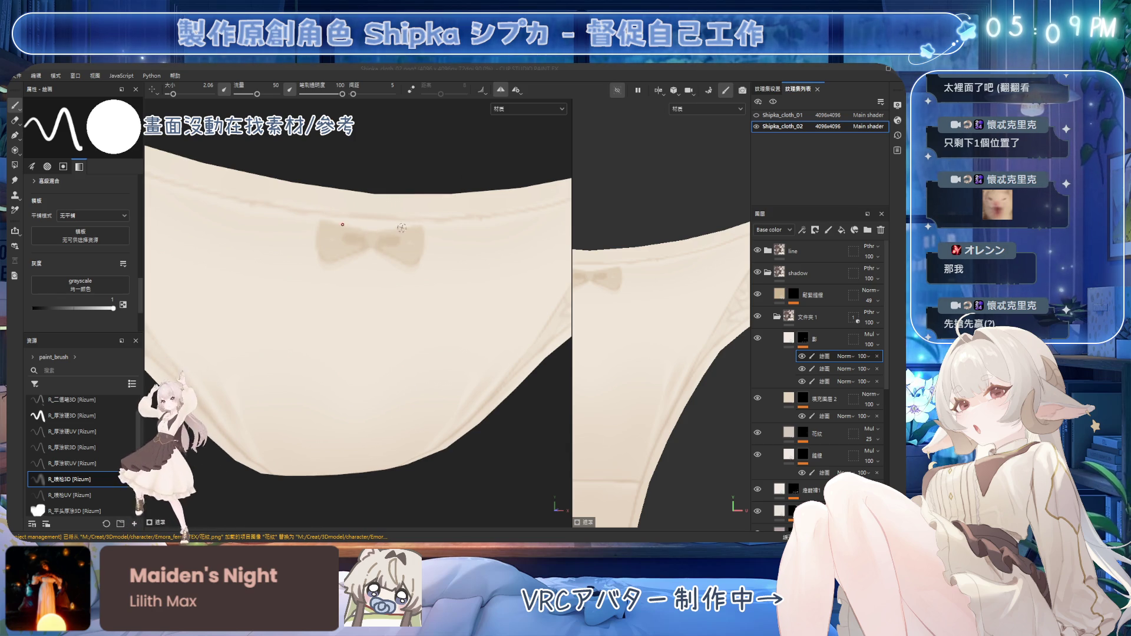
{"action": "key", "text": "2"}
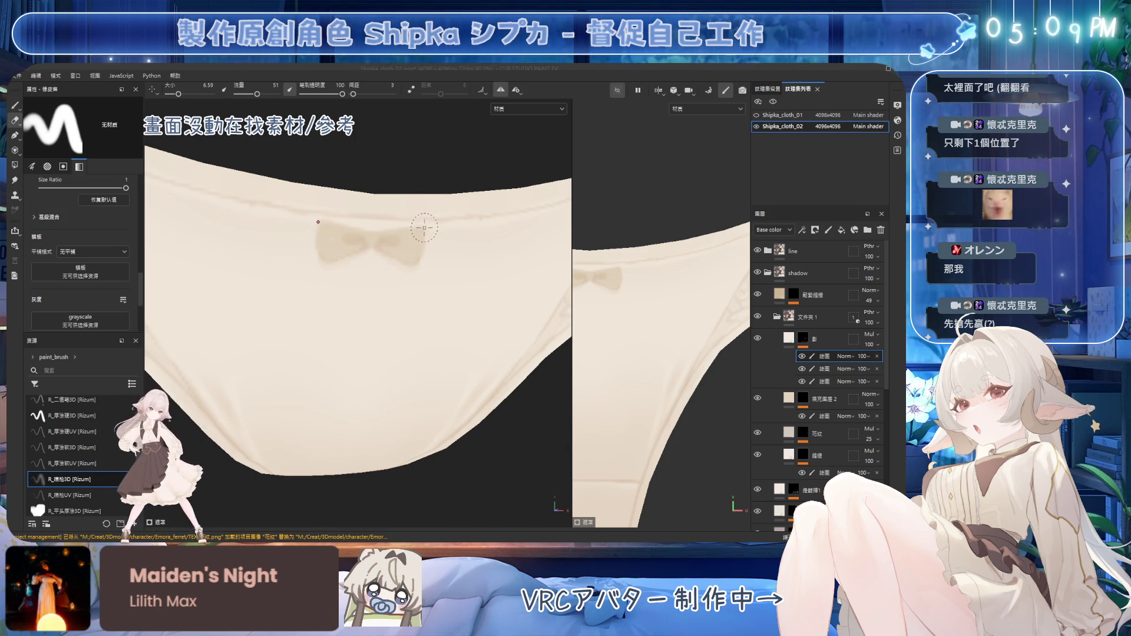
{"action": "key", "text": "1"}
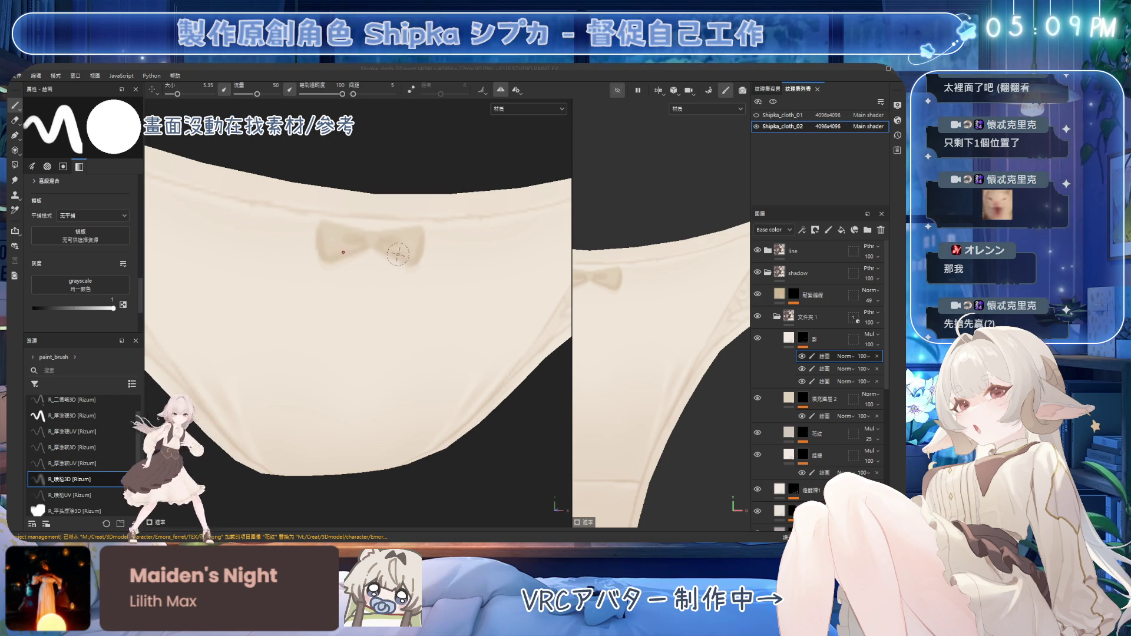
{"action": "key", "text": "5"}
{"action": "scroll", "coordinate": [419, 240], "scroll_direction": "down", "scroll_amount": 2}
Add a fill layer and restrict 填充圖層2 to colour only, disabling height, rough and metal
{"action": "key", "text": "1"}
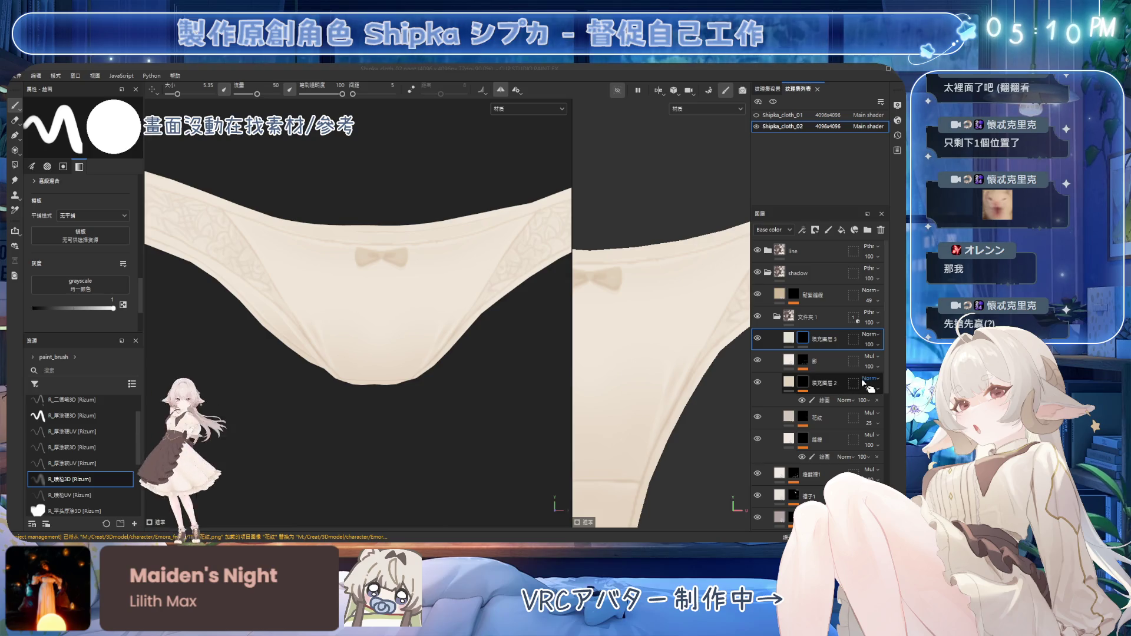
{"action": "left_click", "coordinate": [877, 387]}
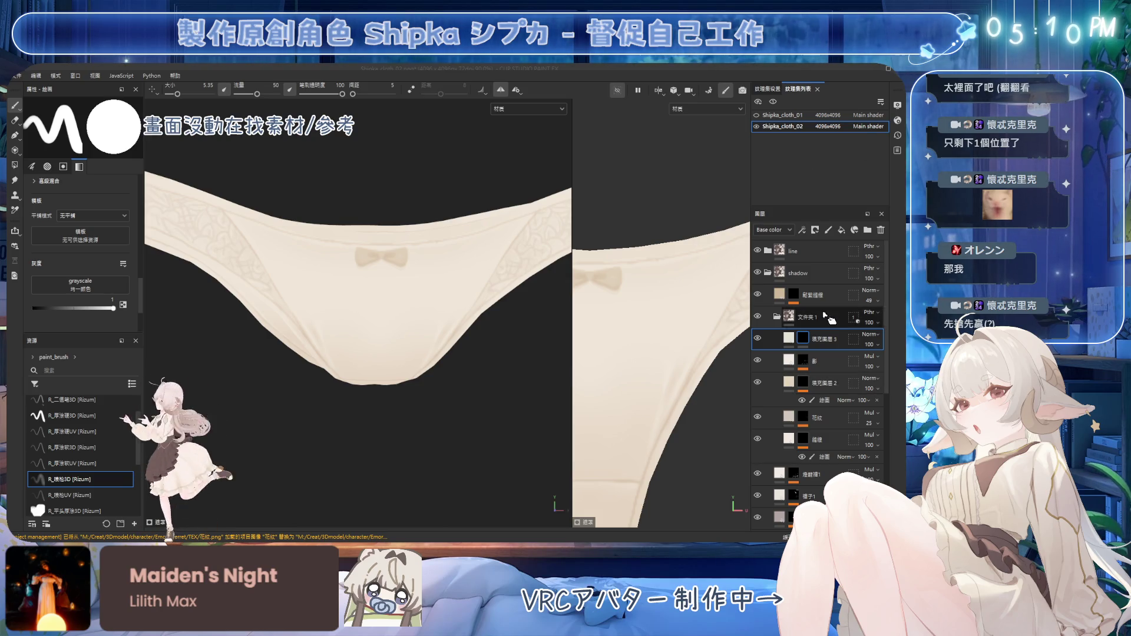
{"action": "left_click", "coordinate": [805, 386]}
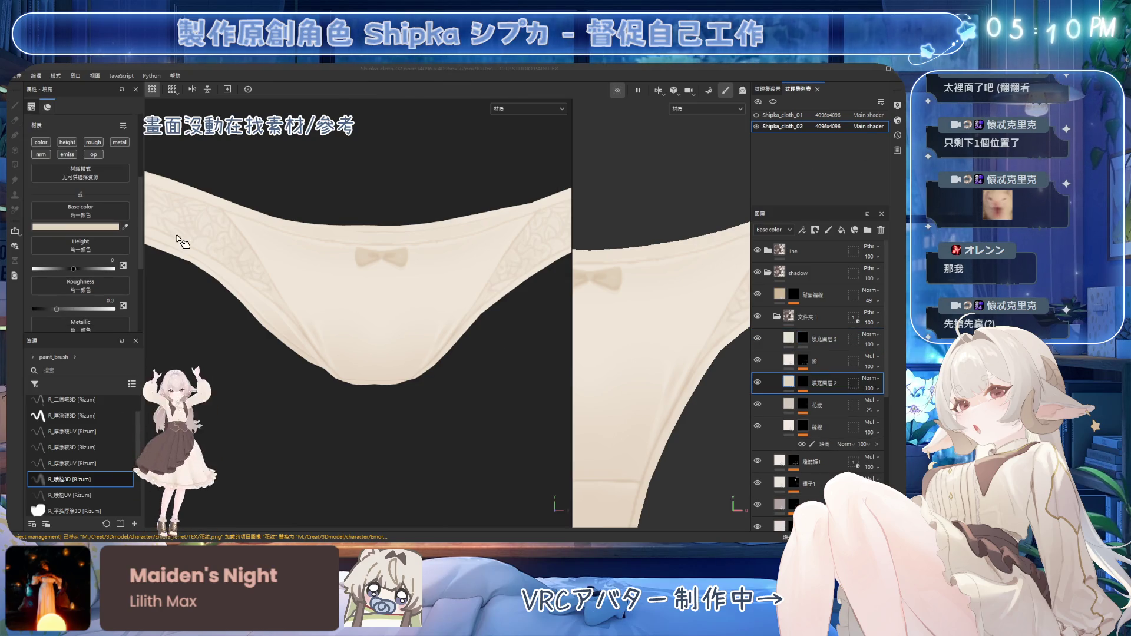
{"action": "left_click", "coordinate": [67, 141]}
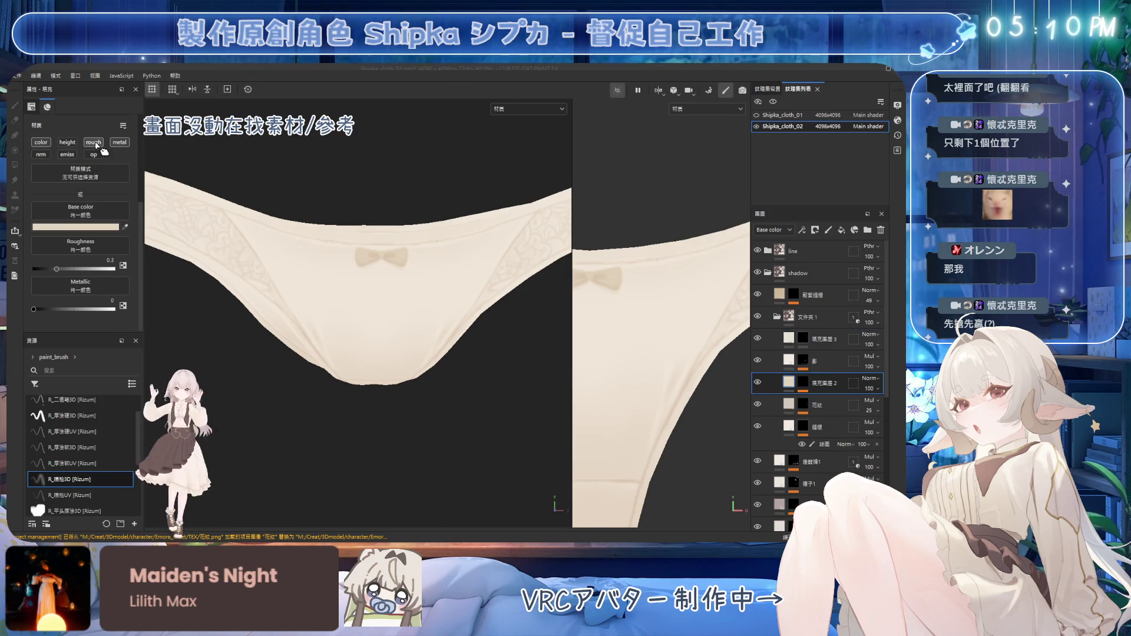
{"action": "left_click", "coordinate": [119, 141]}
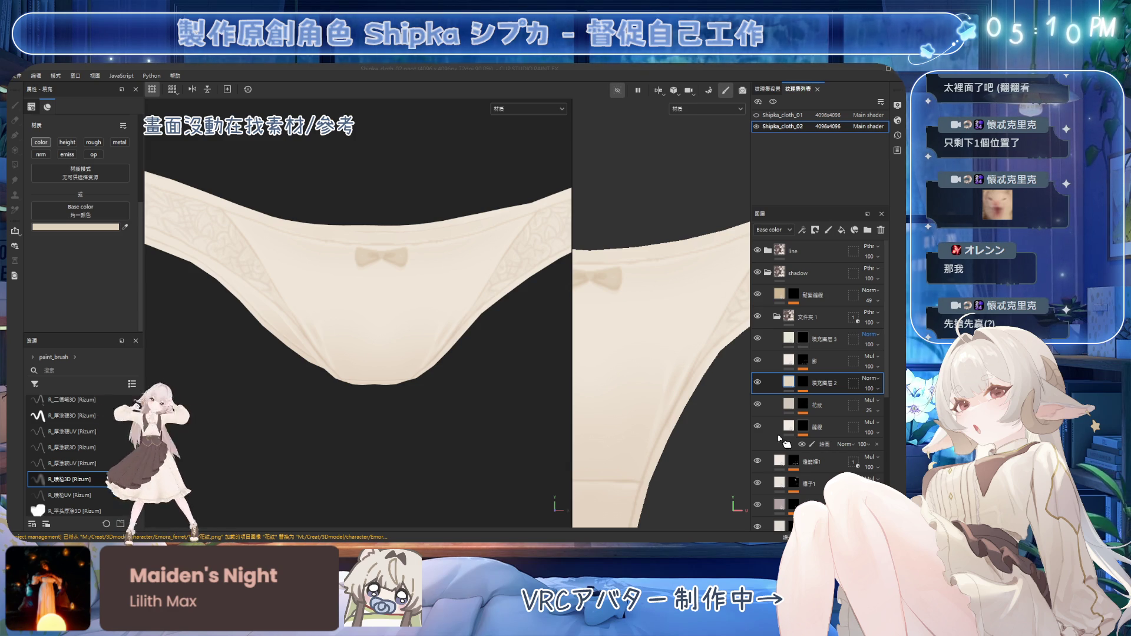
Set 填充圖層3 to Overlay blending and begin erasing excess on the bow
{"action": "left_click", "coordinate": [879, 340]}
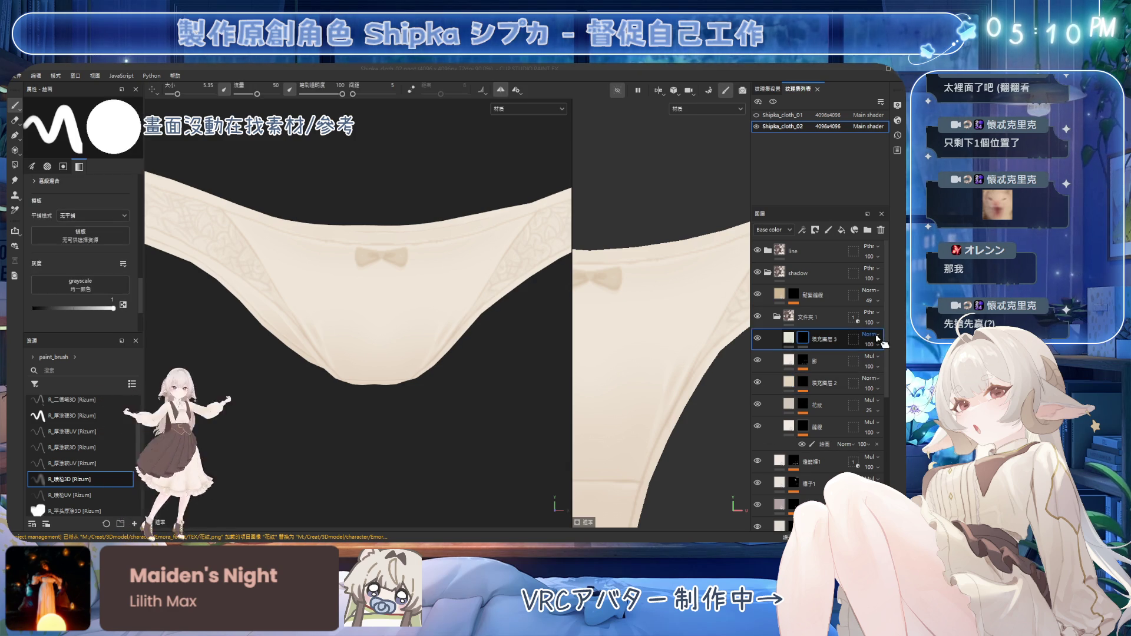
{"action": "key", "text": "shift+alt+o"}
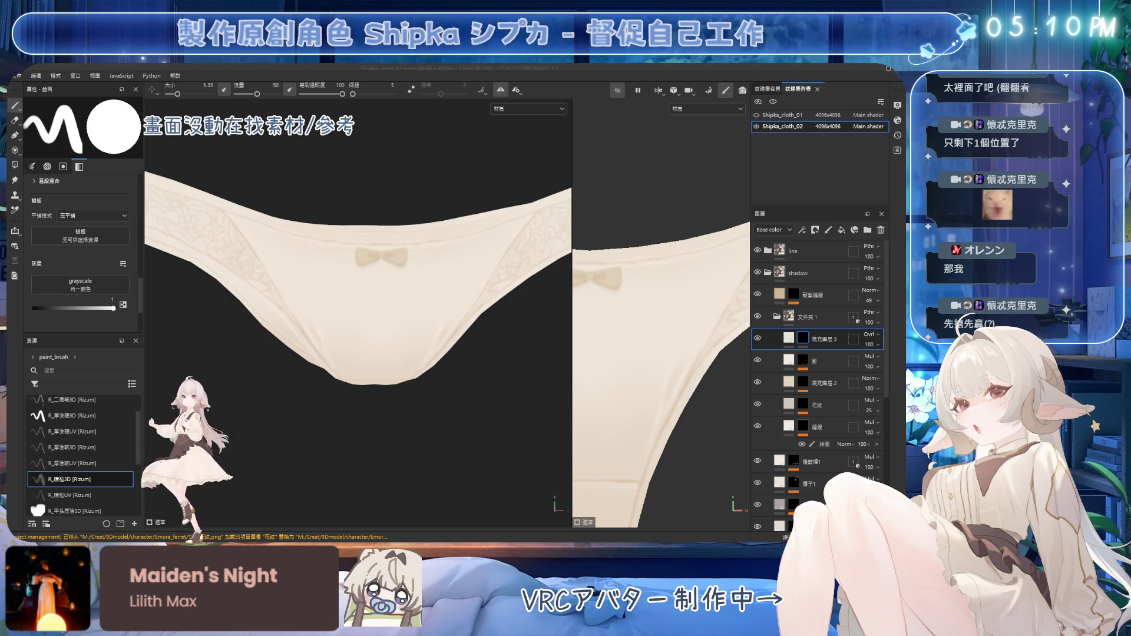
{"action": "scroll", "coordinate": [377, 275], "scroll_direction": "up", "scroll_amount": 2}
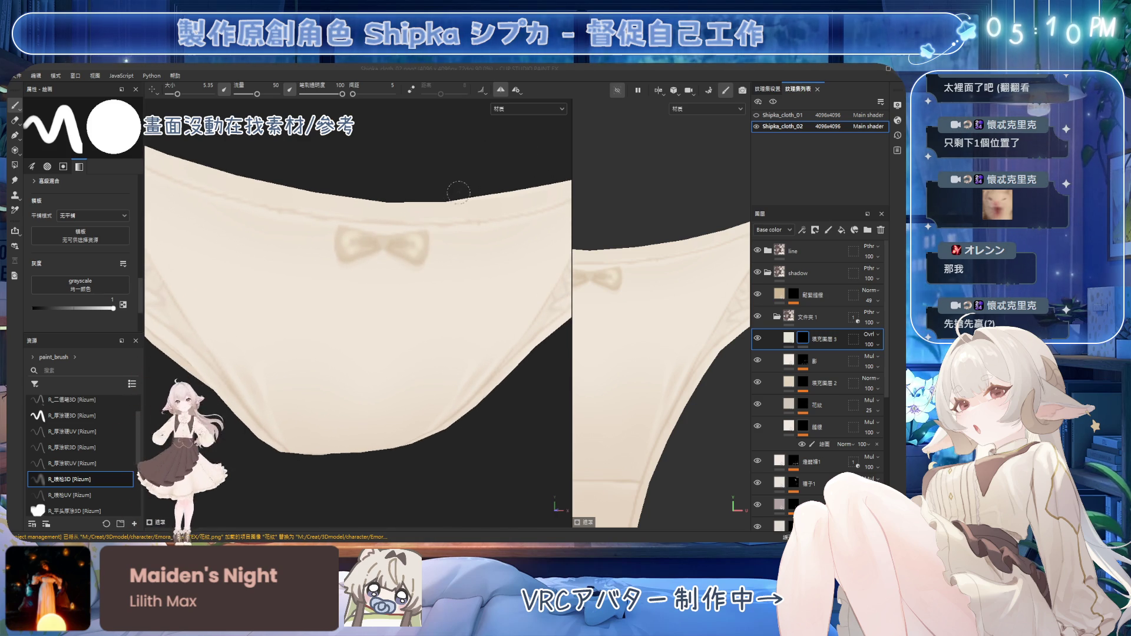
{"action": "left_click_drag", "start_coordinate": [458, 191], "coordinate": [454, 220], "text": "alt"}
{"action": "key", "text": "2"}
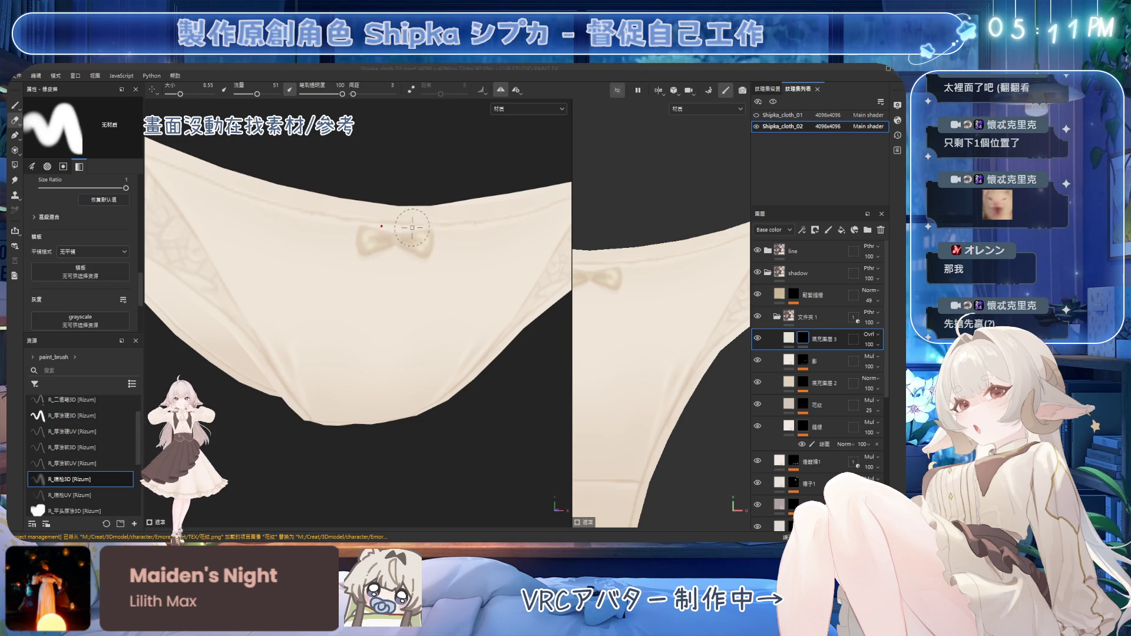
{"action": "right_click_drag", "start_coordinate": [412, 227], "coordinate": [434, 241], "text": "ctrl"}
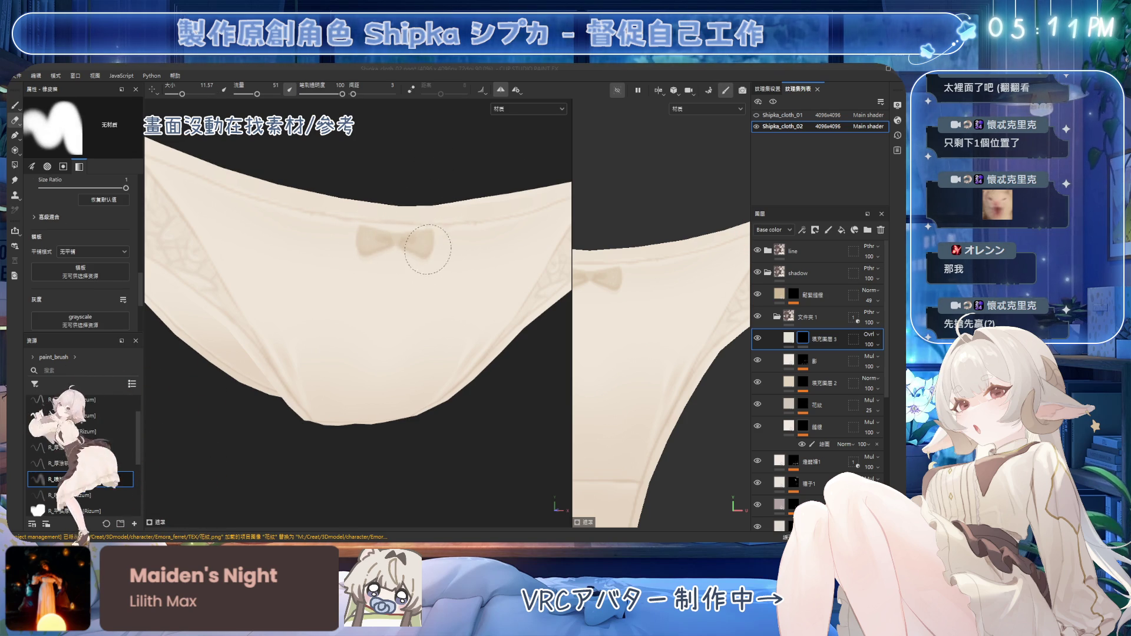
Paint and trim brighter highlights on the bow with brush and eraser
{"action": "key", "text": "b"}
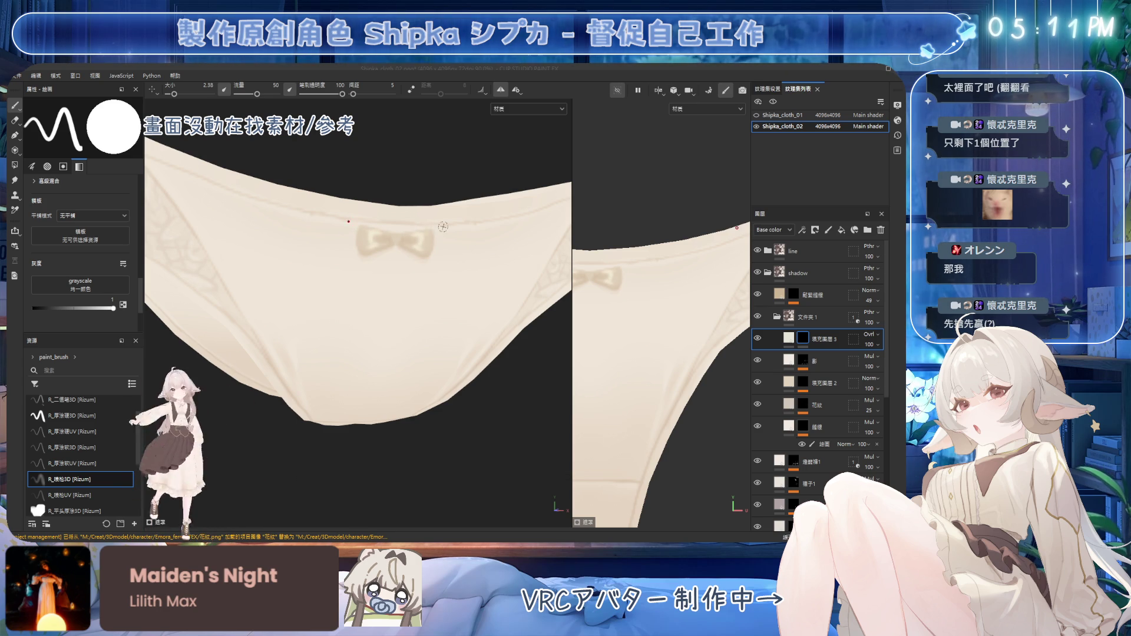
{"action": "key", "text": "bracketright"}
{"action": "key", "text": "e"}
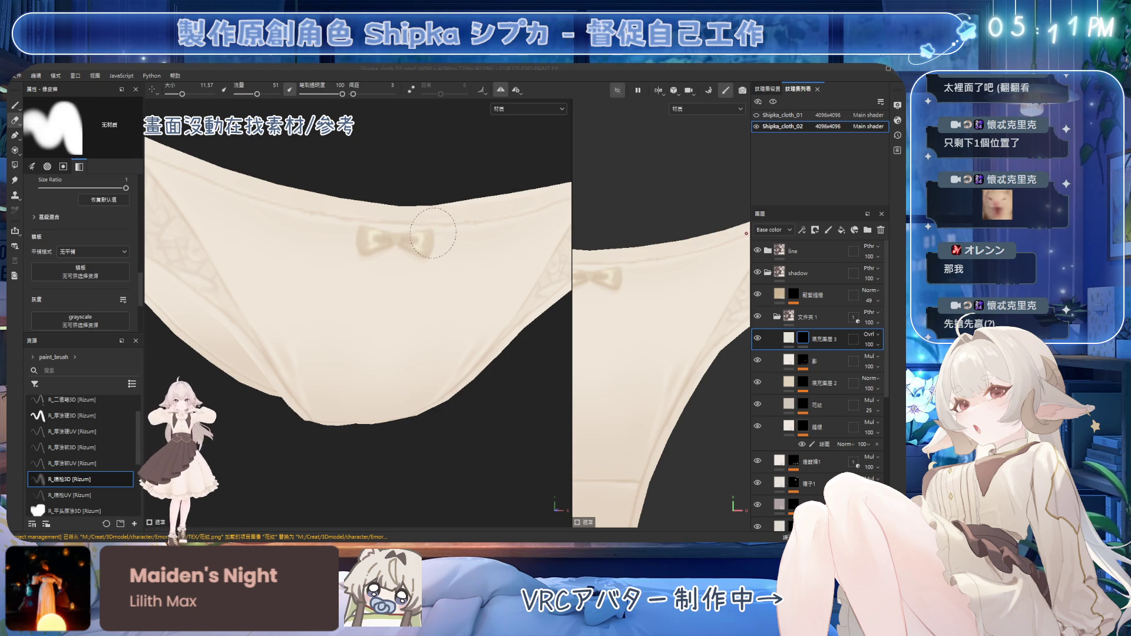
{"action": "key", "text": "bracketleft"}
{"action": "key", "text": "bracketleft"}
{"action": "key", "text": "bracketleft"}
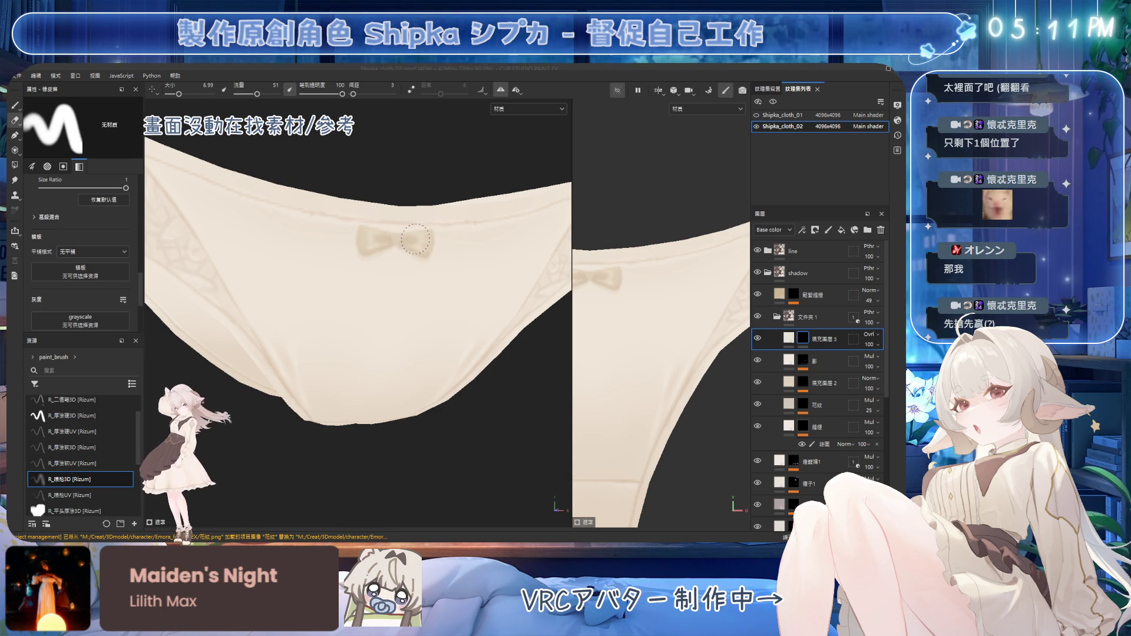
{"action": "left_click_drag", "start_coordinate": [466, 219], "coordinate": [478, 260], "text": "alt"}
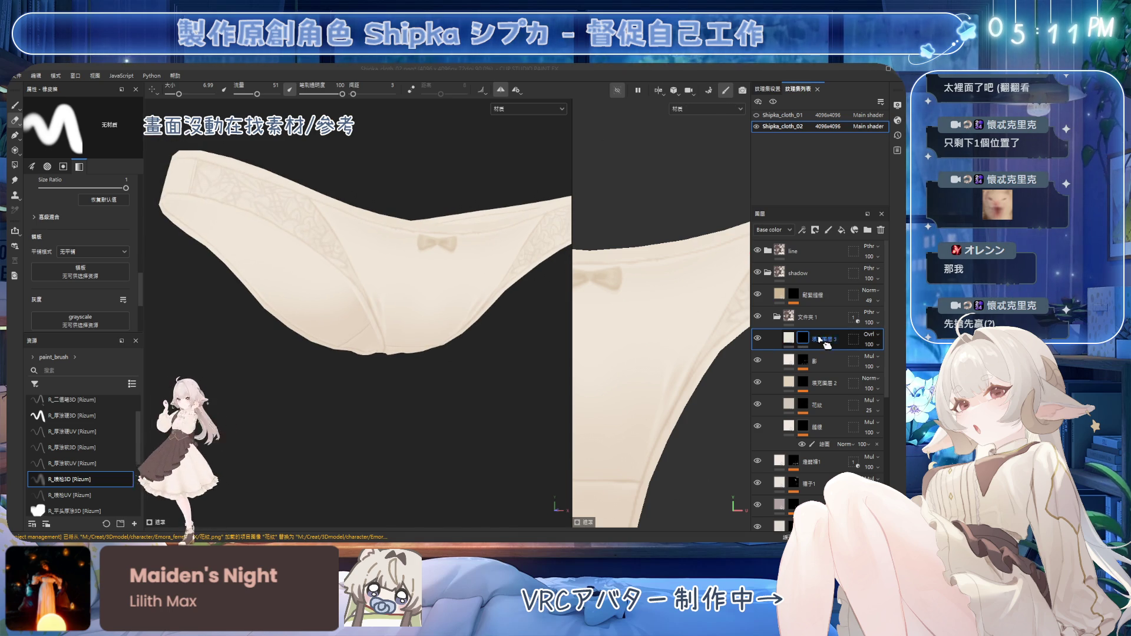
{"action": "scroll", "coordinate": [480, 230], "scroll_direction": "up", "scroll_amount": 3}
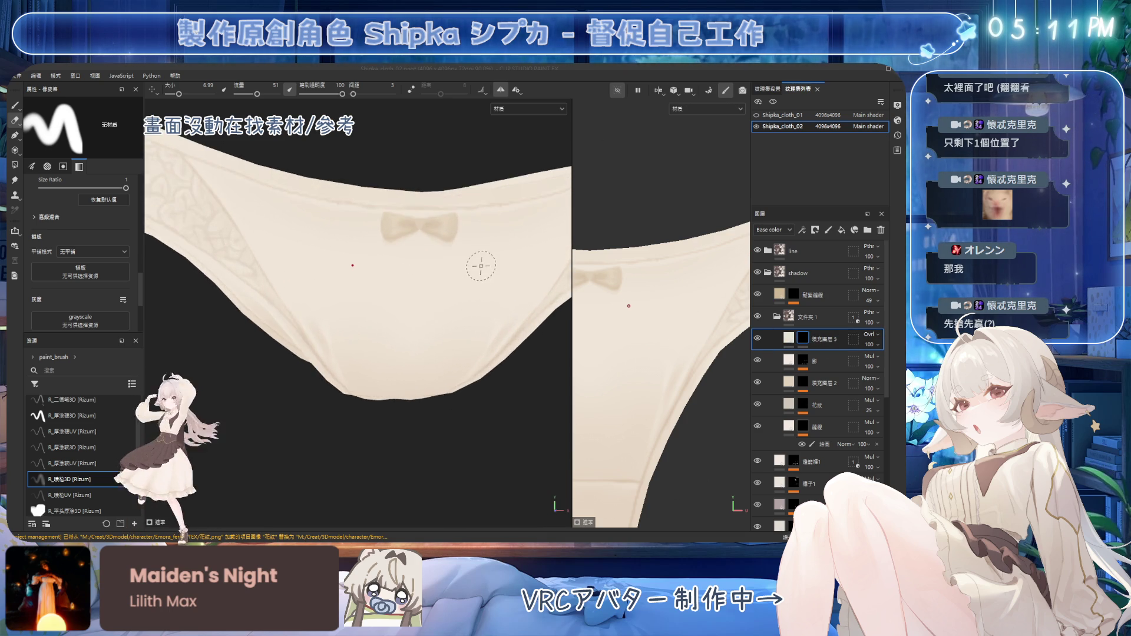
{"action": "scroll", "coordinate": [502, 299], "scroll_direction": "down", "scroll_amount": 3}
{"action": "scroll", "coordinate": [468, 296], "scroll_direction": "down", "scroll_amount": 2}
Try another brush preset, return to the airbrush and inspect the garment's back
{"action": "mouse_move", "coordinate": [467, 295]}
{"action": "left_mouse_down", "text": "alt"}
{"action": "mouse_move", "coordinate": [503, 307]}
{"action": "mouse_move", "coordinate": [479, 330]}
{"action": "left_mouse_up", "text": "alt"}
{"action": "left_click", "coordinate": [85, 463]}
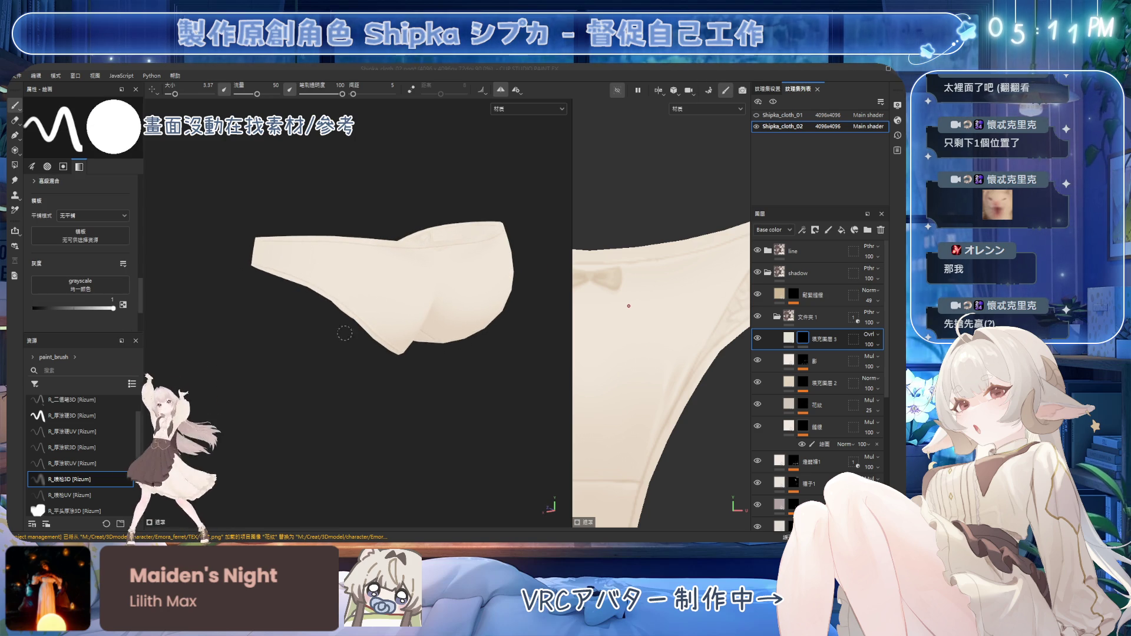
{"action": "left_click", "coordinate": [116, 478]}
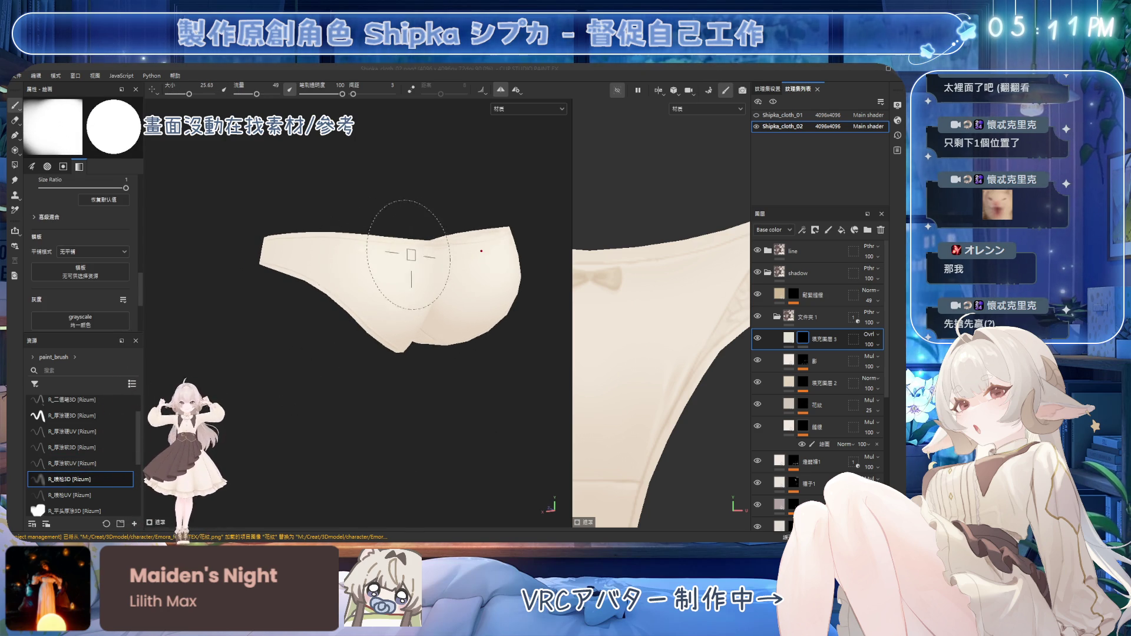
{"action": "left_click_drag", "start_coordinate": [411, 255], "coordinate": [381, 245], "text": "alt"}
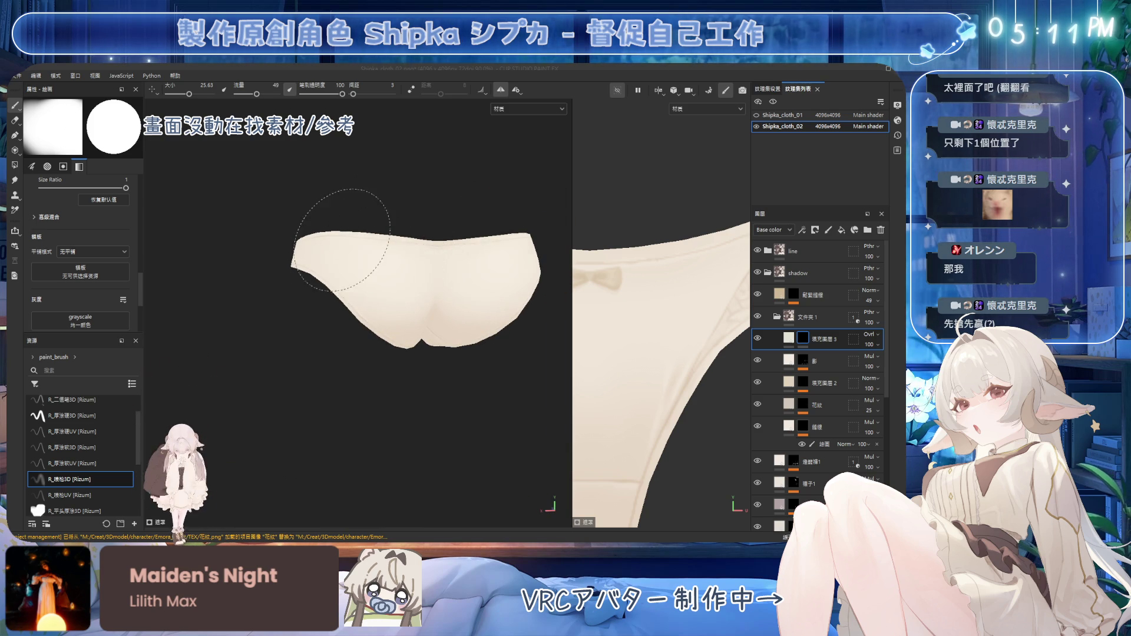
Reduce the brush size from 25.63 to 11.58 while reviewing the garment all round
{"action": "left_click_drag", "start_coordinate": [342, 248], "coordinate": [407, 230], "text": "alt"}
{"action": "left_click_drag", "start_coordinate": [302, 226], "coordinate": [426, 235], "text": "alt"}
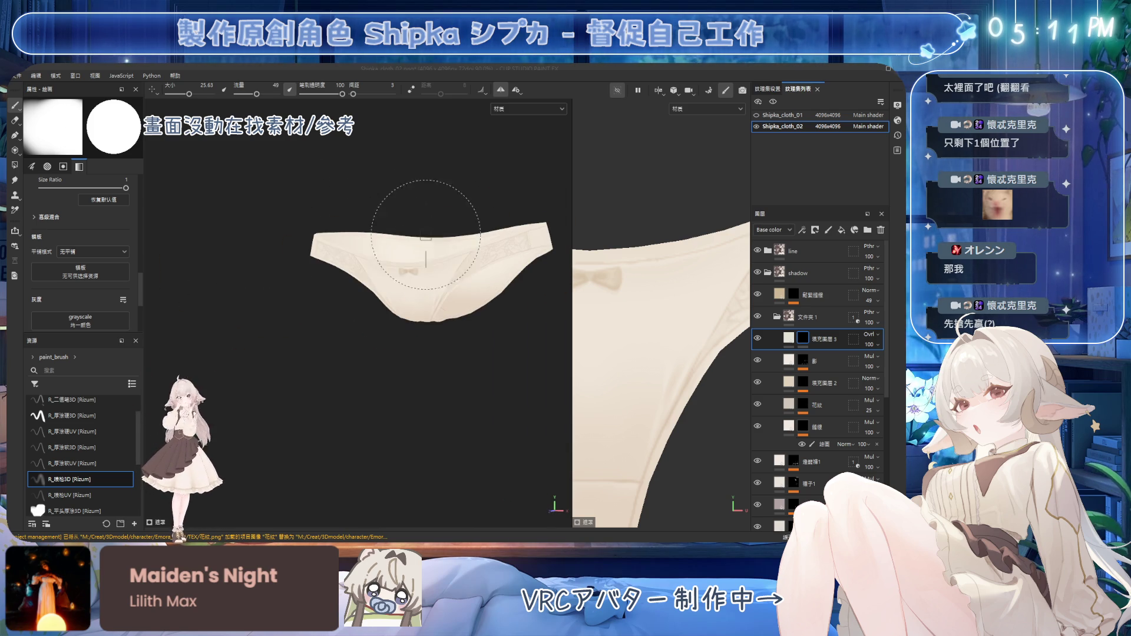
{"action": "right_click_drag", "start_coordinate": [430, 259], "coordinate": [403, 282], "text": "ctrl"}
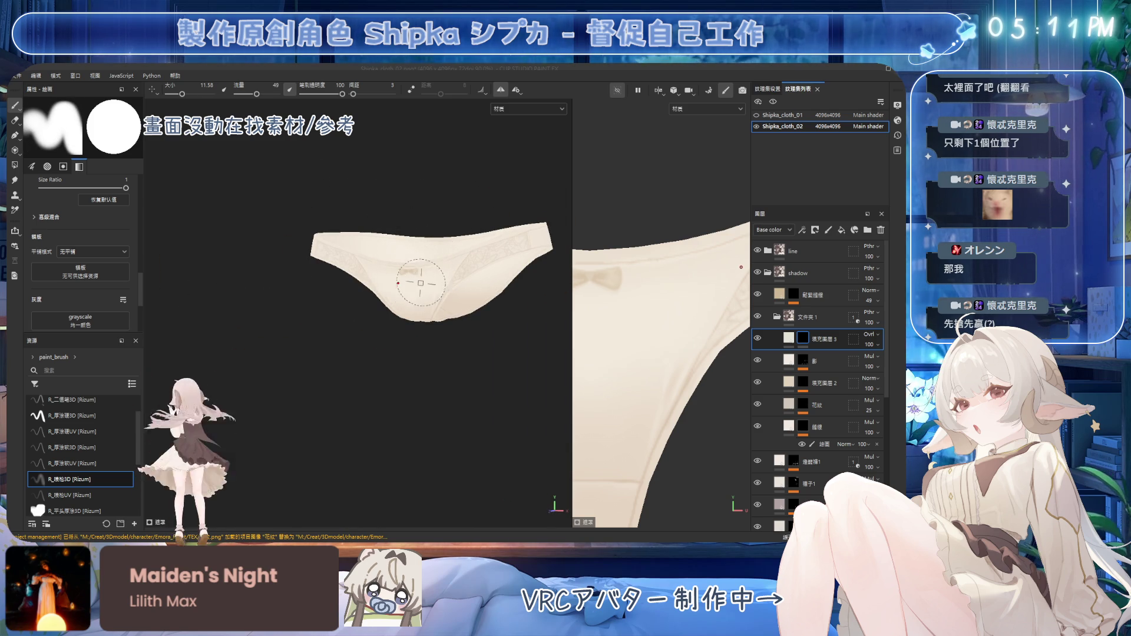
{"action": "mouse_move", "coordinate": [433, 276]}
{"action": "left_mouse_down", "text": "alt"}
{"action": "mouse_move", "coordinate": [406, 235]}
{"action": "mouse_move", "coordinate": [441, 267]}
{"action": "left_mouse_up", "text": "alt"}
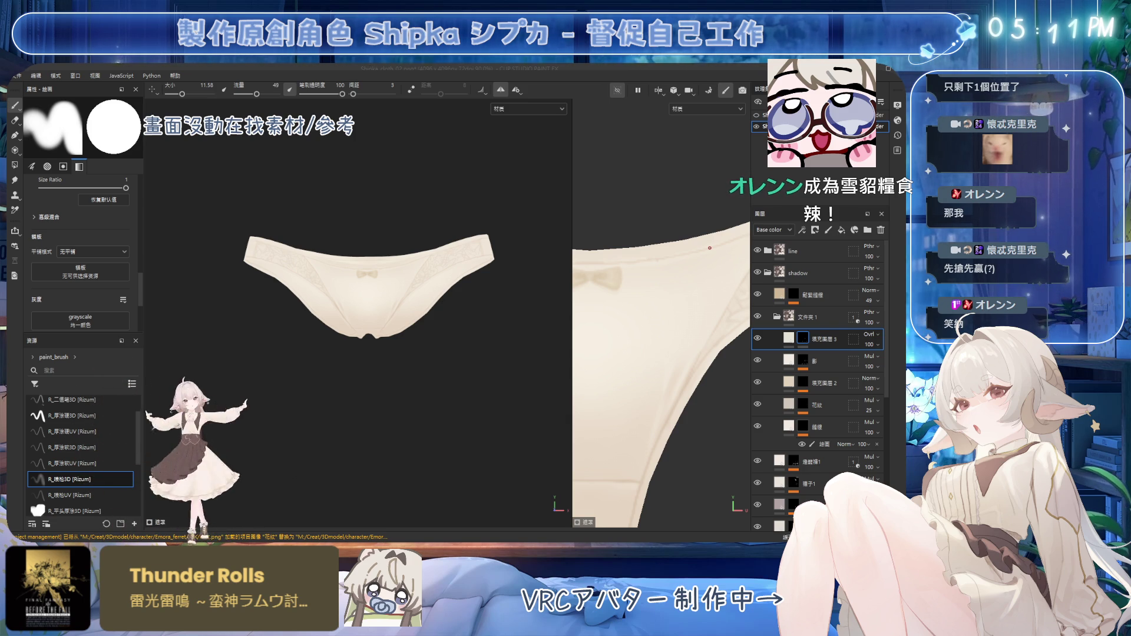
{"action": "scroll", "coordinate": [455, 287], "scroll_direction": "up", "scroll_amount": 3}
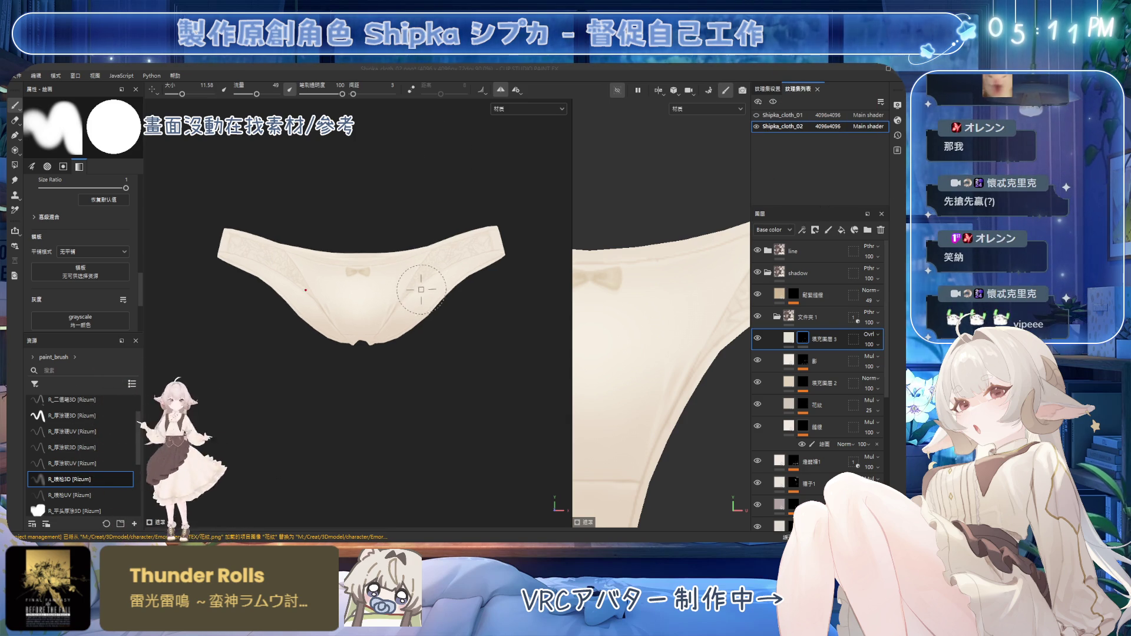
{"action": "left_click_drag", "start_coordinate": [425, 283], "coordinate": [454, 287], "text": "alt"}
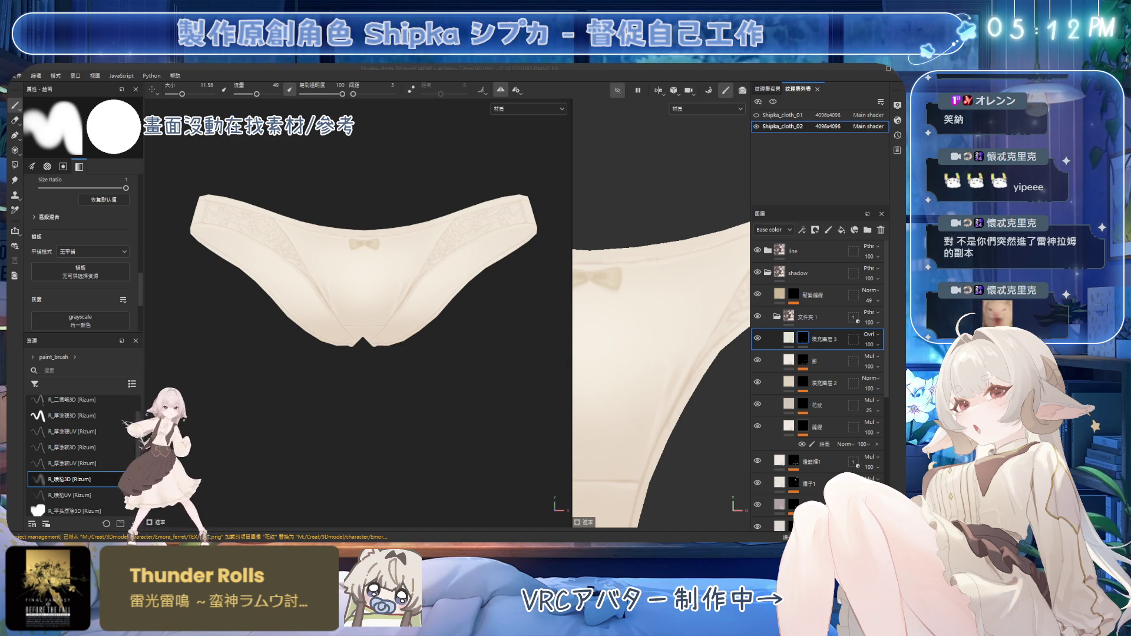
Collapse folder 文件夹1 and rename it 內褲
{"action": "left_click_drag", "start_coordinate": [482, 248], "coordinate": [474, 335], "text": "alt"}
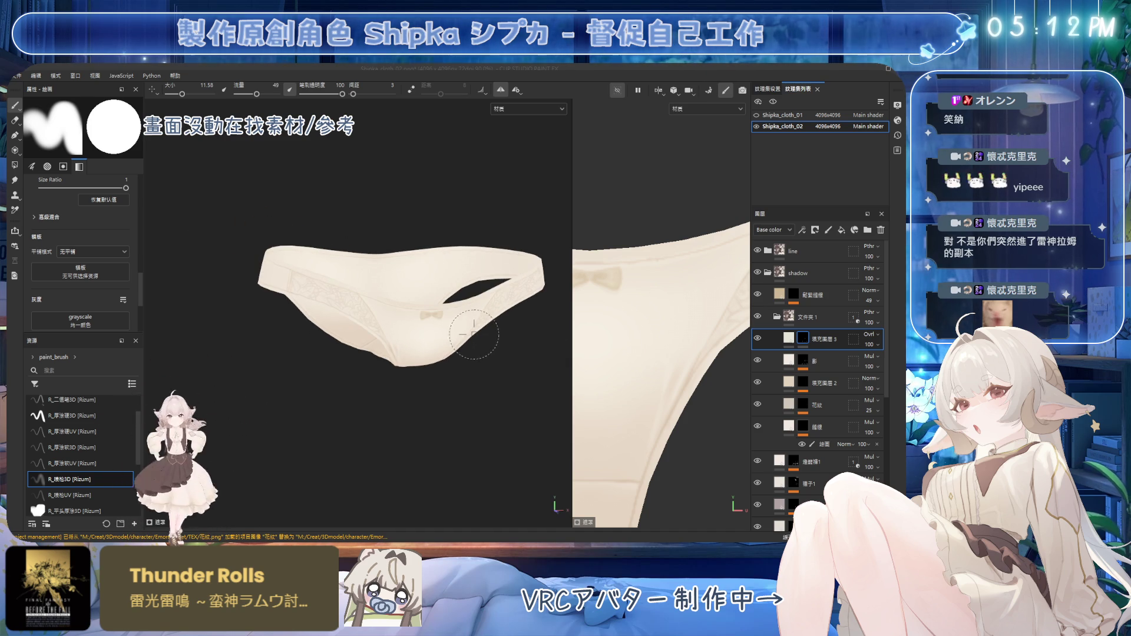
{"action": "left_click", "coordinate": [768, 317]}
{"action": "left_click_drag", "start_coordinate": [530, 372], "coordinate": [467, 374], "text": "alt"}
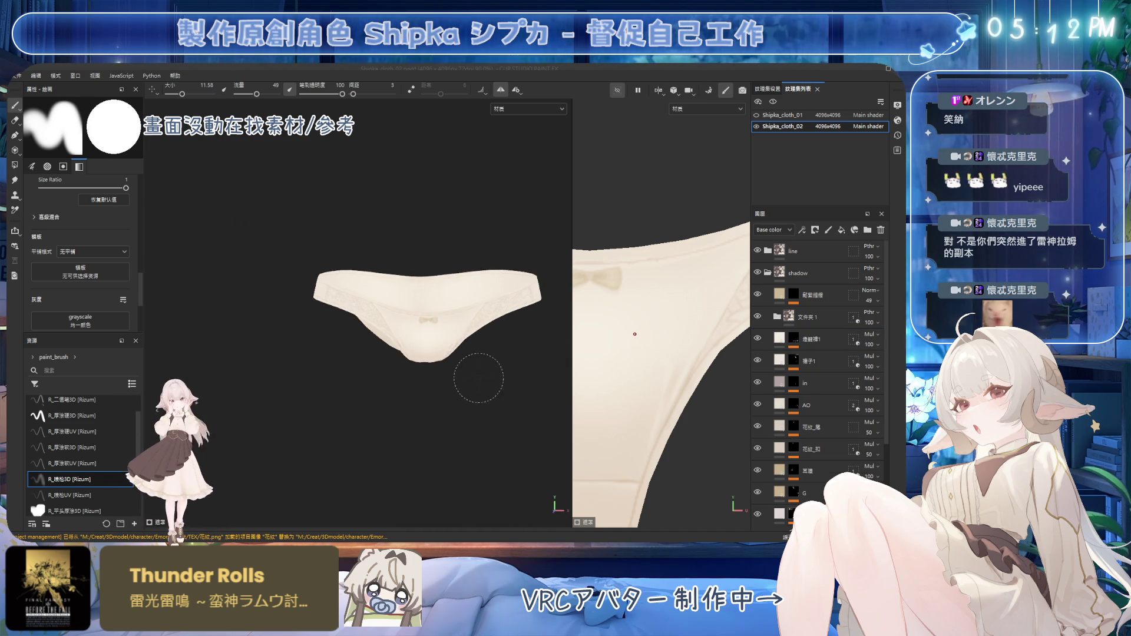
{"action": "double_click", "coordinate": [808, 317]}
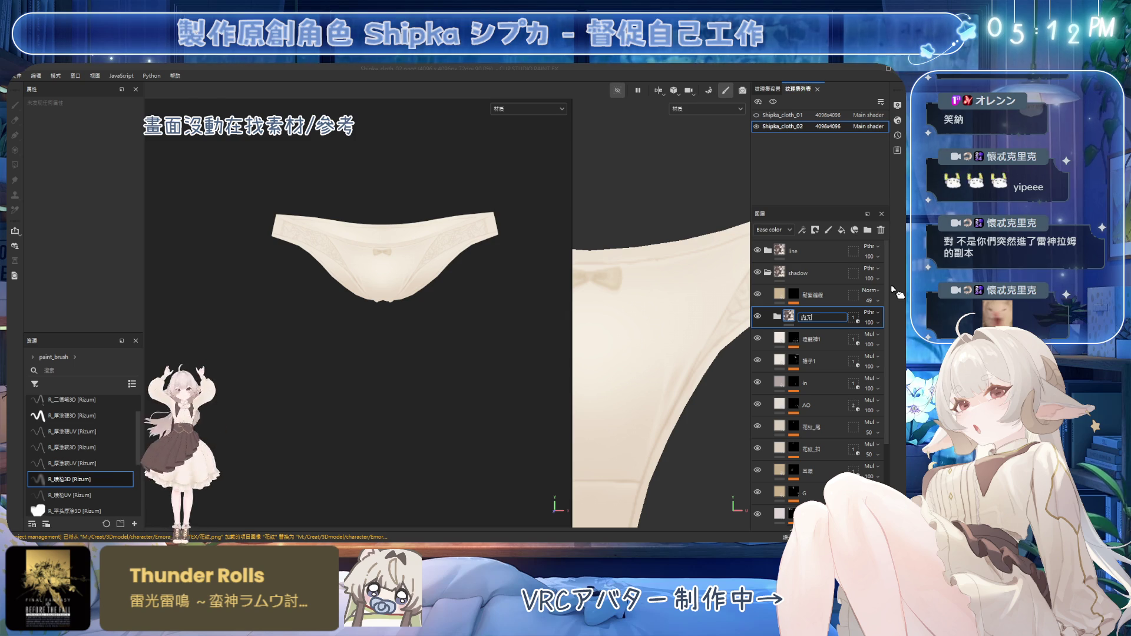
{"action": "key", "text": "Return"}
Turn off isolation so the full outfit shows instead of only the underwear
{"action": "mouse_move", "coordinate": [353, 320]}
{"action": "left_mouse_down", "text": "alt"}
{"action": "mouse_move", "coordinate": [396, 337]}
{"action": "mouse_move", "coordinate": [475, 304]}
{"action": "mouse_move", "coordinate": [432, 406]}
{"action": "mouse_move", "coordinate": [451, 262]}
{"action": "mouse_move", "coordinate": [525, 286]}
{"action": "mouse_move", "coordinate": [449, 321]}
{"action": "mouse_move", "coordinate": [418, 320]}
{"action": "left_mouse_up", "text": "alt"}
{"action": "scroll", "coordinate": [495, 305], "scroll_direction": "down", "scroll_amount": 3}
{"action": "scroll", "coordinate": [504, 284], "scroll_direction": "up", "scroll_amount": 1}
{"action": "scroll", "coordinate": [505, 293], "scroll_direction": "up", "scroll_amount": 2}
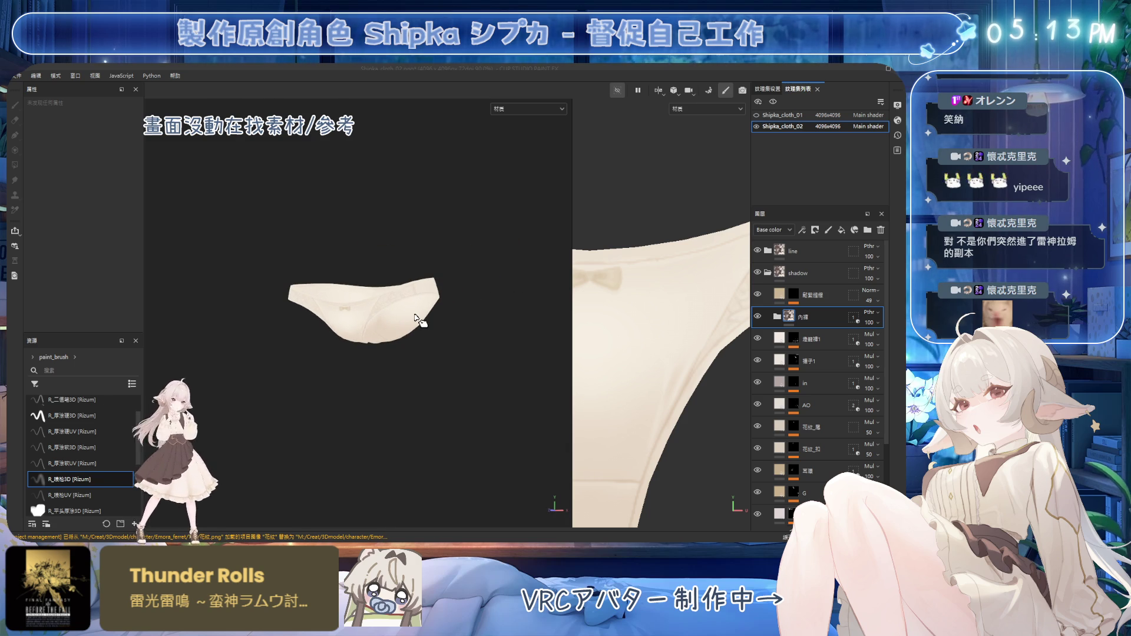
{"action": "left_click", "coordinate": [622, 94]}
{"action": "mouse_move", "coordinate": [476, 274]}
{"action": "left_mouse_down", "text": "alt"}
{"action": "mouse_move", "coordinate": [382, 257]}
{"action": "mouse_move", "coordinate": [418, 310]}
{"action": "mouse_move", "coordinate": [475, 288]}
{"action": "mouse_move", "coordinate": [424, 277]}
{"action": "mouse_move", "coordinate": [444, 296]}
{"action": "mouse_move", "coordinate": [484, 295]}
{"action": "left_mouse_up", "text": "alt"}
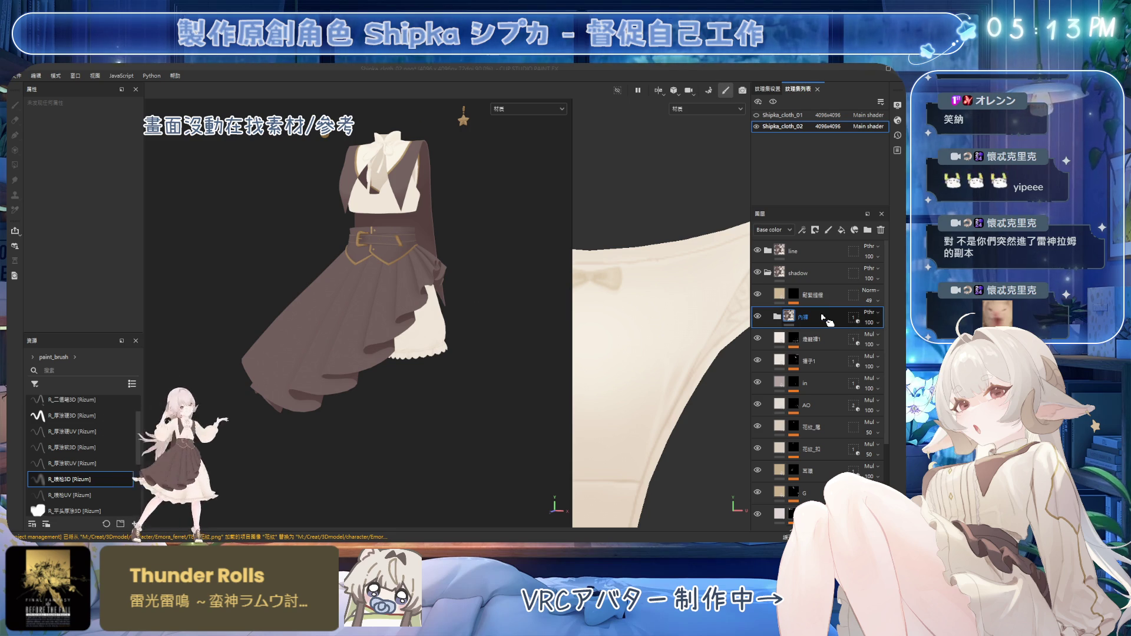
Duplicate the 內褲 folder, mask the copy to the bra mesh and rename it 內衣
{"action": "key", "text": "ctrl+d"}
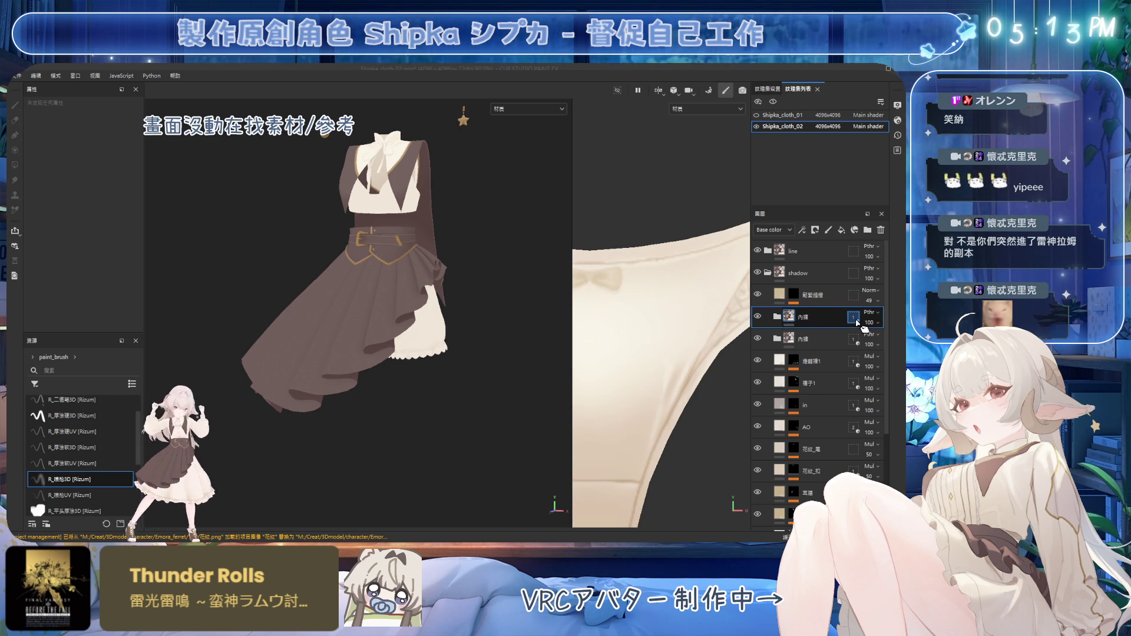
{"action": "left_click", "coordinate": [853, 319]}
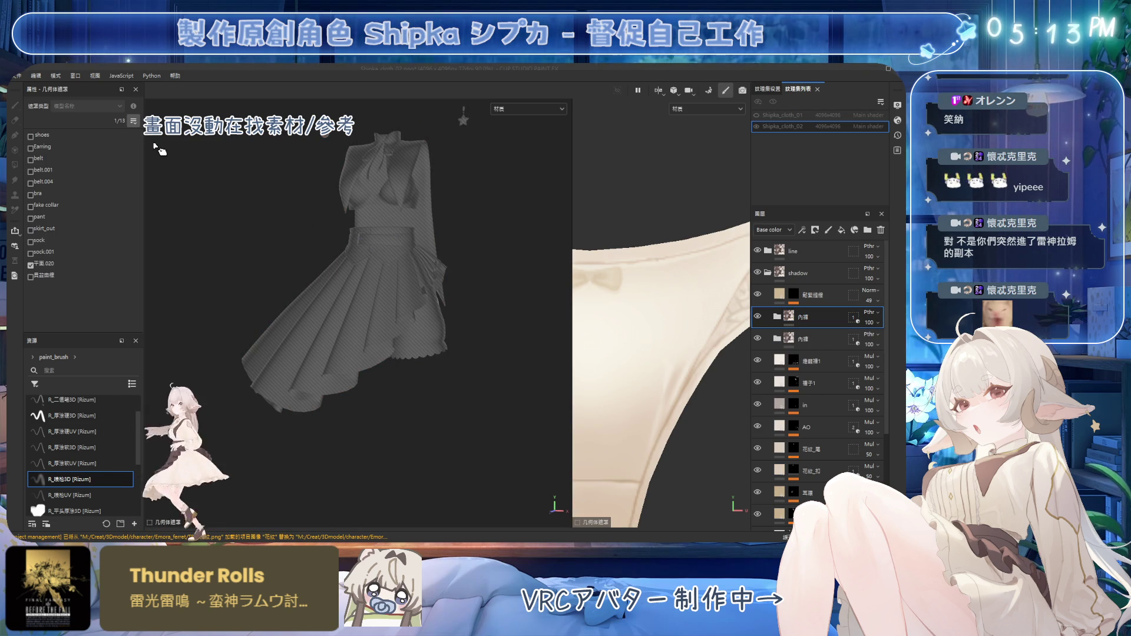
{"action": "left_click", "coordinate": [376, 194]}
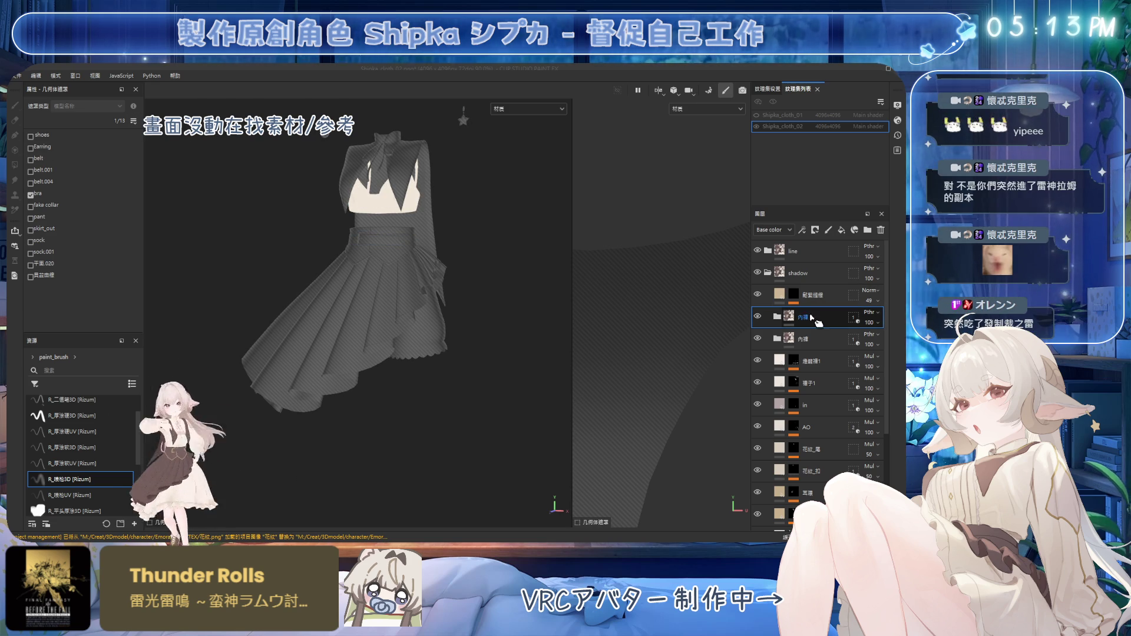
{"action": "double_click", "coordinate": [802, 317]}
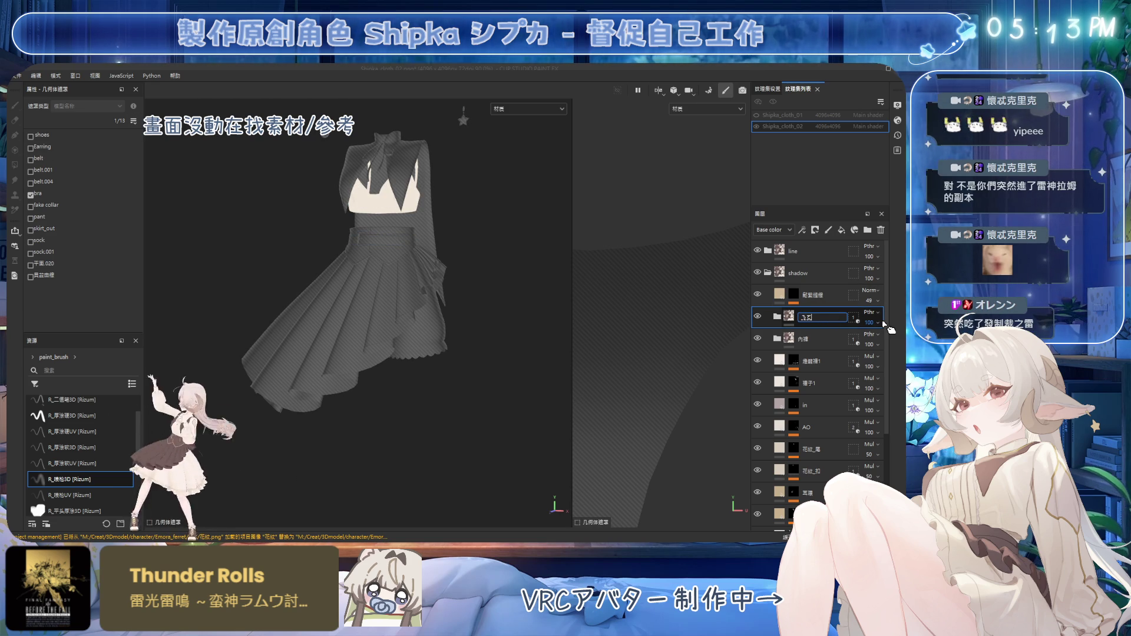
{"action": "type", "text": "表面"}
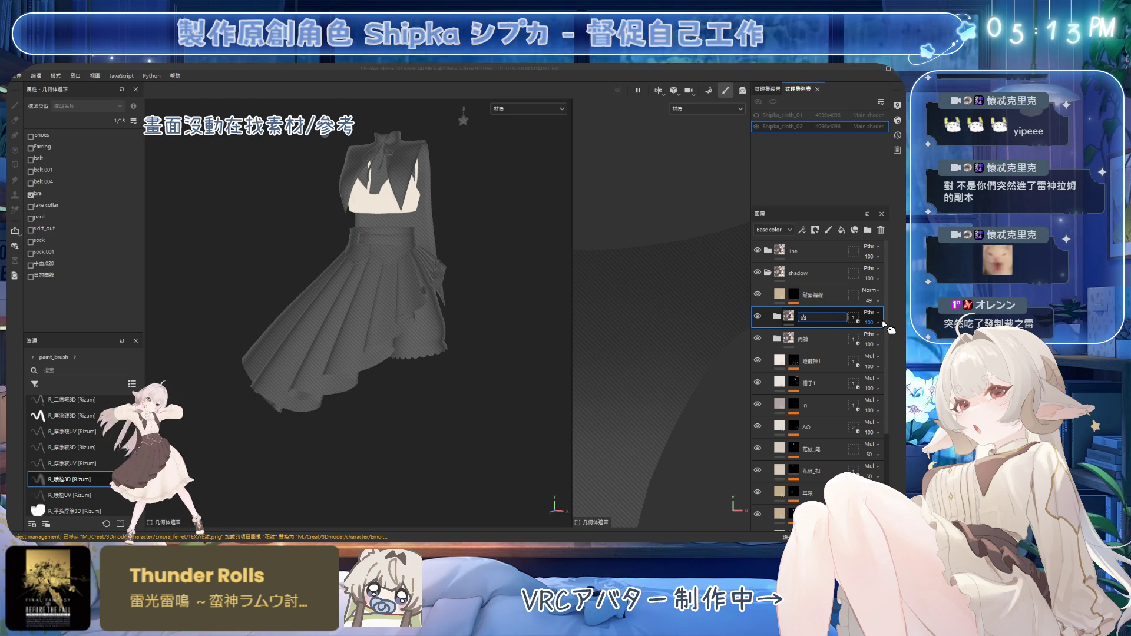
{"action": "key", "text": "Return"}
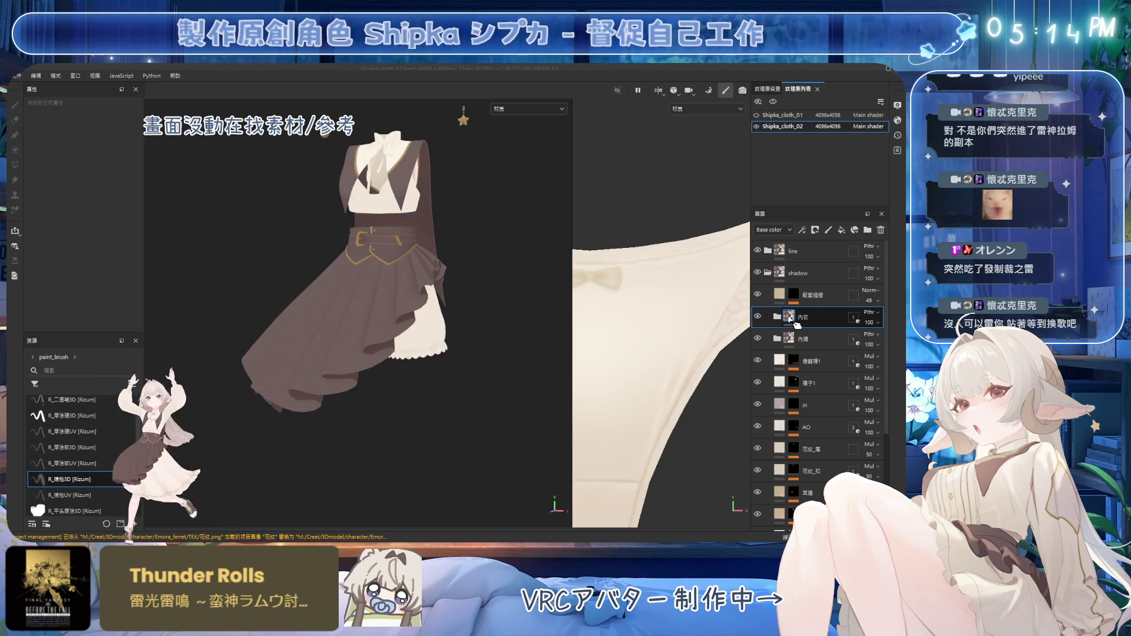
In the 內衣 folder, delete 填充圖層 3 and hide the 影 layer
{"action": "left_click", "coordinate": [776, 317]}
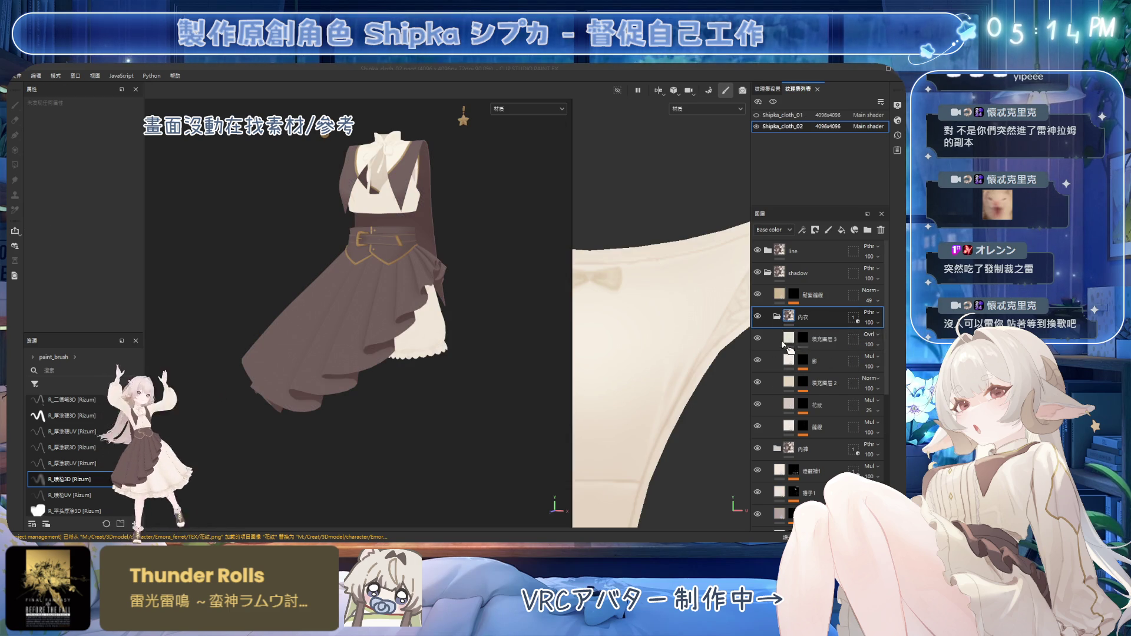
{"action": "left_click", "coordinate": [803, 340], "text": "alt"}
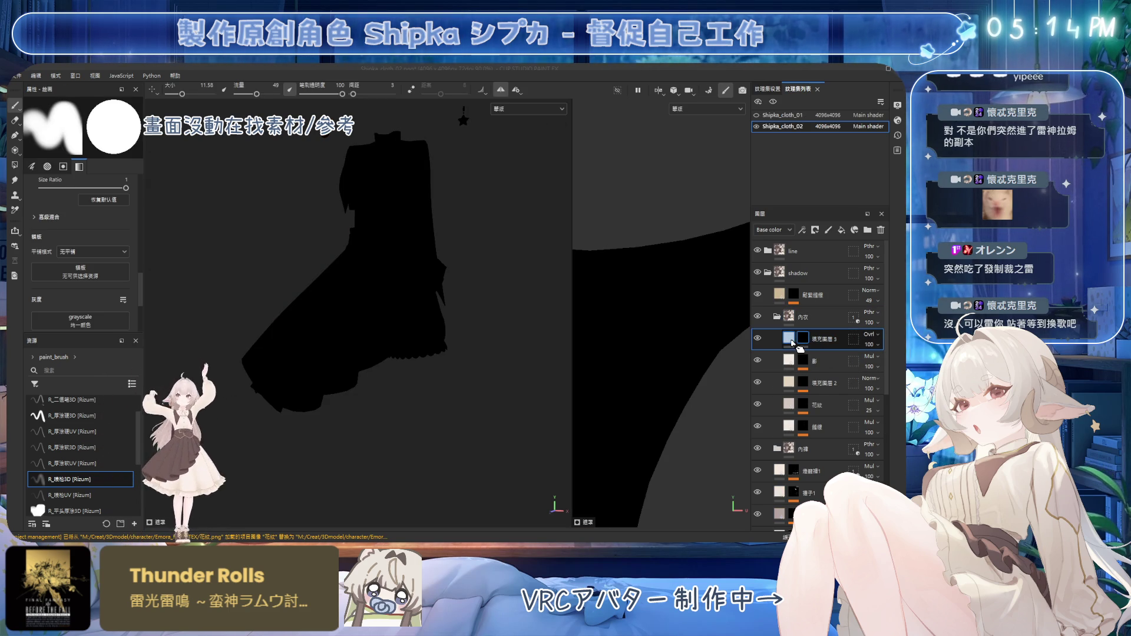
{"action": "left_click", "coordinate": [790, 339]}
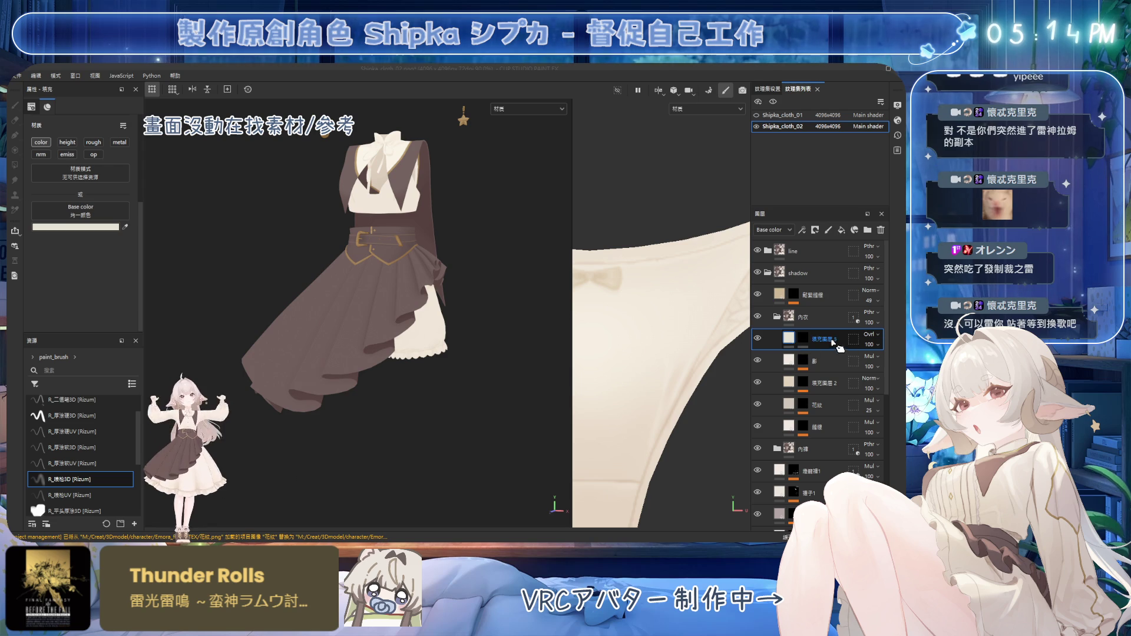
{"action": "left_click", "coordinate": [880, 230]}
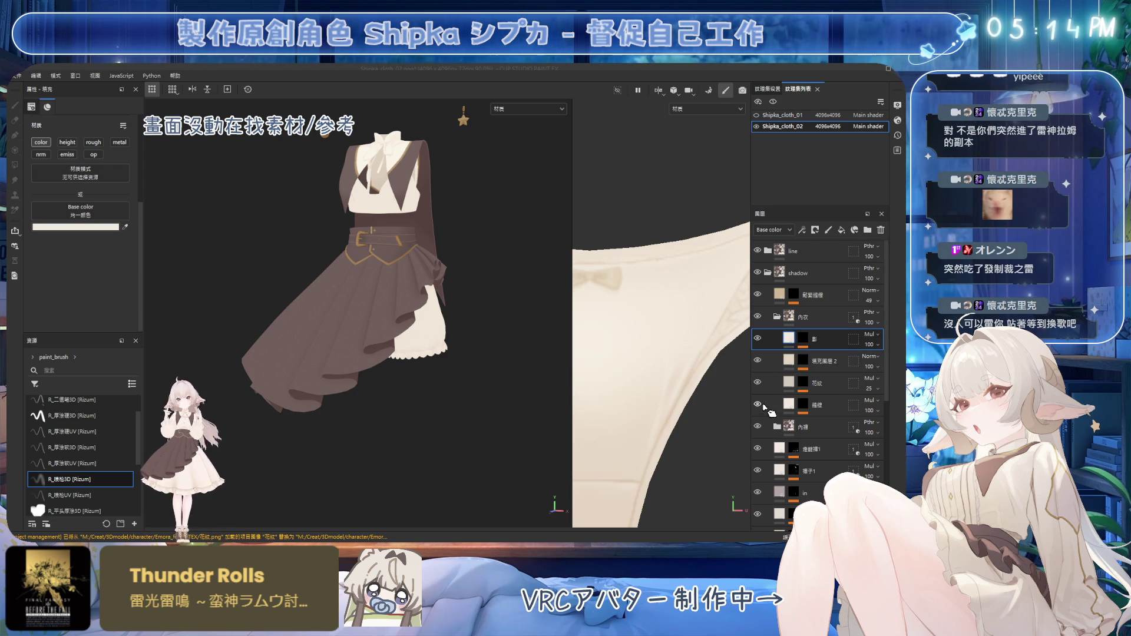
{"action": "left_click", "coordinate": [757, 339]}
Add a Paint effect to the 鐵鍊 layer, redoing it after a mistaken first attempt
{"action": "left_click", "coordinate": [803, 405]}
{"action": "scroll", "coordinate": [822, 371], "scroll_direction": "down", "scroll_amount": 2}
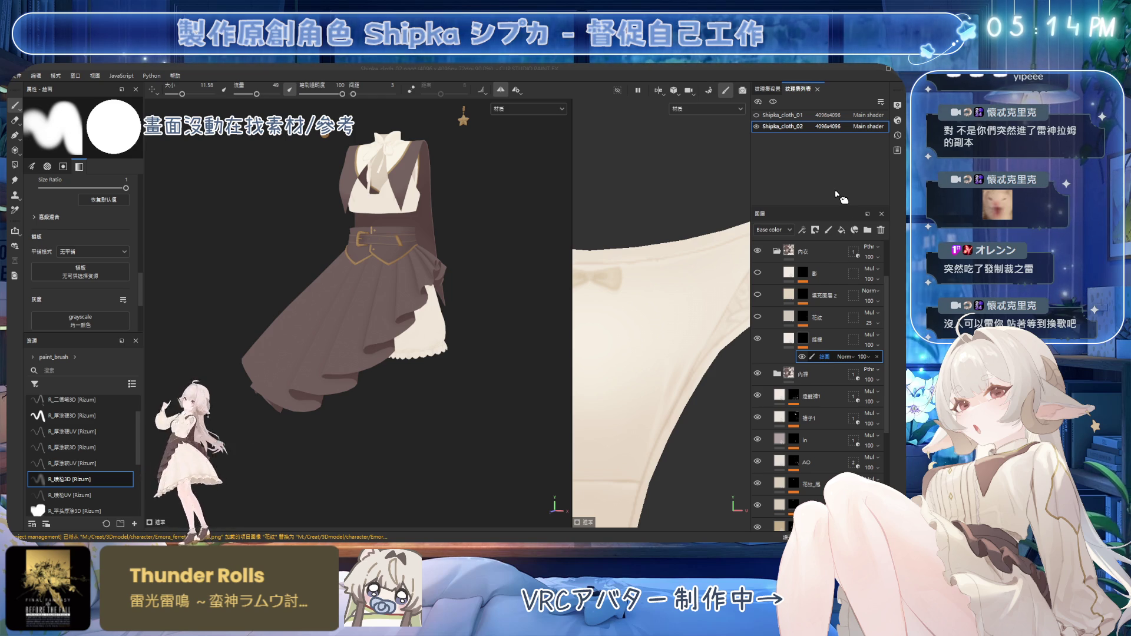
{"action": "key", "text": "Delete"}
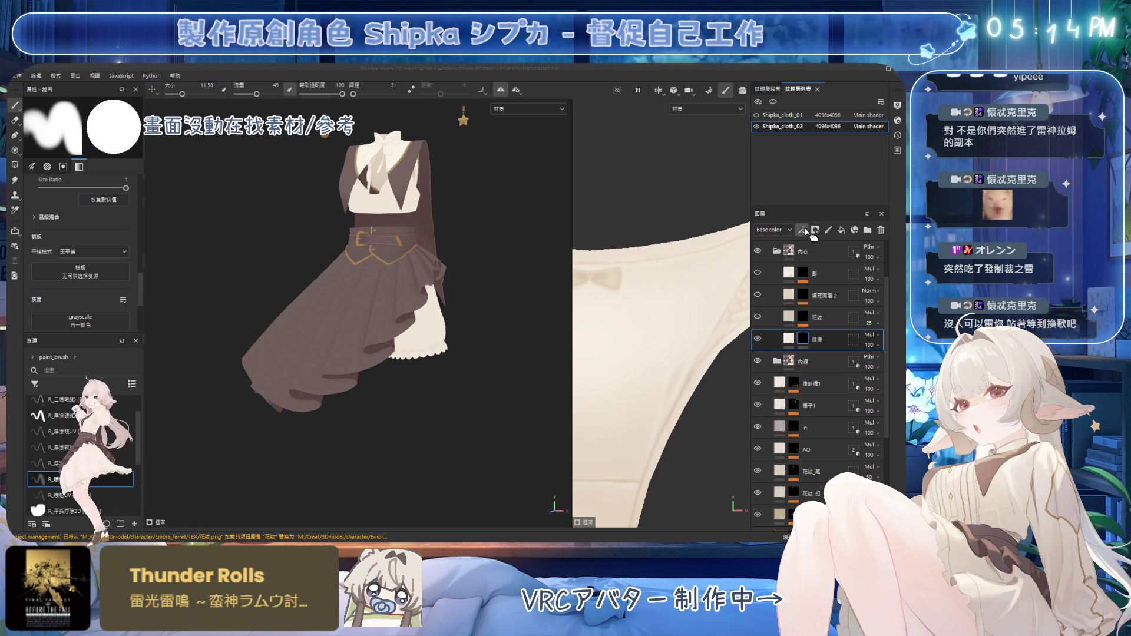
{"action": "left_click", "coordinate": [810, 232]}
Isolate the bra with Alt+Q, other meshes shown as wireframe, and tilt to see the straps
{"action": "middle_click_drag", "start_coordinate": [393, 241], "coordinate": [394, 290]}
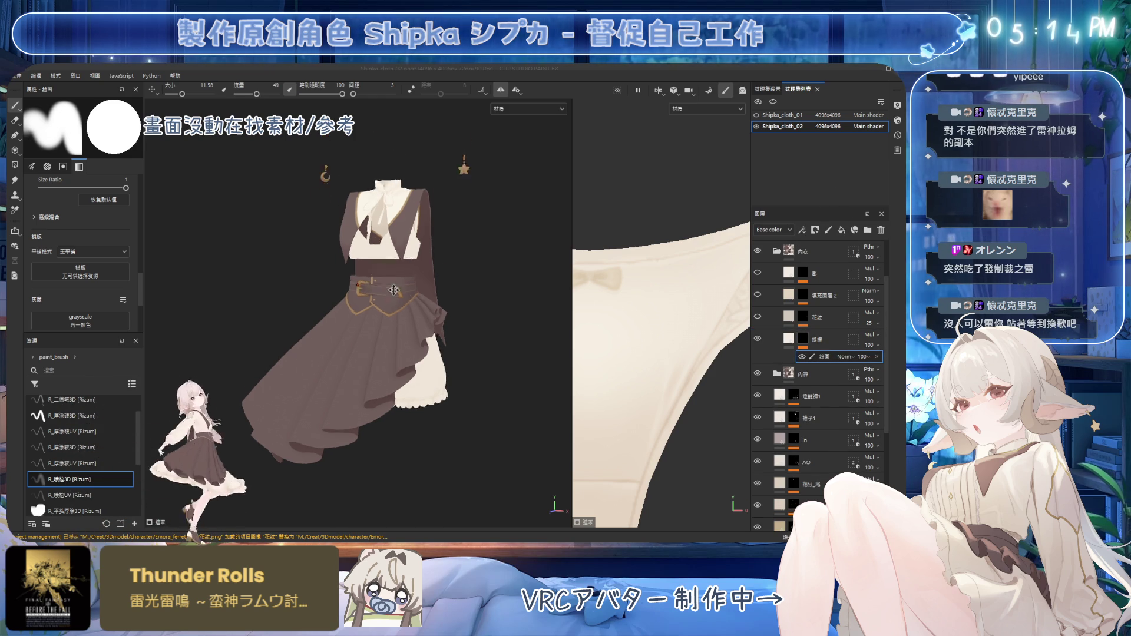
{"action": "scroll", "coordinate": [393, 290], "scroll_direction": "up", "scroll_amount": 2}
{"action": "key", "text": "alt+q"}
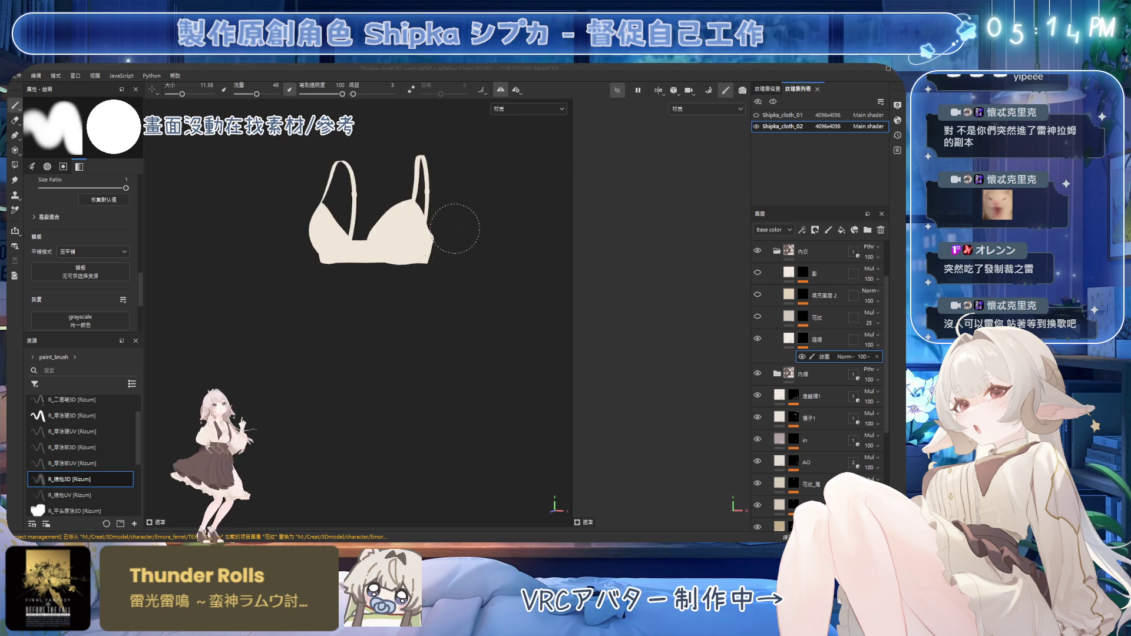
{"action": "scroll", "coordinate": [463, 240], "scroll_direction": "up", "scroll_amount": 2}
{"action": "scroll", "coordinate": [386, 215], "scroll_direction": "up", "scroll_amount": 2}
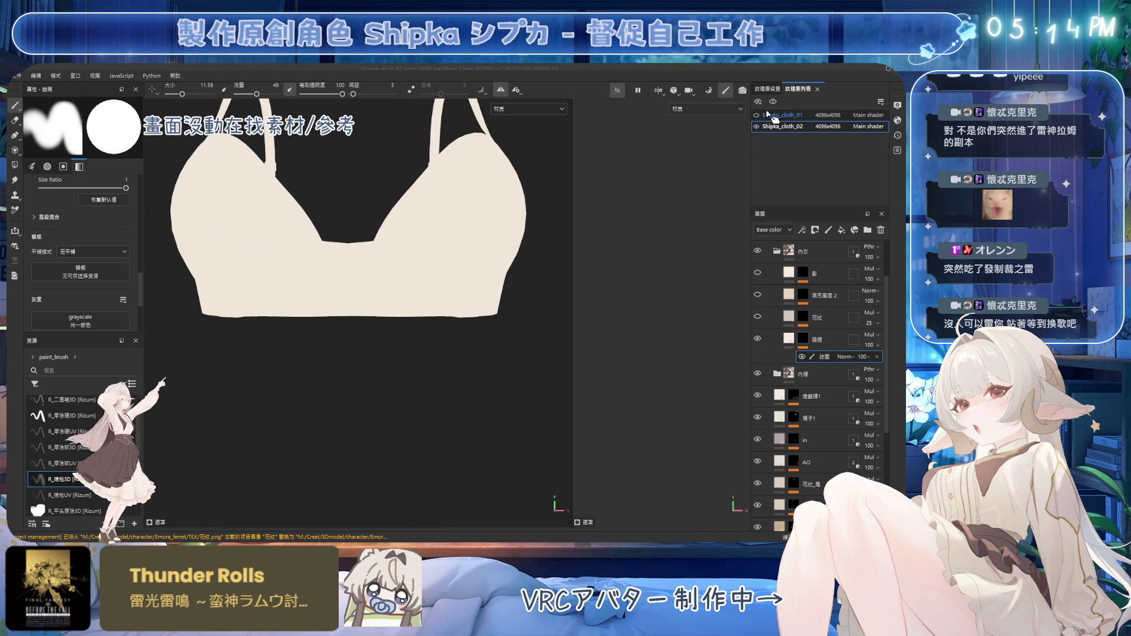
{"action": "key", "text": "alt+q"}
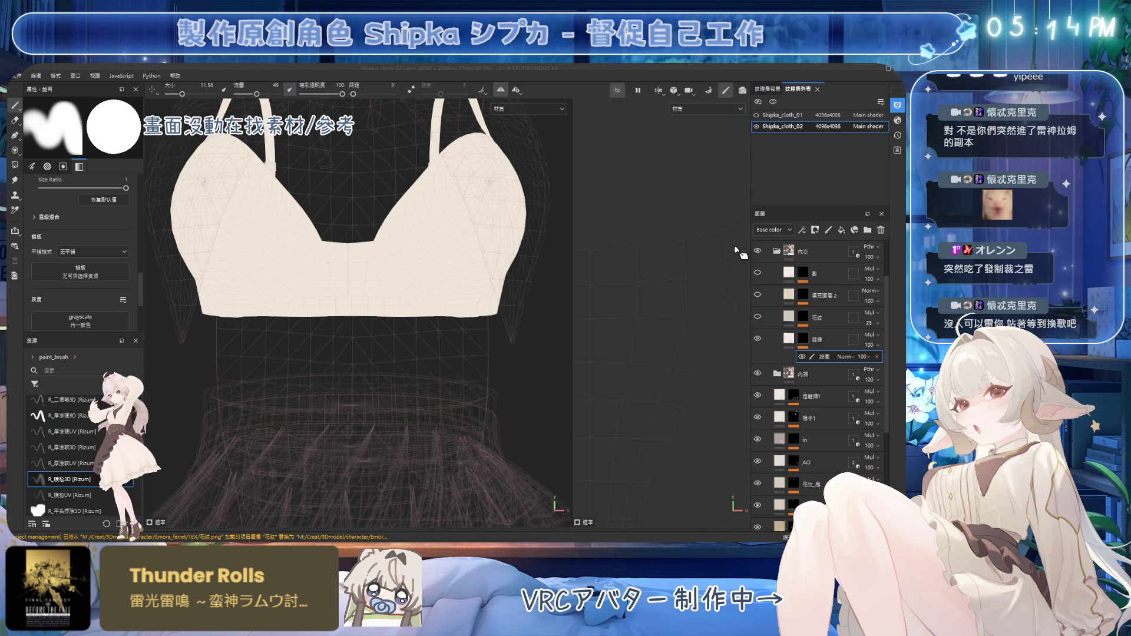
{"action": "left_click_drag", "start_coordinate": [619, 265], "coordinate": [496, 292], "text": "alt"}
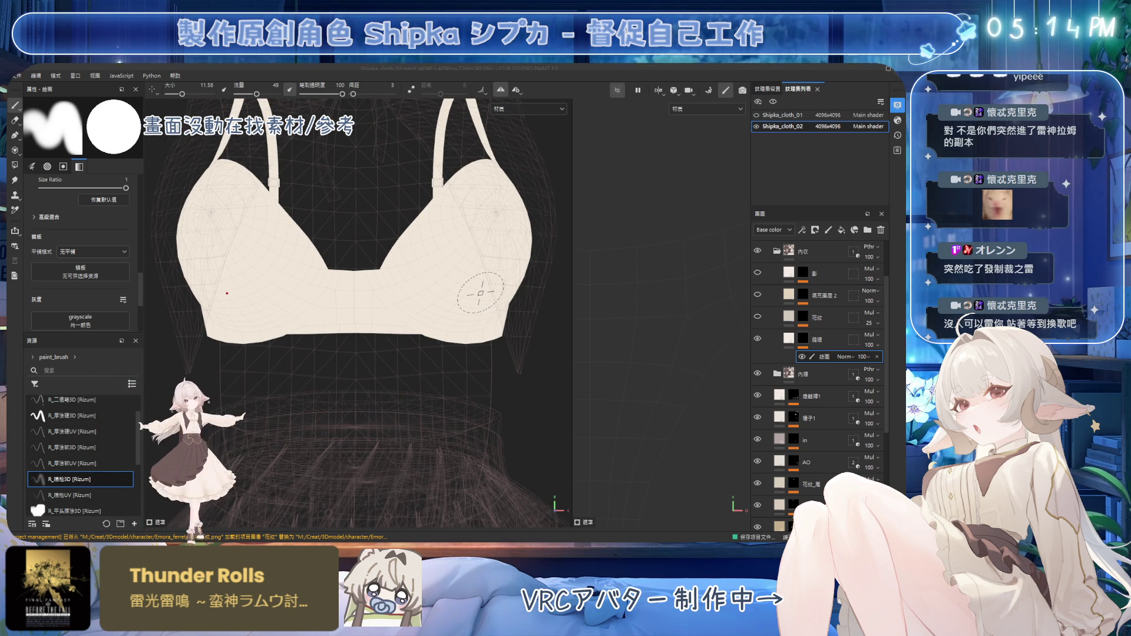
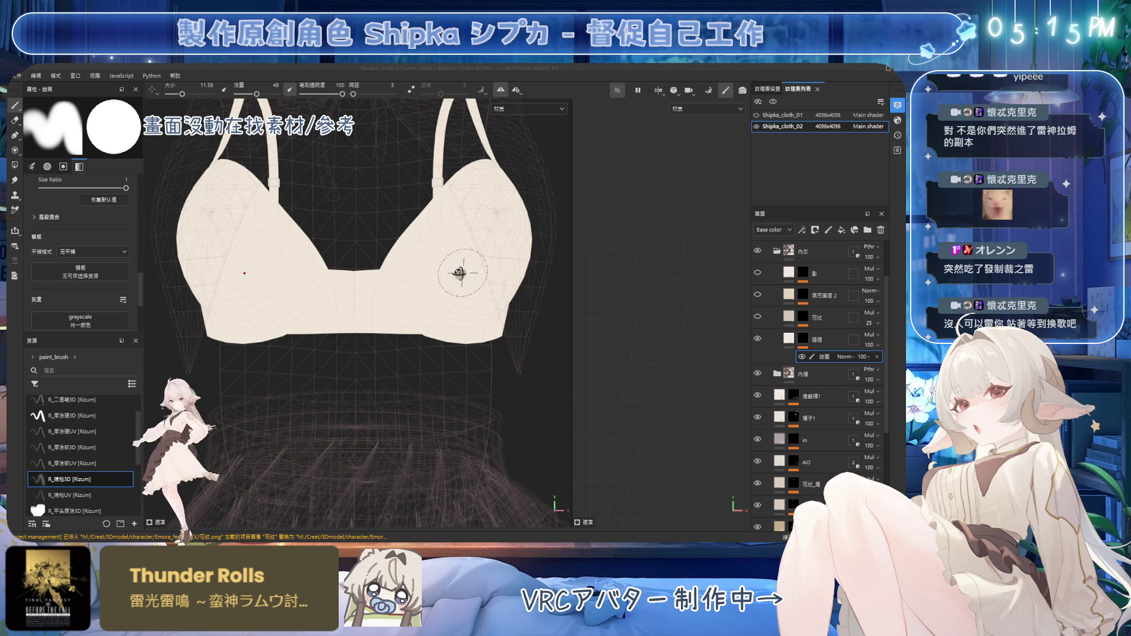
Switch to the hard-edged R_厚塗硬3D brush with the bra turned to a side view
{"action": "mouse_move", "coordinate": [462, 271]}
{"action": "left_mouse_down", "text": "alt"}
{"action": "mouse_move", "coordinate": [445, 308]}
{"action": "mouse_move", "coordinate": [430, 294]}
{"action": "left_mouse_up", "text": "alt"}
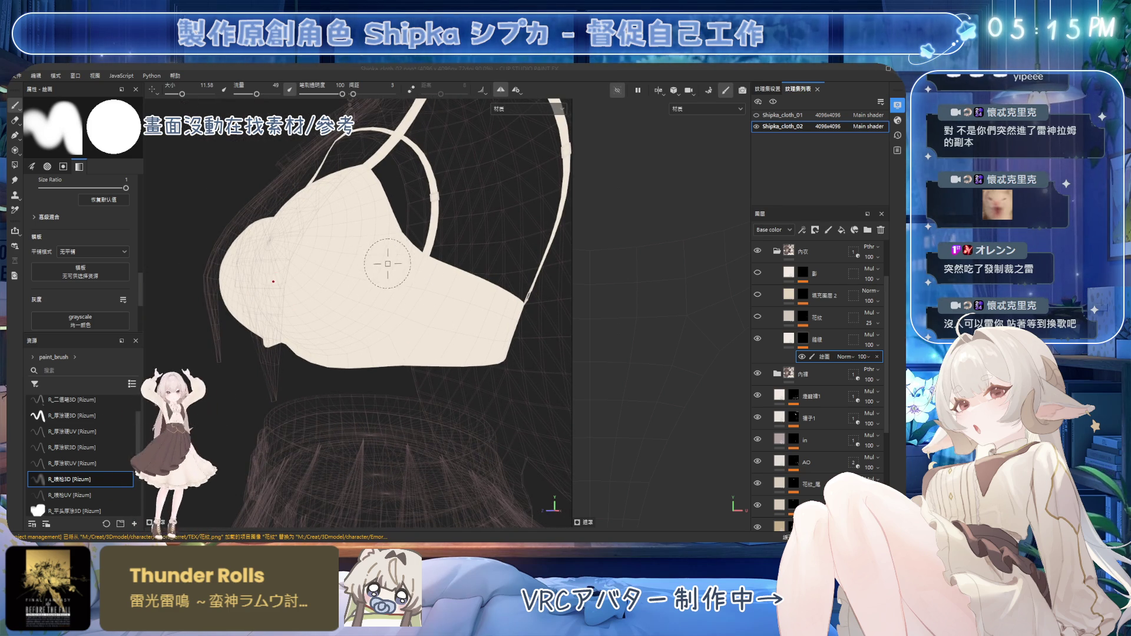
{"action": "left_click", "coordinate": [88, 417]}
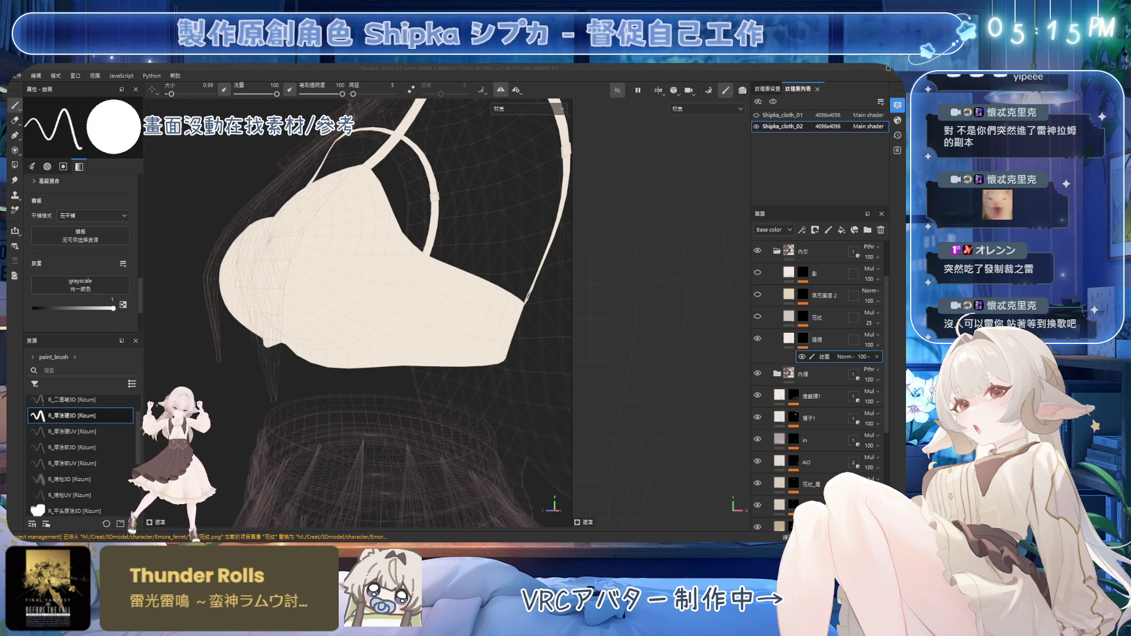
{"action": "left_click_drag", "start_coordinate": [533, 218], "coordinate": [614, 225], "text": "alt"}
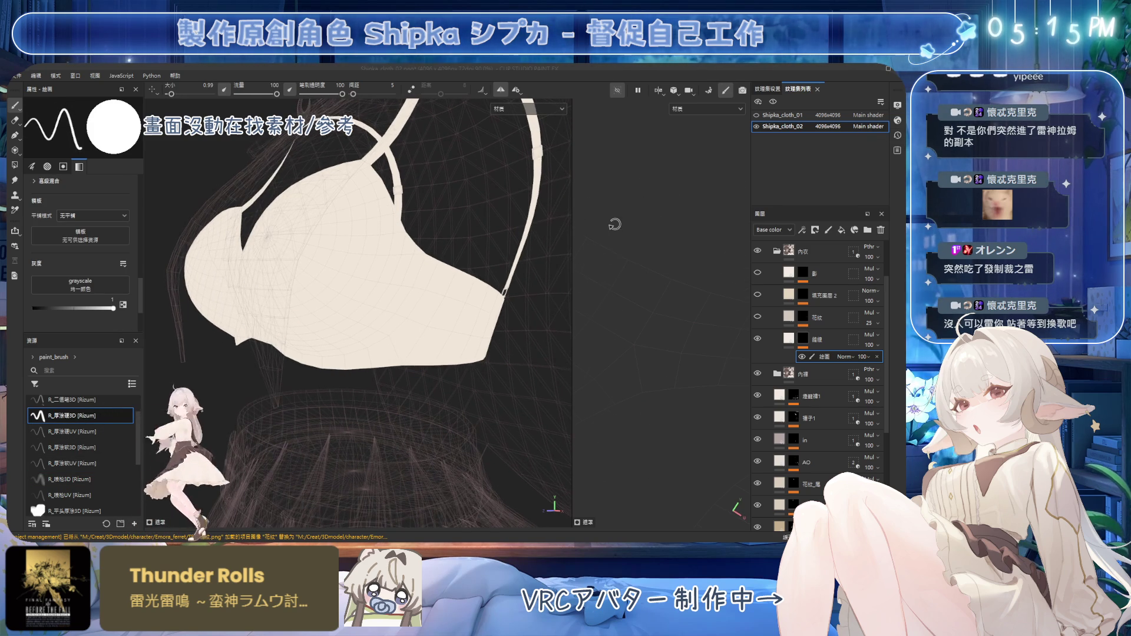
{"action": "left_click_drag", "start_coordinate": [440, 215], "coordinate": [468, 218], "text": "alt"}
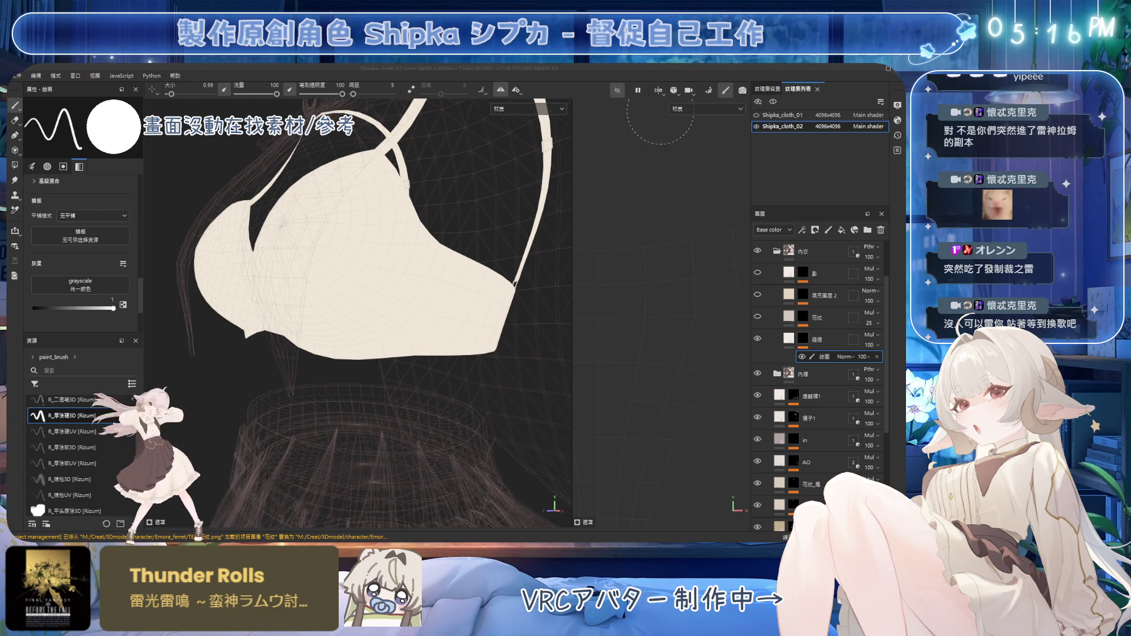
Draw a straight thin seam line down the side of the cup, lining it up from several angles
{"action": "mouse_move", "coordinate": [354, 248]}
{"action": "left_mouse_down", "text": "alt"}
{"action": "mouse_move", "coordinate": [447, 263]}
{"action": "mouse_move", "coordinate": [385, 224]}
{"action": "left_mouse_up", "text": "alt"}
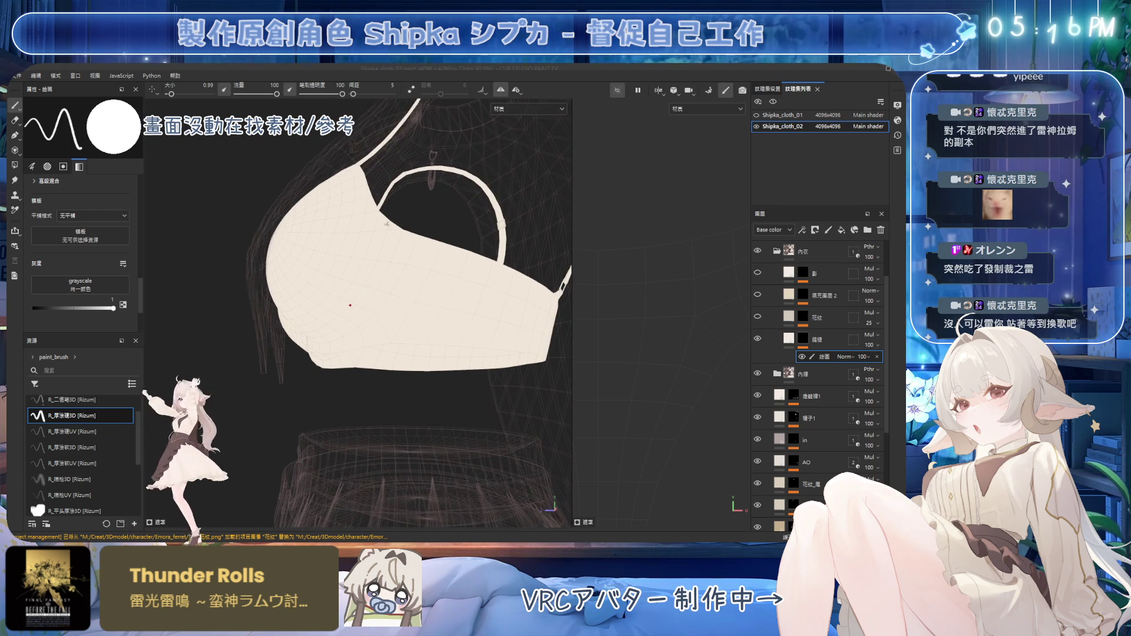
{"action": "left_click_drag", "start_coordinate": [441, 251], "coordinate": [387, 344], "text": "alt"}
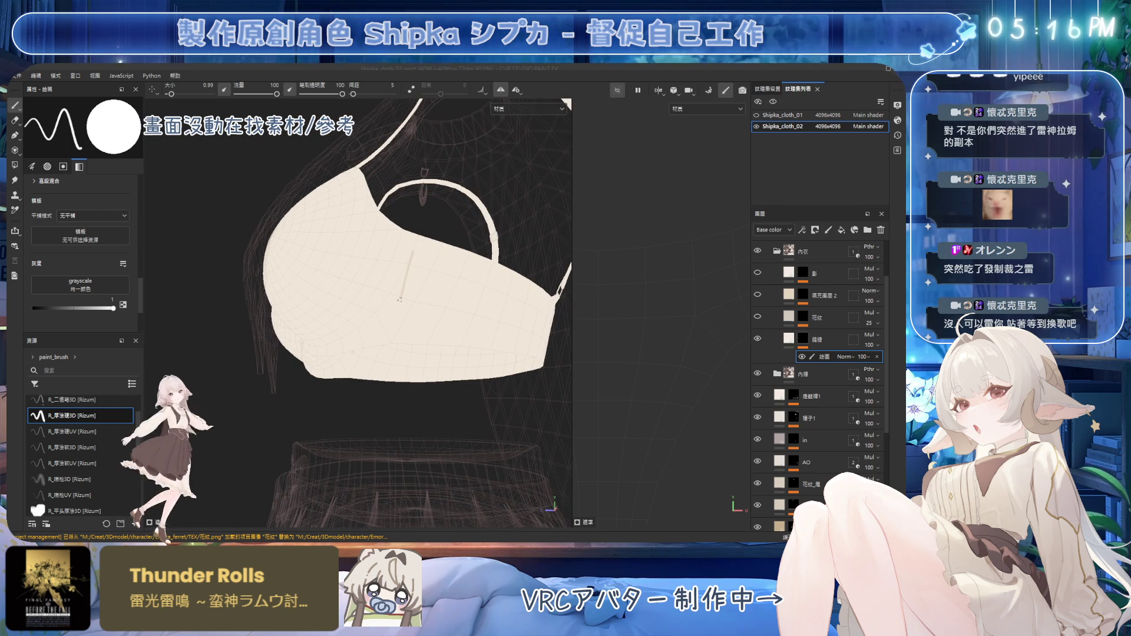
{"action": "left_click_drag", "start_coordinate": [423, 267], "coordinate": [416, 233], "text": "alt"}
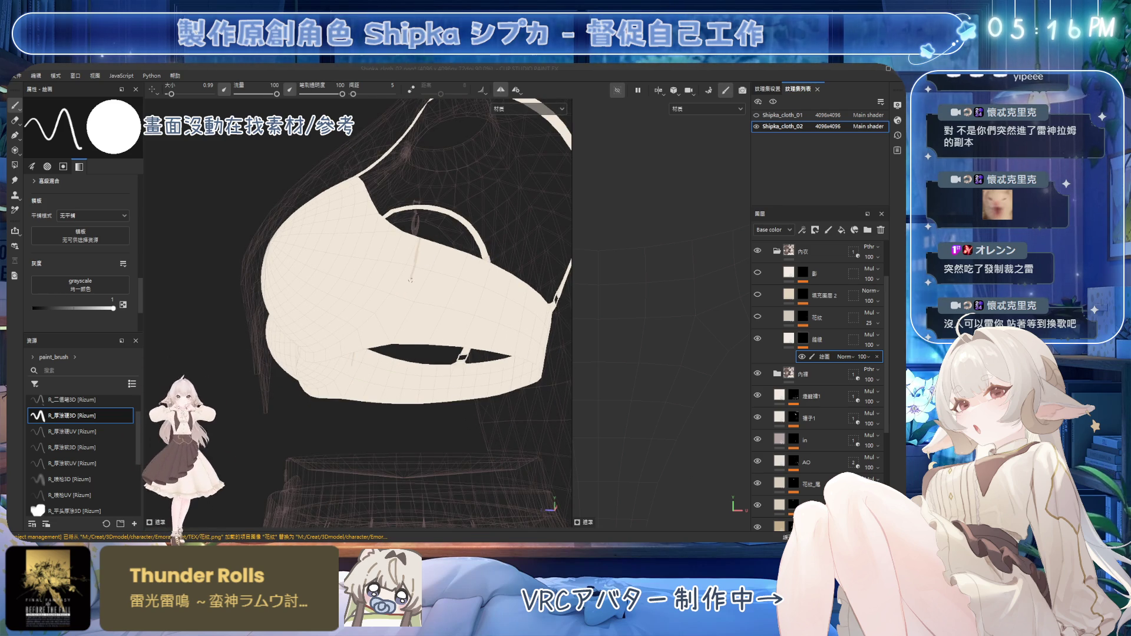
{"action": "mouse_move", "coordinate": [402, 323]}
{"action": "left_mouse_down", "text": "alt"}
{"action": "mouse_move", "coordinate": [491, 342]}
{"action": "mouse_move", "coordinate": [426, 248]}
{"action": "left_mouse_up", "text": "alt"}
Add more thin seam lines on the side of the cup, erasing stray strokes
{"action": "key", "text": "e"}
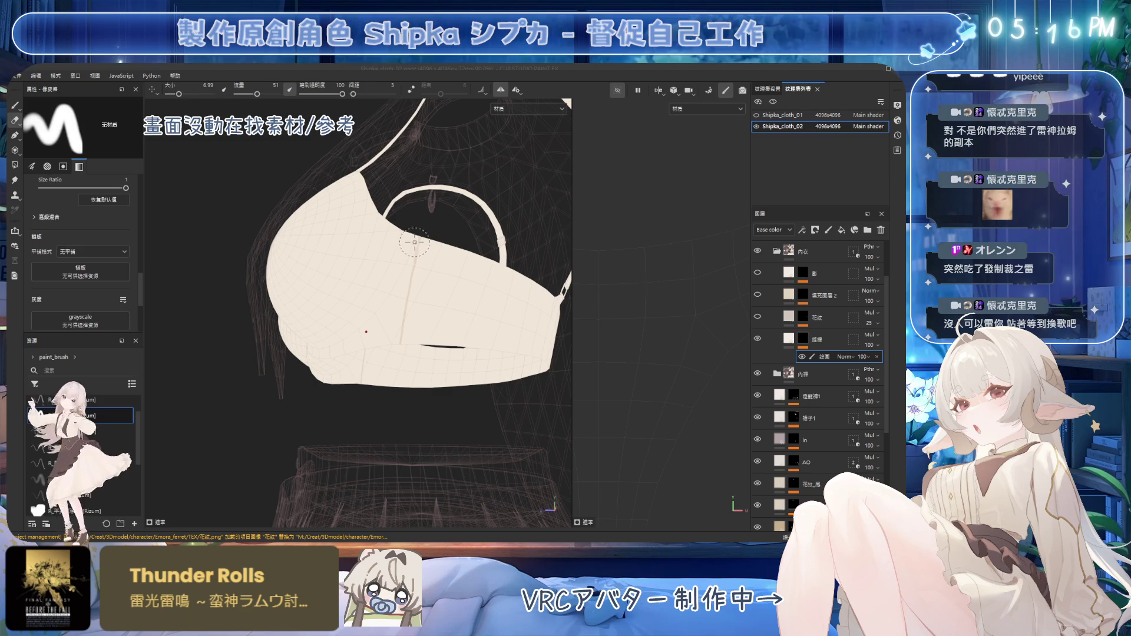
{"action": "key", "text": "1"}
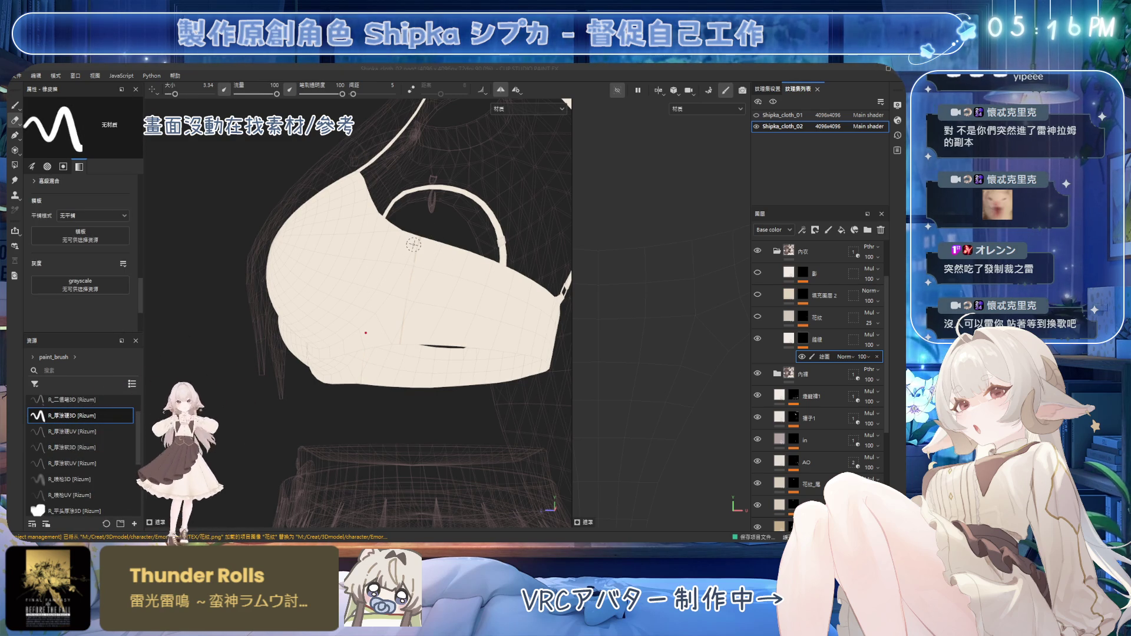
{"action": "key", "text": "2"}
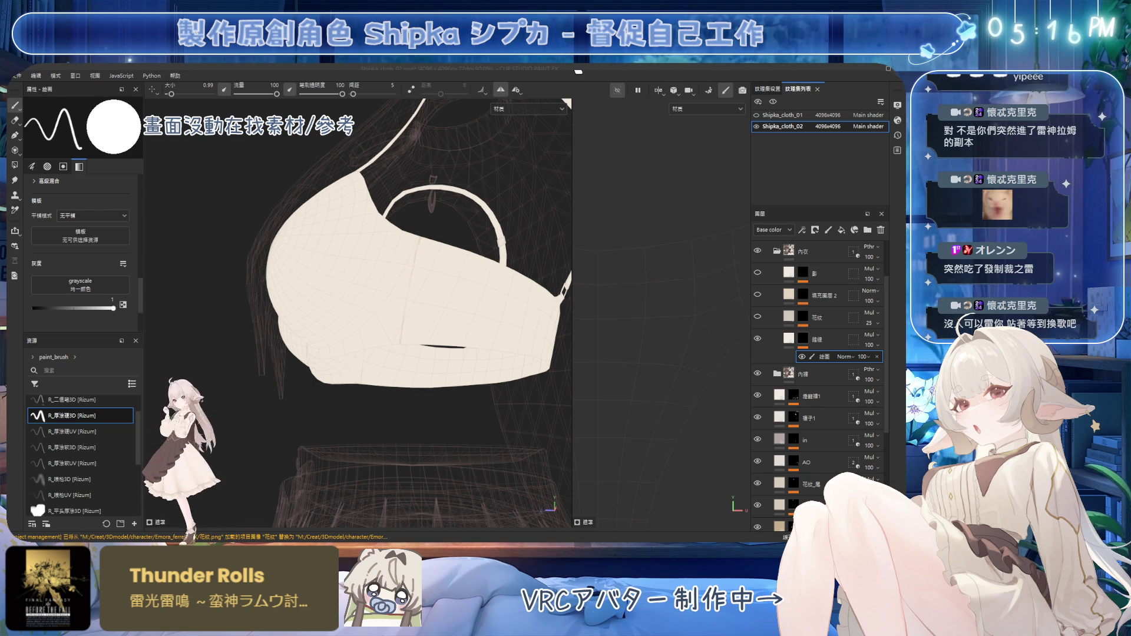
{"action": "left_click_drag", "start_coordinate": [447, 270], "coordinate": [433, 248], "text": "alt"}
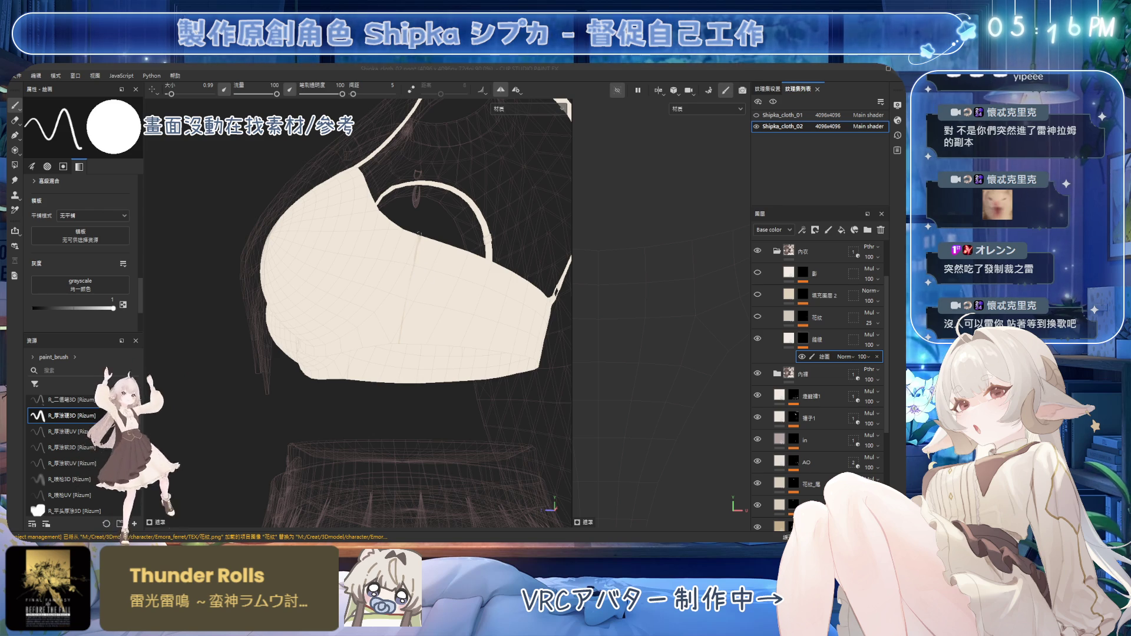
{"action": "key", "text": "bracketright"}
{"action": "key", "text": "bracketright"}
{"action": "key", "text": "bracketright"}
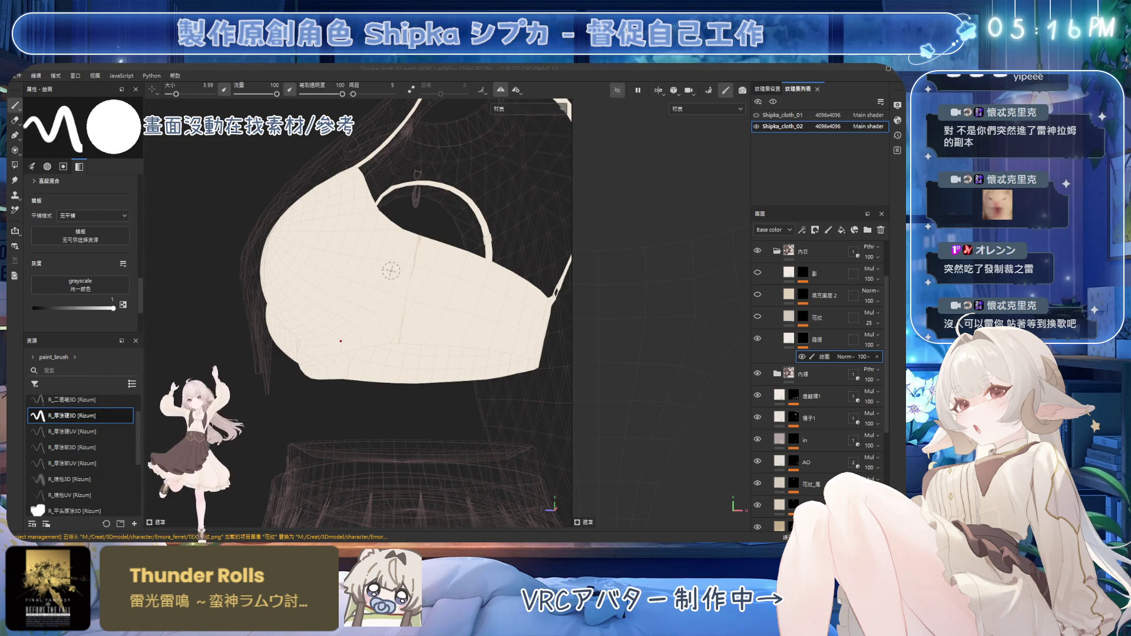
{"action": "key", "text": "e"}
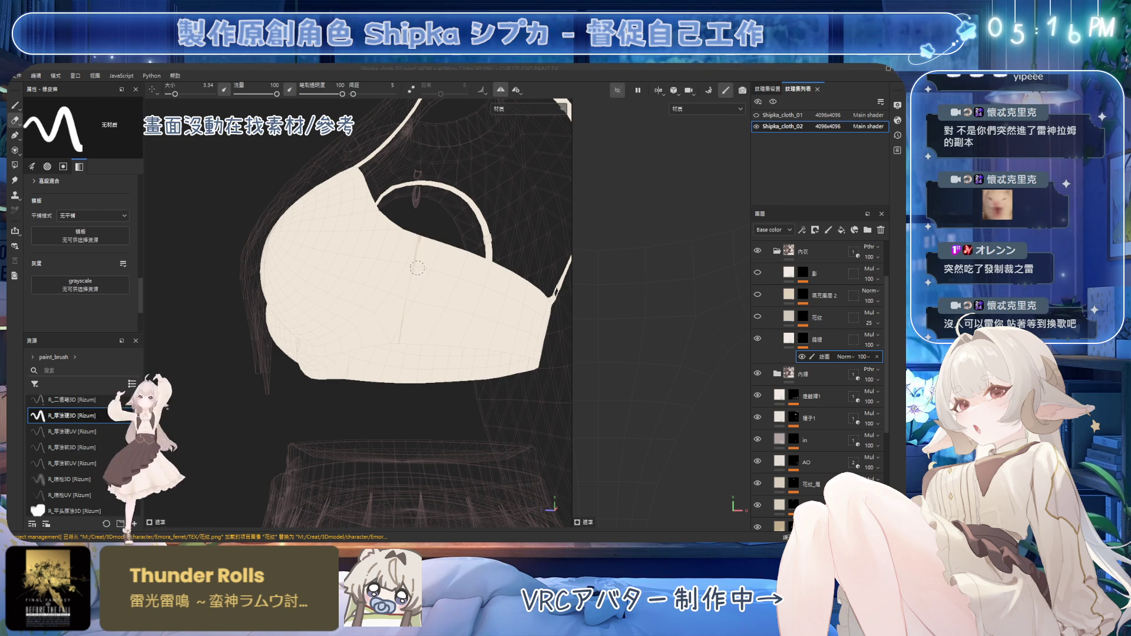
{"action": "mouse_move", "coordinate": [416, 271]}
{"action": "left_mouse_down", "text": "alt"}
{"action": "mouse_move", "coordinate": [404, 252]}
{"action": "mouse_move", "coordinate": [417, 246]}
{"action": "left_mouse_up", "text": "alt"}
Thin the brush again and continue the seam lines, checking them from above and the front
{"action": "key", "text": "1"}
{"action": "key", "text": "bracketleft"}
{"action": "key", "text": "bracketleft"}
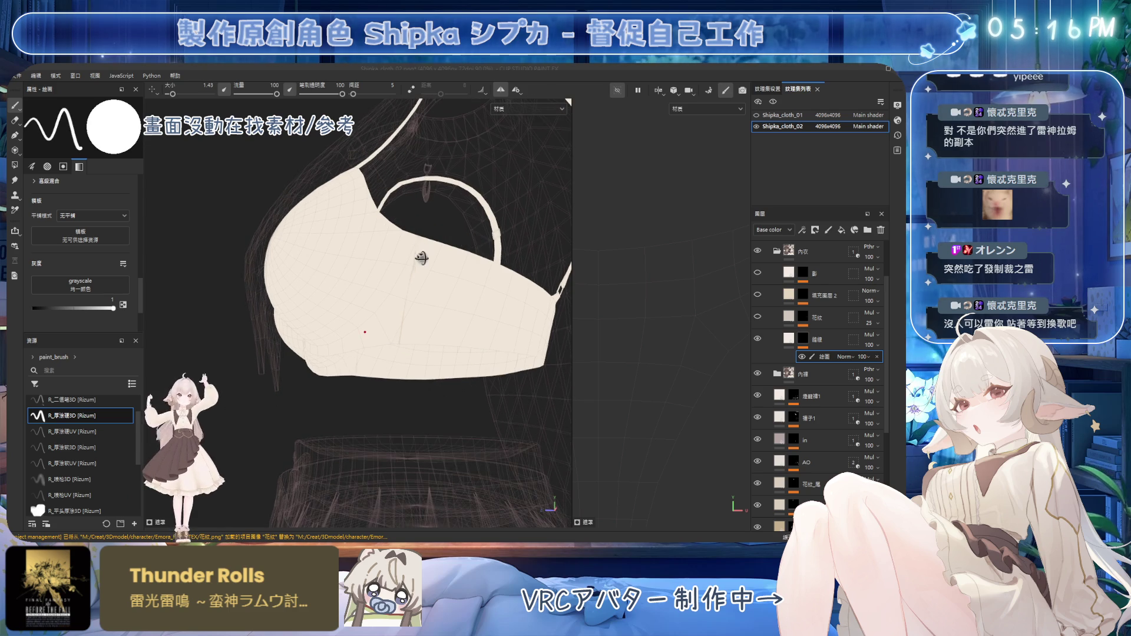
{"action": "key", "text": "bracketleft"}
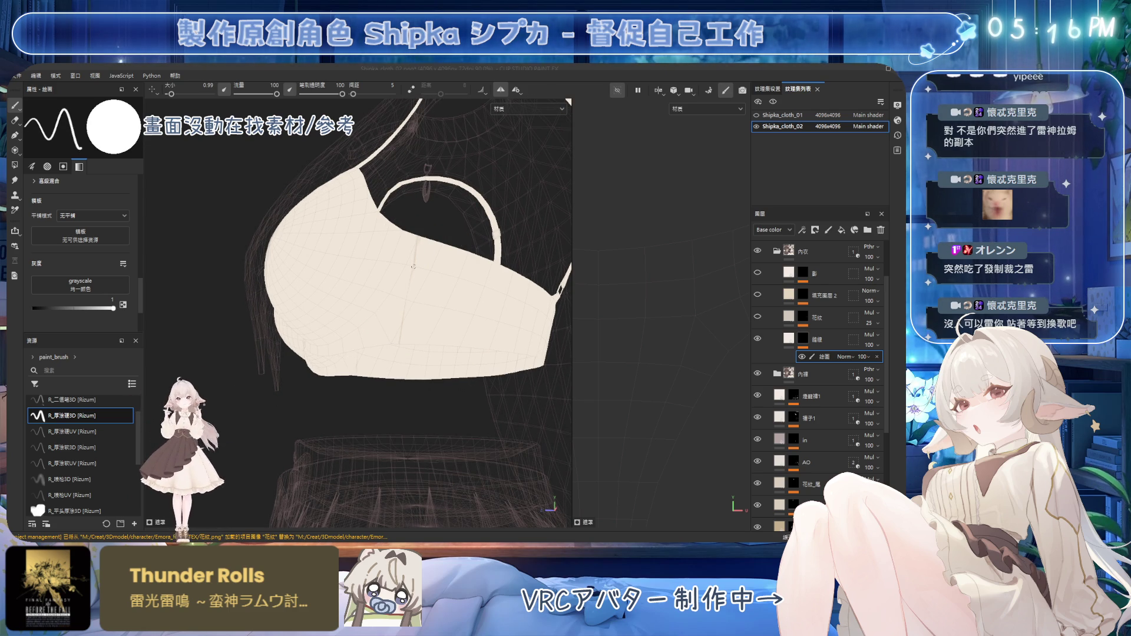
{"action": "left_click_drag", "start_coordinate": [409, 308], "coordinate": [414, 281], "text": "alt"}
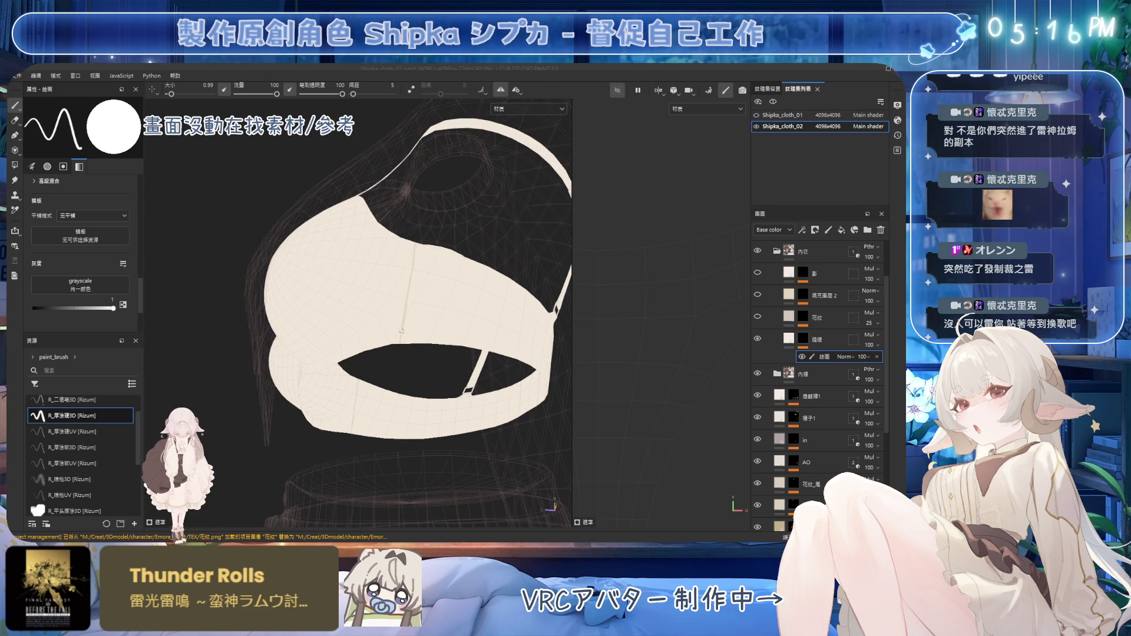
{"action": "key", "text": "2"}
{"action": "key", "text": "1"}
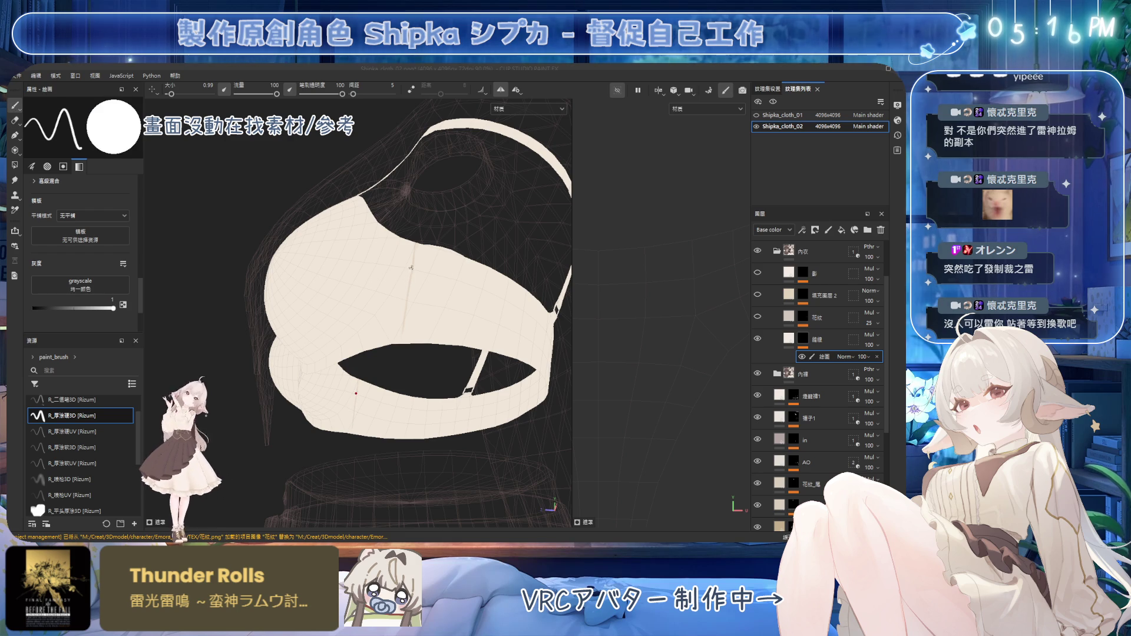
{"action": "mouse_move", "coordinate": [411, 293]}
{"action": "left_mouse_down", "text": "alt"}
{"action": "mouse_move", "coordinate": [452, 275]}
{"action": "mouse_move", "coordinate": [400, 277]}
{"action": "left_mouse_up", "text": "alt"}
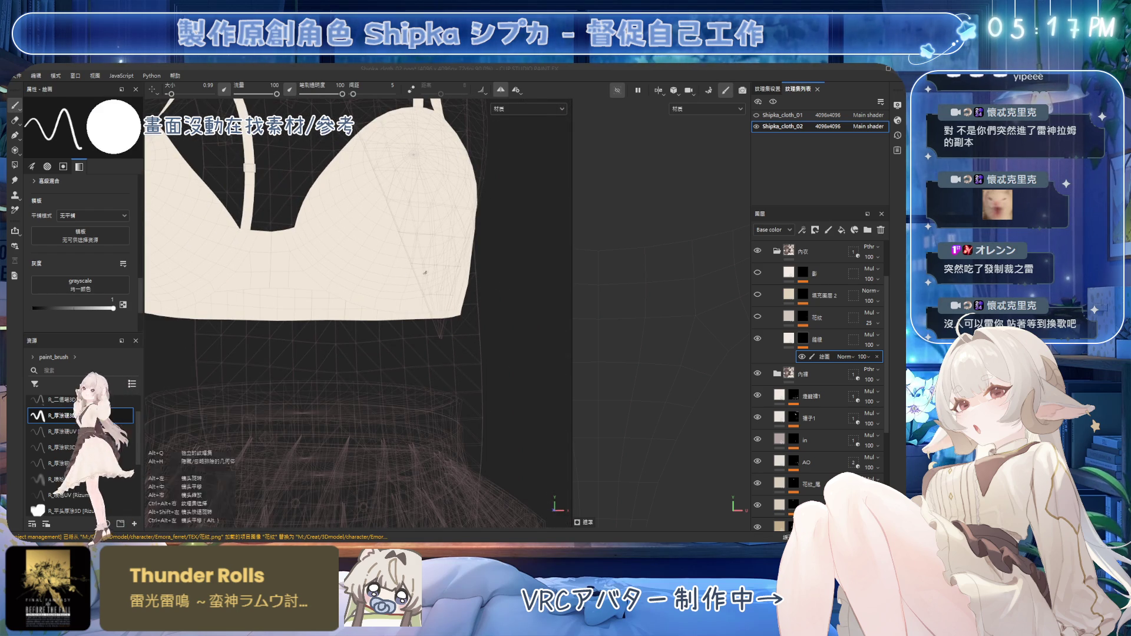
Paint straight seam lines over the front of both cups from profile and top views
{"action": "mouse_move", "coordinate": [399, 275]}
{"action": "left_mouse_down", "text": "alt"}
{"action": "mouse_move", "coordinate": [319, 269]}
{"action": "mouse_move", "coordinate": [407, 135]}
{"action": "mouse_move", "coordinate": [432, 227]}
{"action": "mouse_move", "coordinate": [371, 220]}
{"action": "mouse_move", "coordinate": [355, 271]}
{"action": "mouse_move", "coordinate": [361, 239]}
{"action": "mouse_move", "coordinate": [319, 265]}
{"action": "left_mouse_up", "text": "alt"}
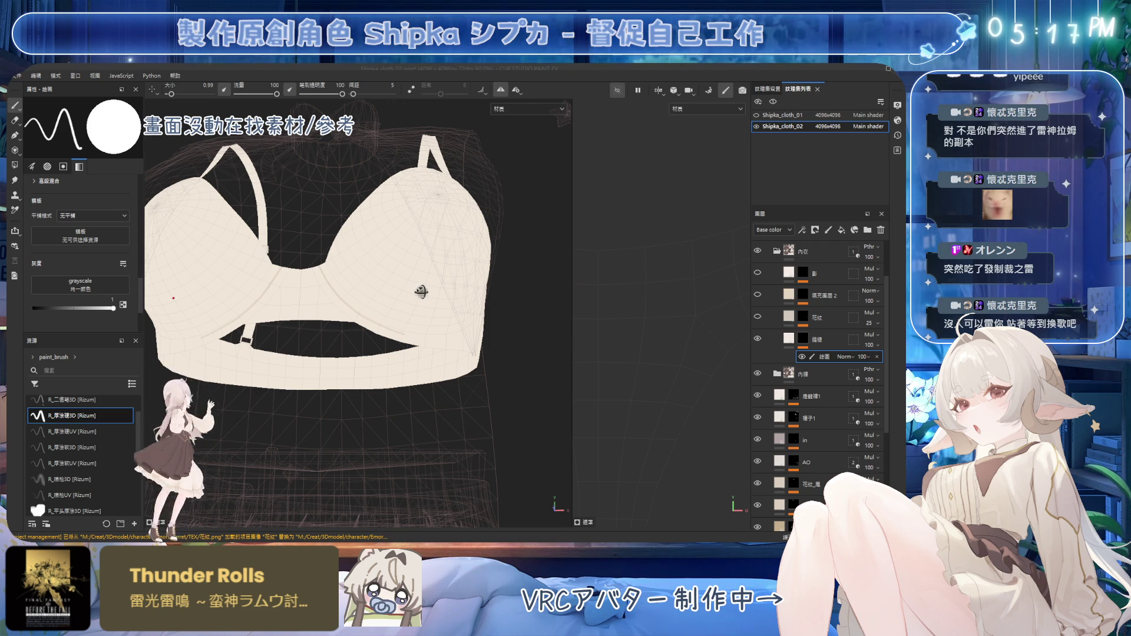
{"action": "mouse_move", "coordinate": [421, 292]}
{"action": "left_mouse_down", "text": "alt"}
{"action": "mouse_move", "coordinate": [398, 246]}
{"action": "mouse_move", "coordinate": [345, 294]}
{"action": "left_mouse_up", "text": "alt"}
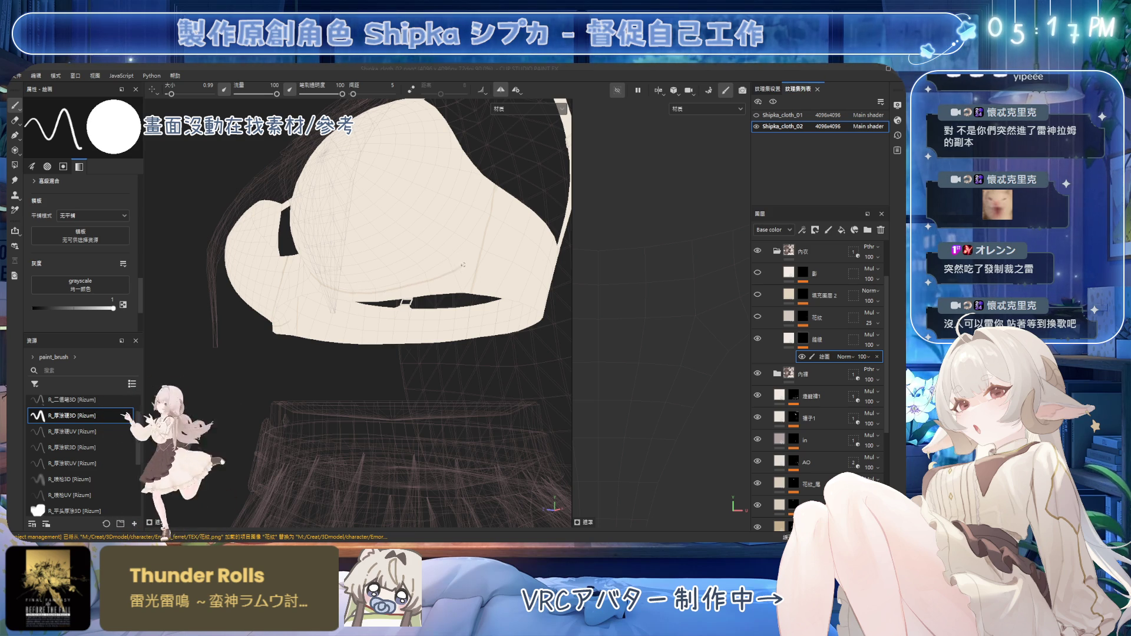
{"action": "scroll", "coordinate": [462, 264], "scroll_direction": "up", "scroll_amount": 5}
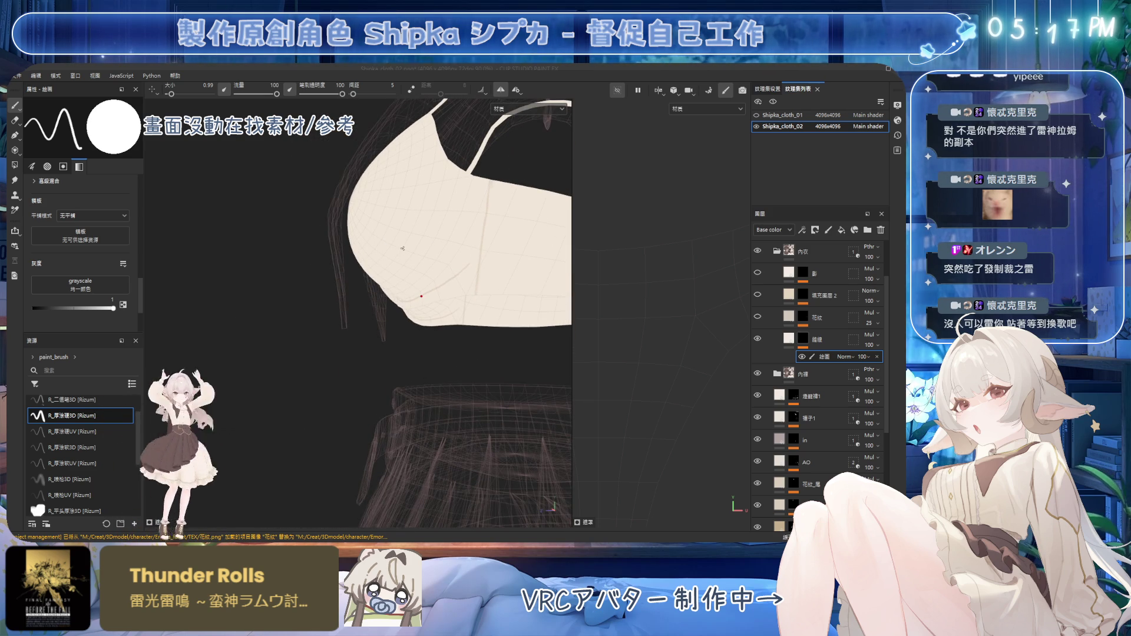
{"action": "left_click_drag", "start_coordinate": [431, 260], "coordinate": [483, 271], "text": "alt"}
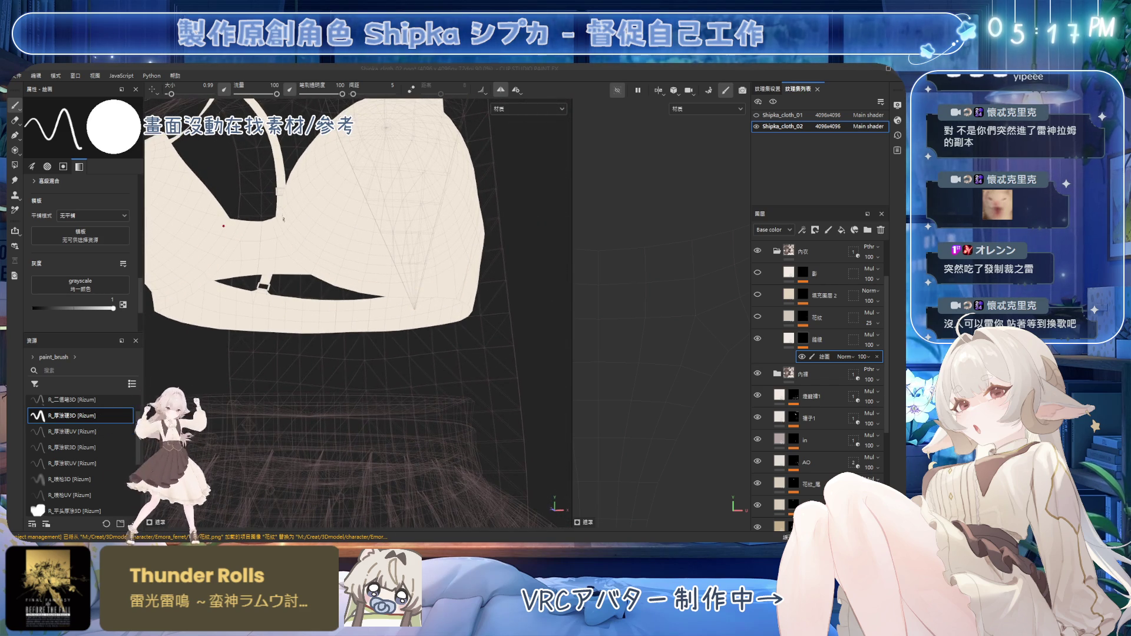
{"action": "mouse_move", "coordinate": [284, 219]}
{"action": "left_mouse_down", "text": "alt"}
{"action": "mouse_move", "coordinate": [283, 235]}
{"action": "mouse_move", "coordinate": [289, 224]}
{"action": "left_mouse_up", "text": "alt"}
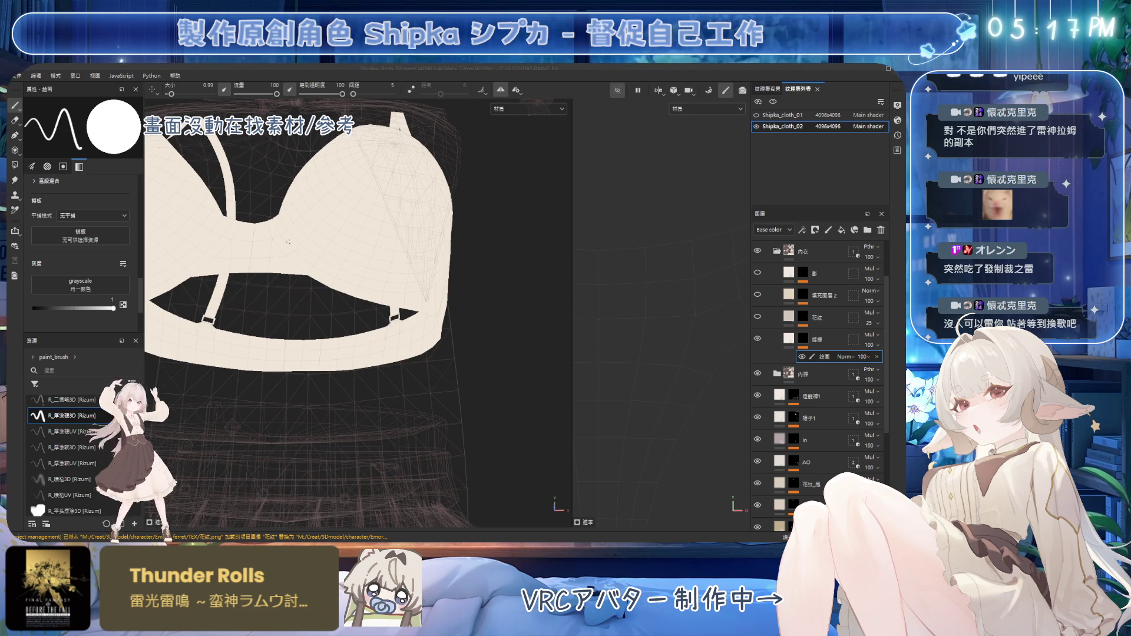
Erase mistakes on the cup seams and repaint them, then inspect the inside of the cups
{"action": "key", "text": "5"}
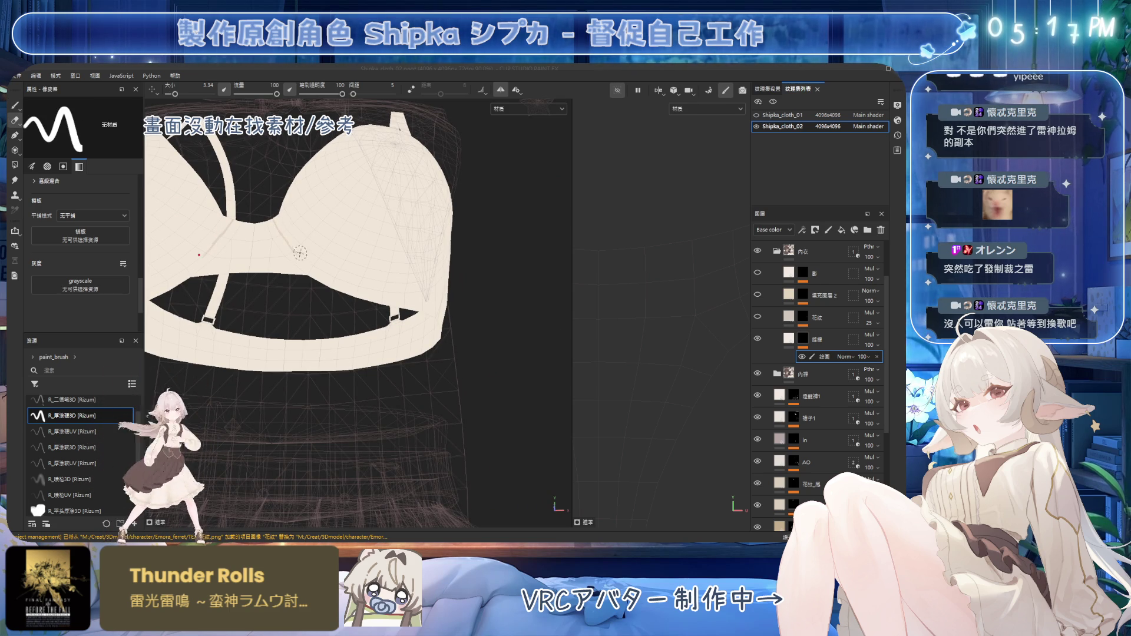
{"action": "key", "text": "1"}
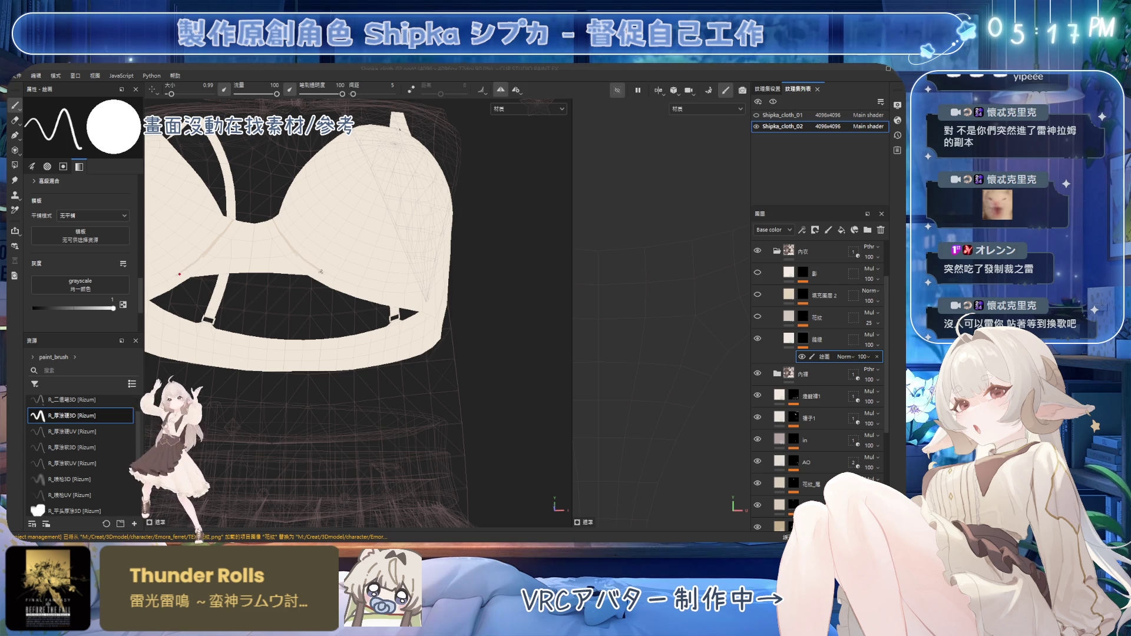
{"action": "key", "text": "5"}
{"action": "key", "text": "1"}
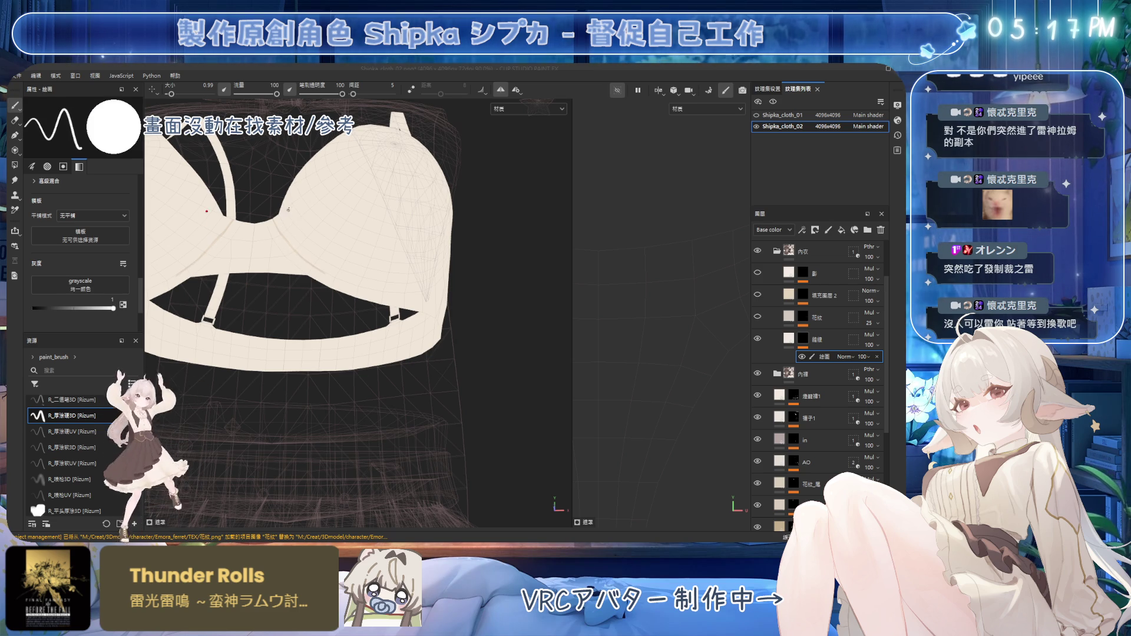
{"action": "left_click_drag", "start_coordinate": [300, 263], "coordinate": [318, 236], "text": "alt"}
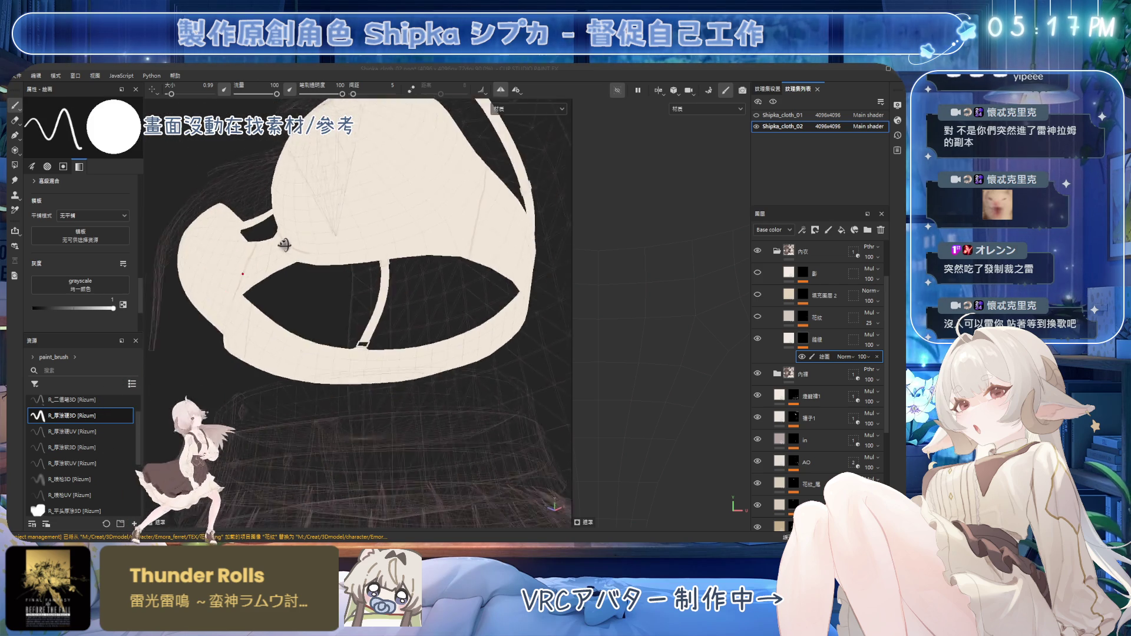
{"action": "mouse_move", "coordinate": [346, 281]}
{"action": "left_mouse_down", "text": "alt"}
{"action": "mouse_move", "coordinate": [379, 257]}
{"action": "mouse_move", "coordinate": [324, 231]}
{"action": "left_mouse_up", "text": "alt"}
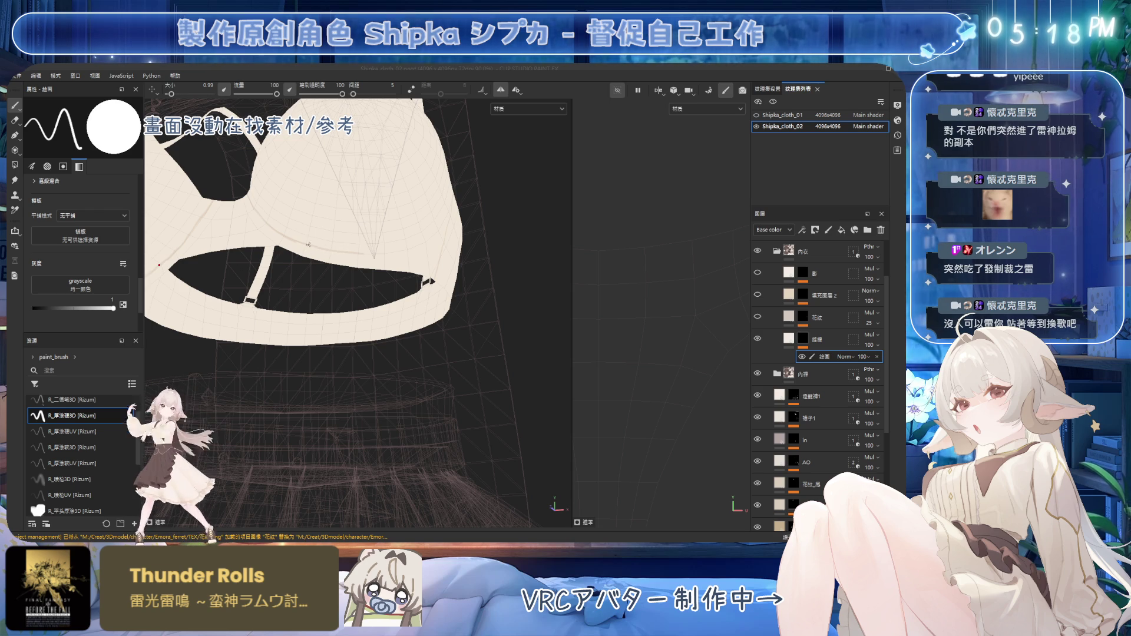
{"action": "key", "text": "bracketright"}
{"action": "key", "text": "bracketright"}
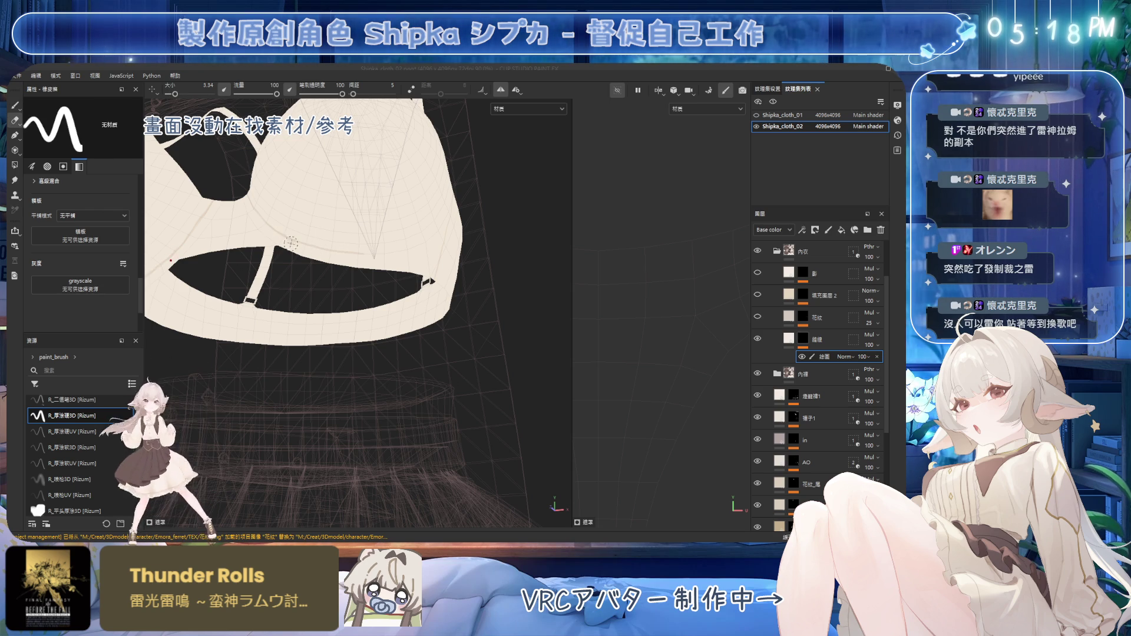
{"action": "key", "text": "1"}
{"action": "left_click_drag", "start_coordinate": [426, 257], "coordinate": [343, 243], "text": "alt"}
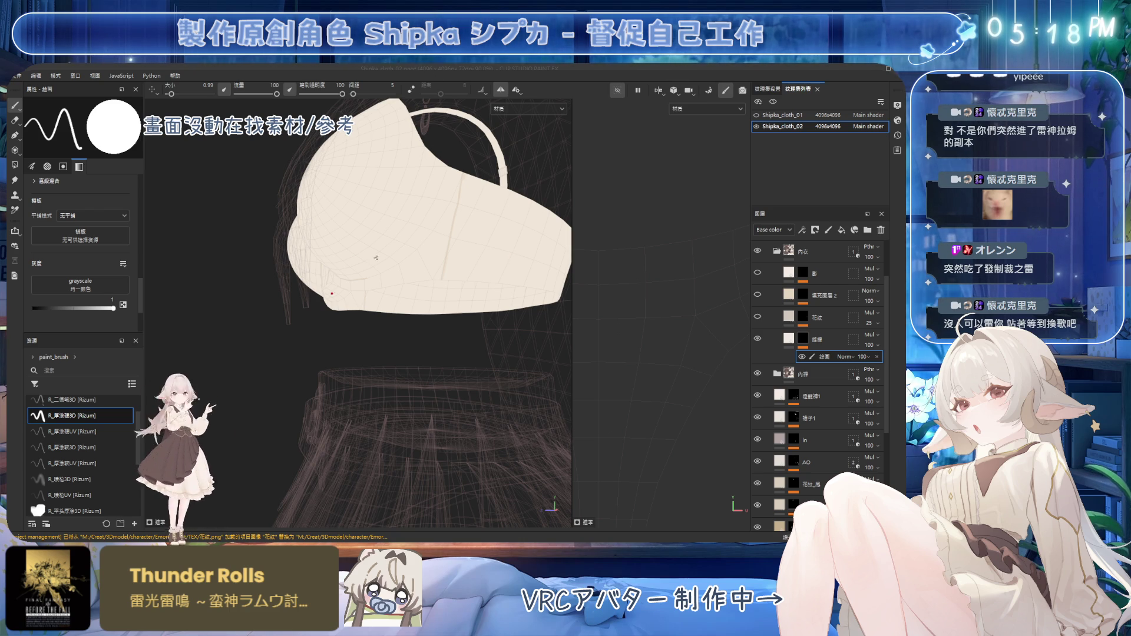
{"action": "mouse_move", "coordinate": [376, 256]}
{"action": "left_mouse_down", "text": "alt"}
{"action": "mouse_move", "coordinate": [418, 231]}
{"action": "mouse_move", "coordinate": [384, 269]}
{"action": "left_mouse_up", "text": "alt"}
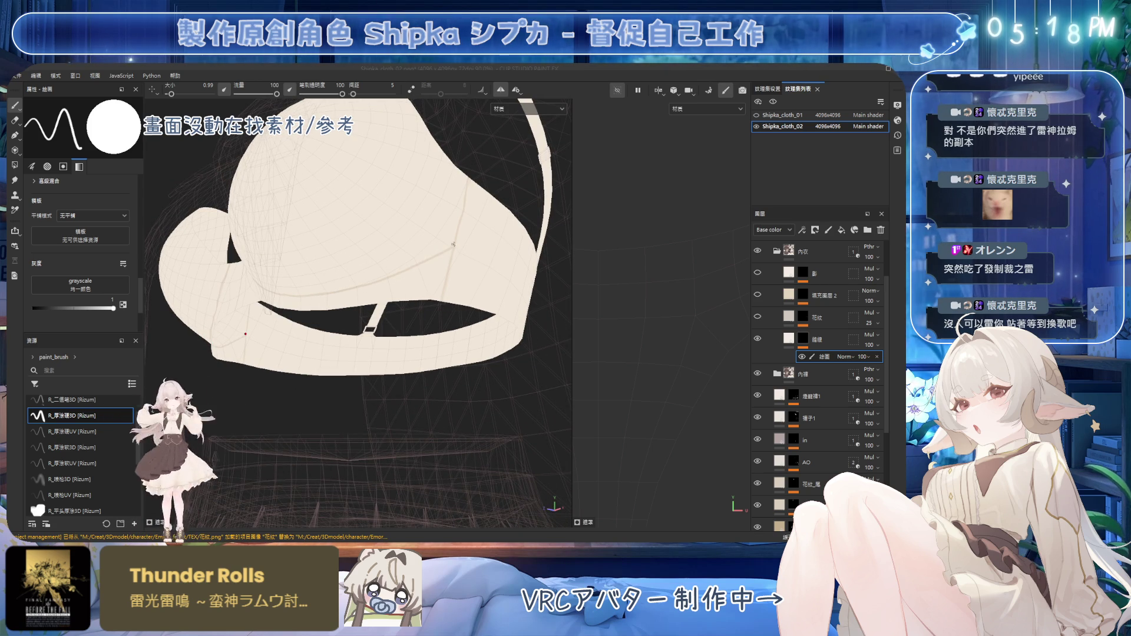
{"action": "mouse_move", "coordinate": [453, 244]}
{"action": "left_mouse_down", "text": "alt"}
{"action": "mouse_move", "coordinate": [440, 281]}
{"action": "mouse_move", "coordinate": [450, 284]}
{"action": "left_mouse_up", "text": "alt"}
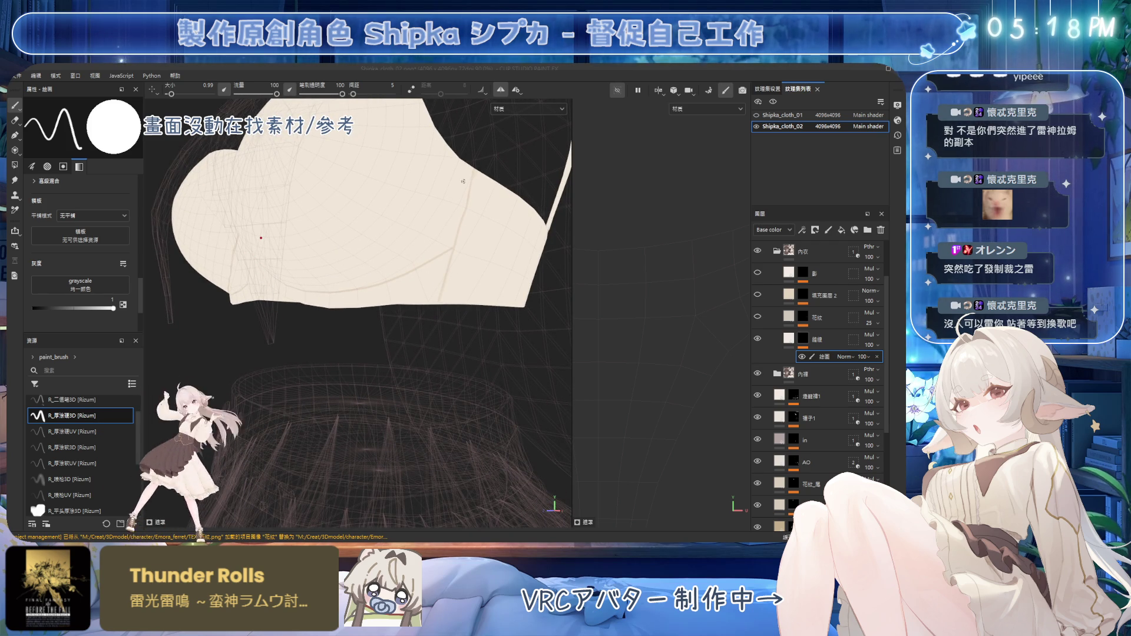
{"action": "mouse_move", "coordinate": [437, 224]}
{"action": "left_mouse_down", "text": "alt"}
{"action": "mouse_move", "coordinate": [308, 293]}
{"action": "mouse_move", "coordinate": [341, 281]}
{"action": "left_mouse_up", "text": "alt"}
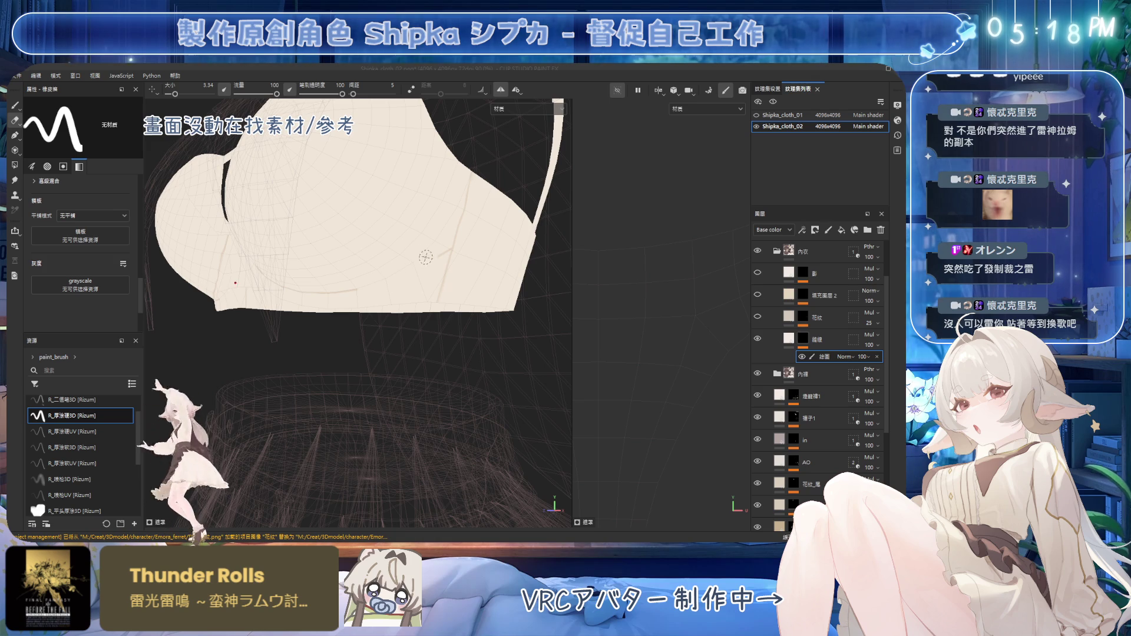
{"action": "key", "text": "1"}
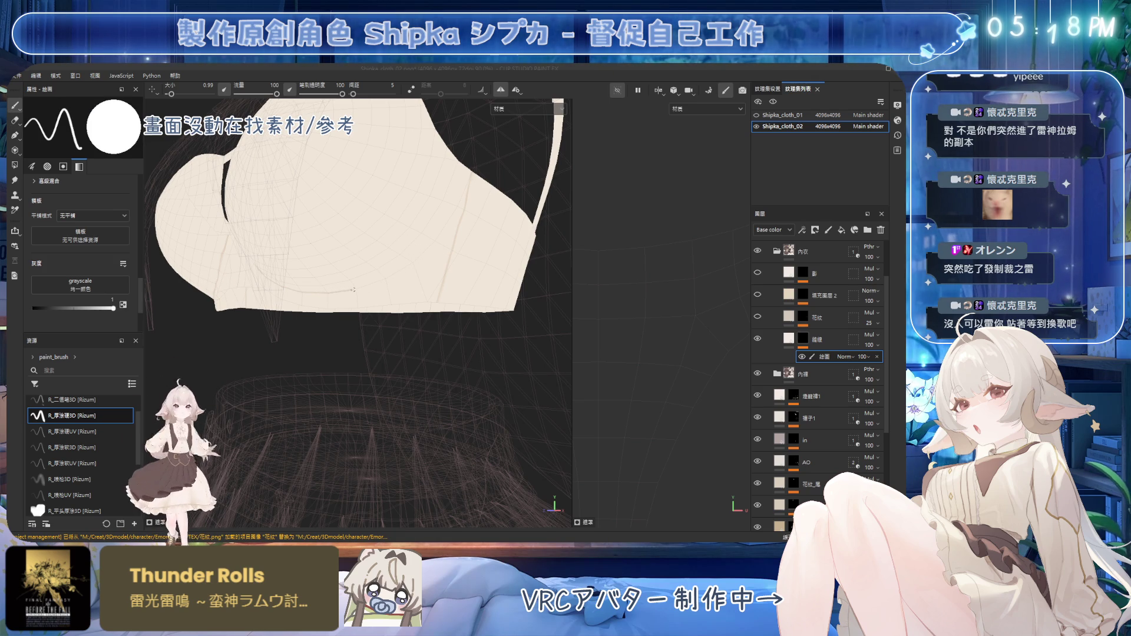
{"action": "left_click_drag", "start_coordinate": [377, 281], "coordinate": [350, 292], "text": "alt"}
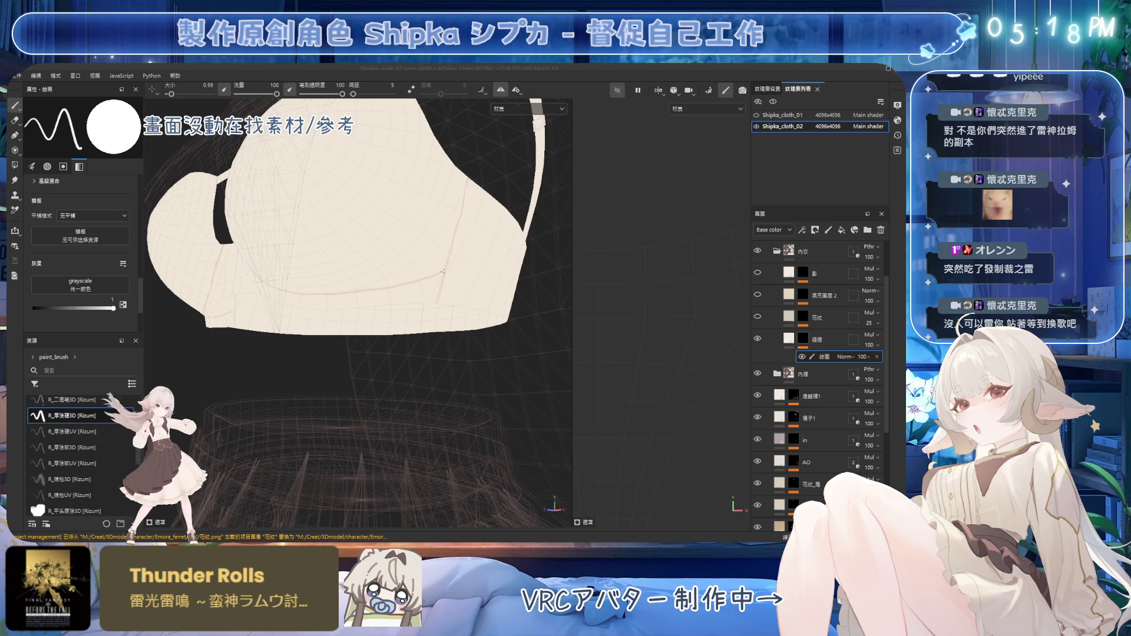
{"action": "left_click_drag", "start_coordinate": [433, 276], "coordinate": [301, 295], "text": "alt"}
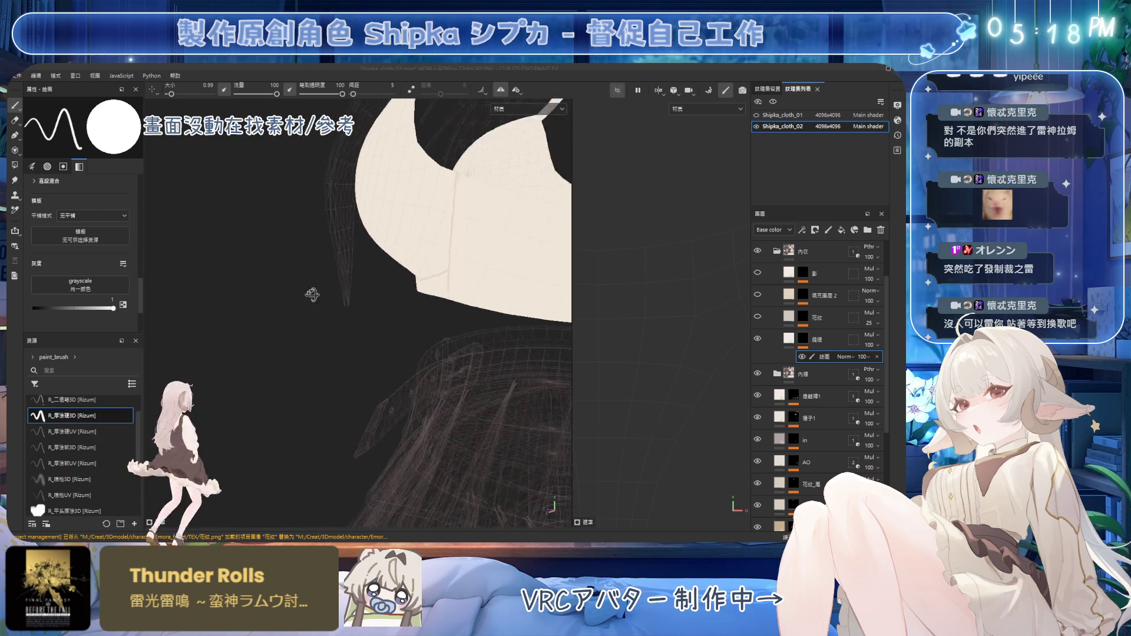
{"action": "mouse_move", "coordinate": [302, 295]}
{"action": "left_mouse_down", "text": "alt"}
{"action": "mouse_move", "coordinate": [410, 267]}
{"action": "mouse_move", "coordinate": [340, 217]}
{"action": "mouse_move", "coordinate": [389, 269]}
{"action": "left_mouse_up", "text": "alt"}
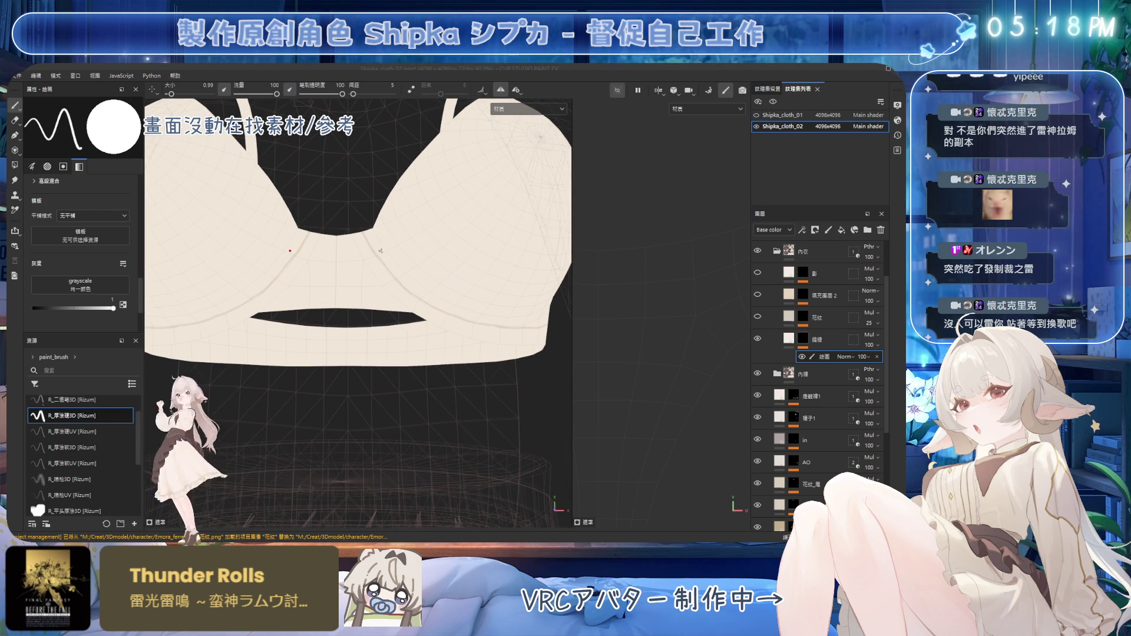
Start the vertical seam lines on the underband, smudging and checking from side and below
{"action": "key", "text": "p"}
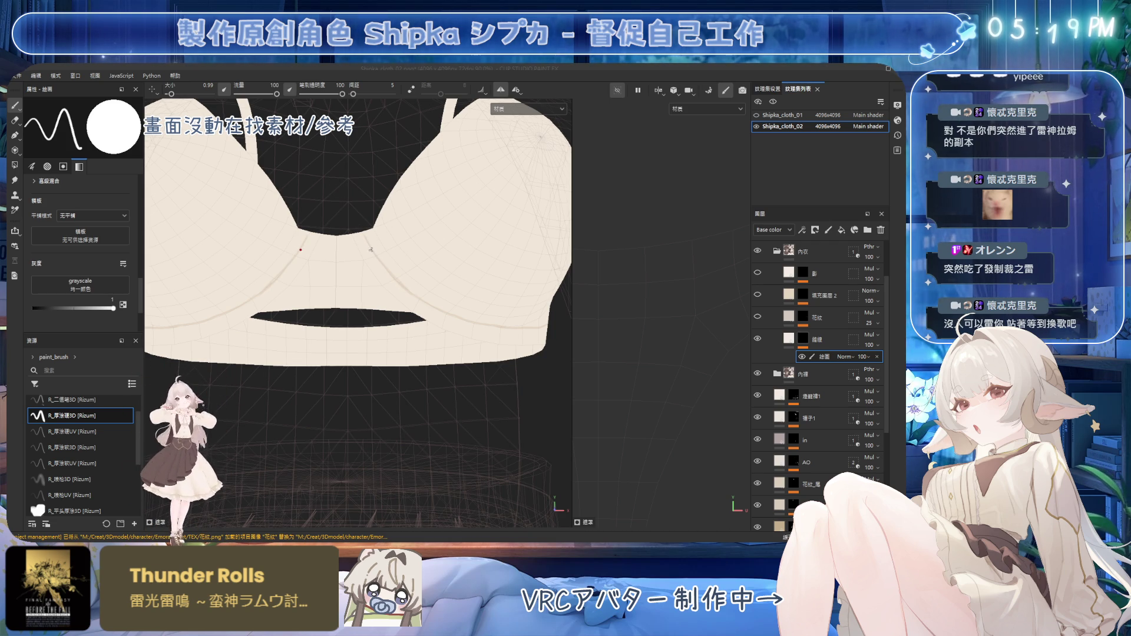
{"action": "key", "text": "e"}
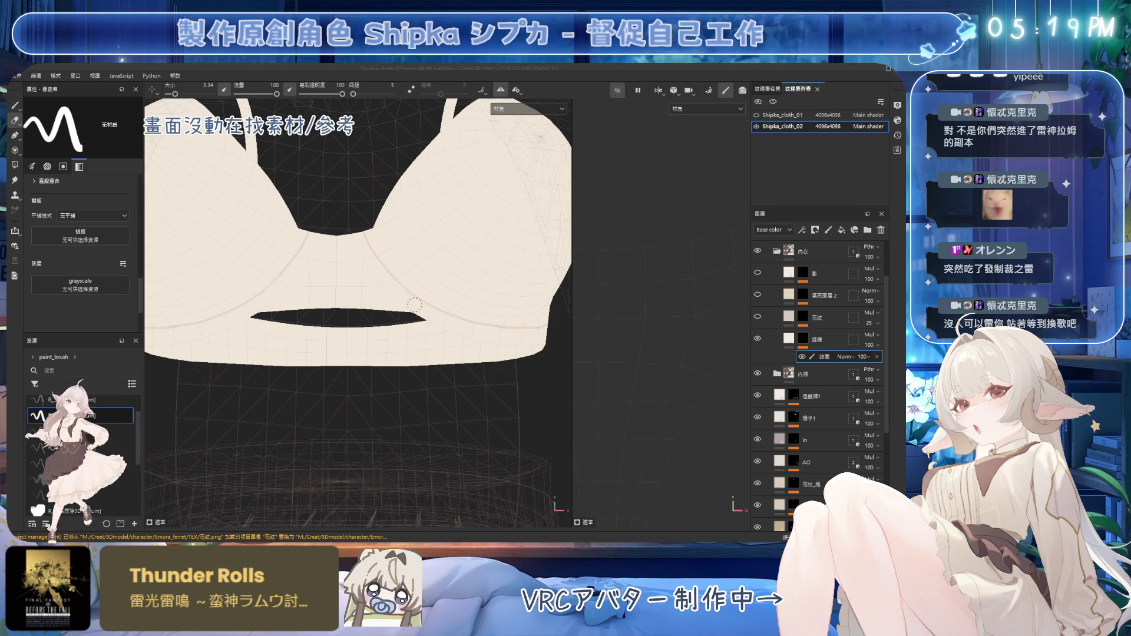
{"action": "left_click_drag", "start_coordinate": [389, 251], "coordinate": [389, 298], "text": "alt"}
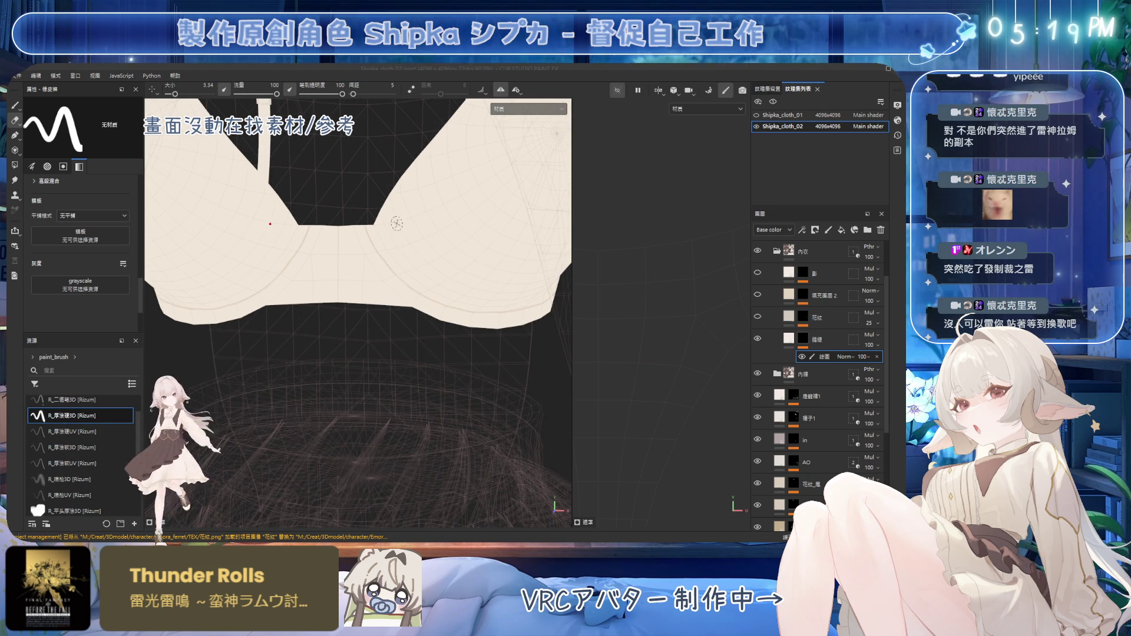
{"action": "mouse_move", "coordinate": [432, 230]}
{"action": "left_mouse_down", "text": "alt"}
{"action": "mouse_move", "coordinate": [396, 259]}
{"action": "mouse_move", "coordinate": [404, 214]}
{"action": "mouse_move", "coordinate": [415, 224]}
{"action": "left_mouse_up", "text": "alt"}
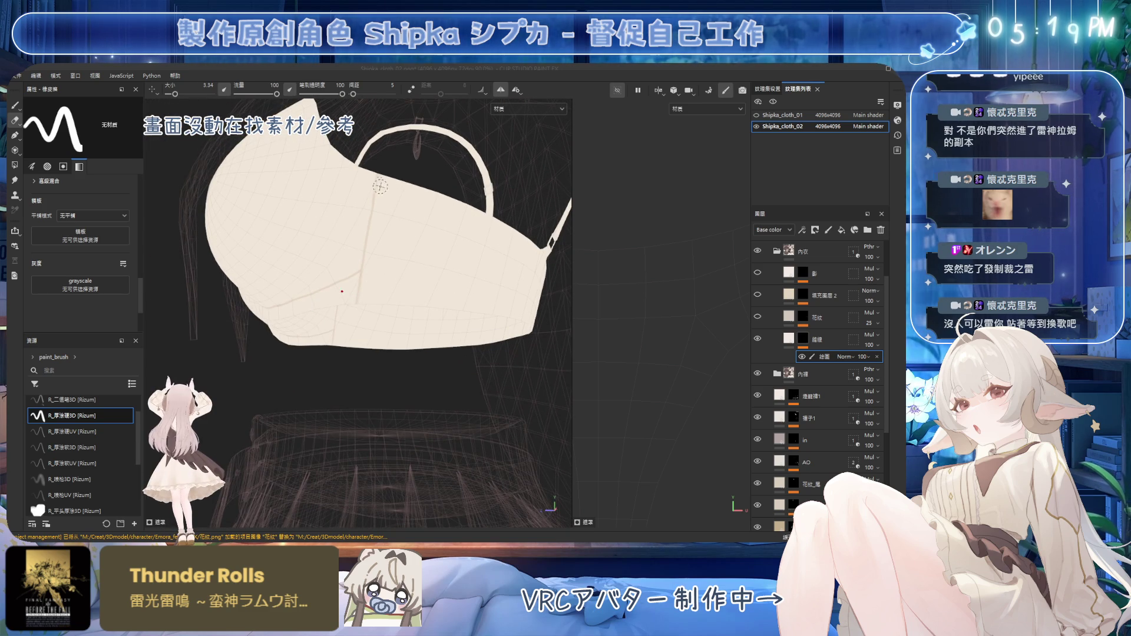
{"action": "left_click_drag", "start_coordinate": [380, 186], "coordinate": [380, 182], "text": "alt"}
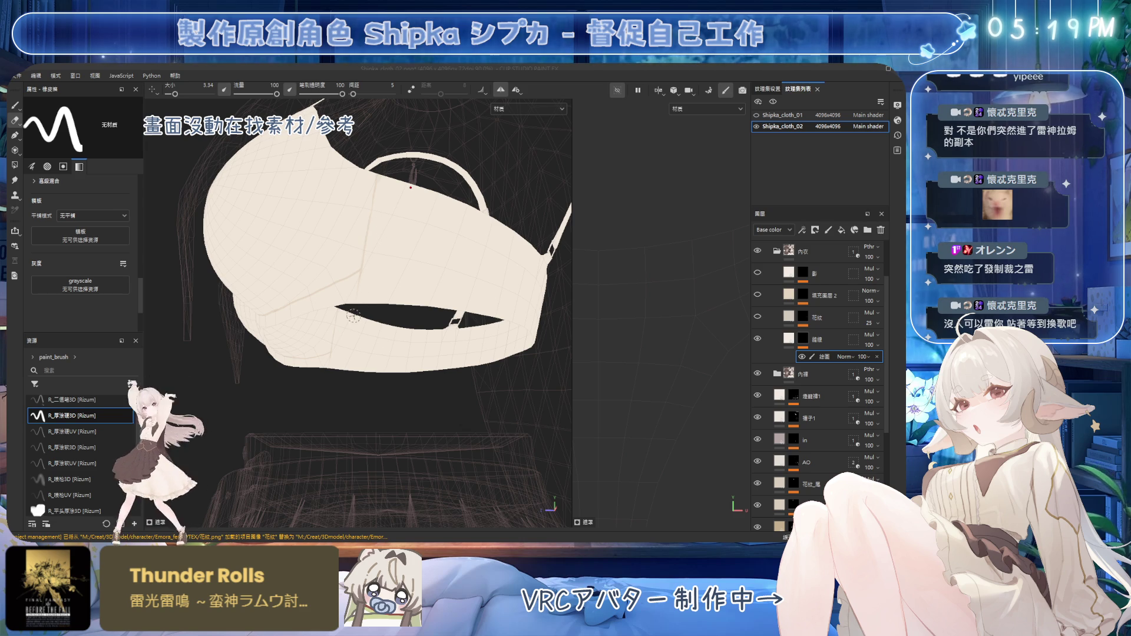
{"action": "key", "text": "1"}
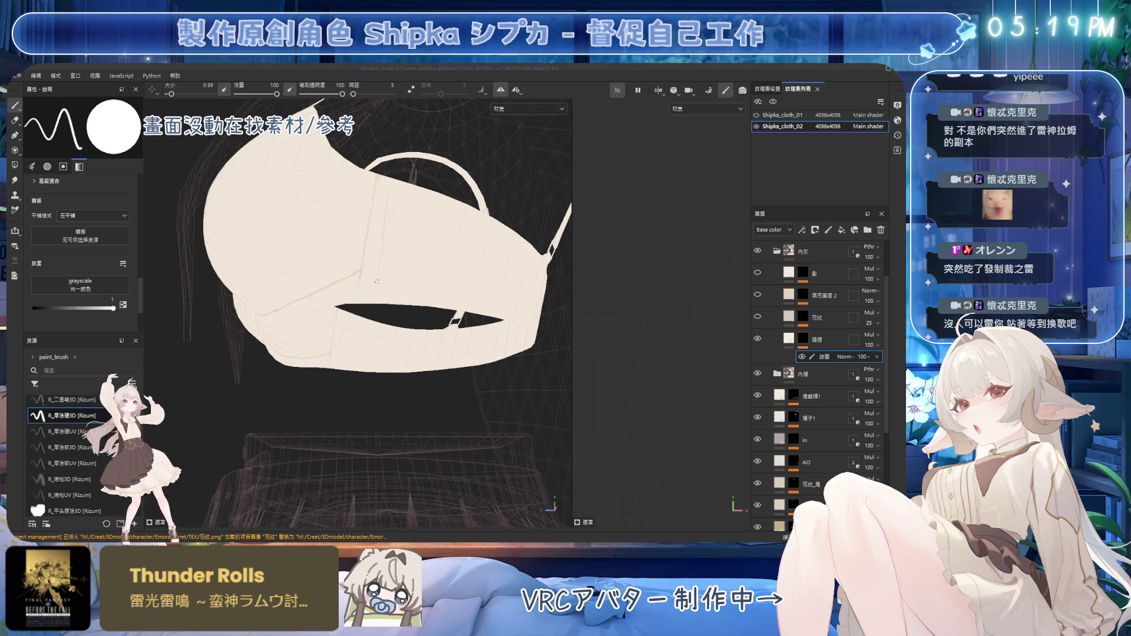
{"action": "mouse_move", "coordinate": [385, 231]}
{"action": "left_mouse_down", "text": "alt"}
{"action": "mouse_move", "coordinate": [397, 227]}
{"action": "mouse_move", "coordinate": [384, 278]}
{"action": "mouse_move", "coordinate": [391, 182]}
{"action": "mouse_move", "coordinate": [366, 270]}
{"action": "left_mouse_up", "text": "alt"}
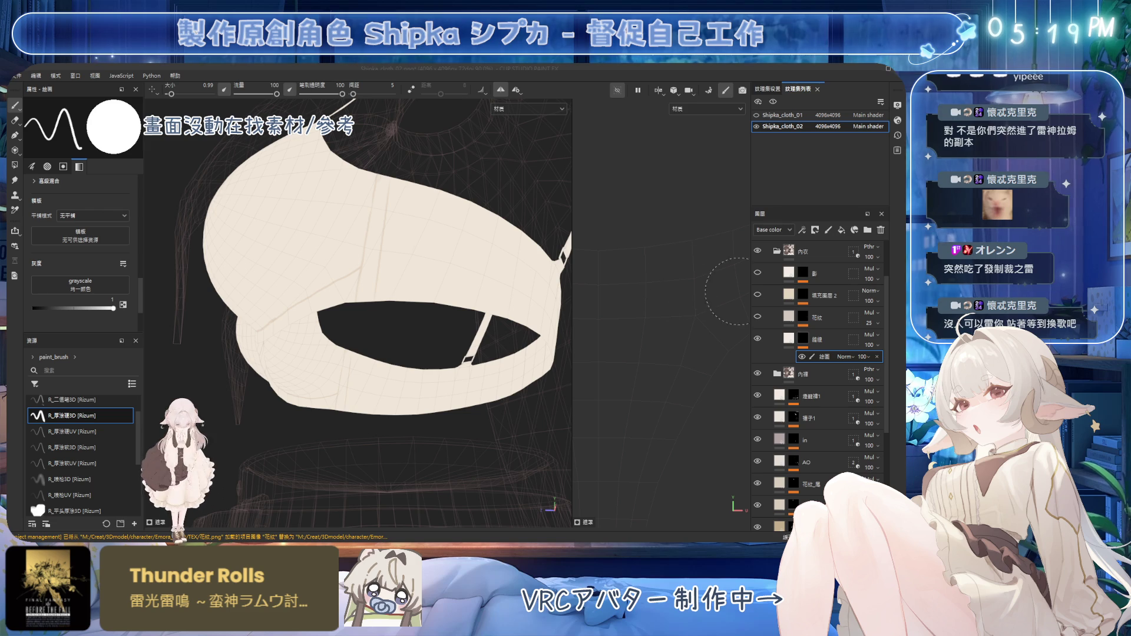
{"action": "mouse_move", "coordinate": [389, 229]}
{"action": "left_mouse_down", "text": "alt"}
{"action": "mouse_move", "coordinate": [408, 294]}
{"action": "mouse_move", "coordinate": [397, 248]}
{"action": "mouse_move", "coordinate": [413, 170]}
{"action": "mouse_move", "coordinate": [366, 245]}
{"action": "mouse_move", "coordinate": [361, 228]}
{"action": "left_mouse_up", "text": "alt"}
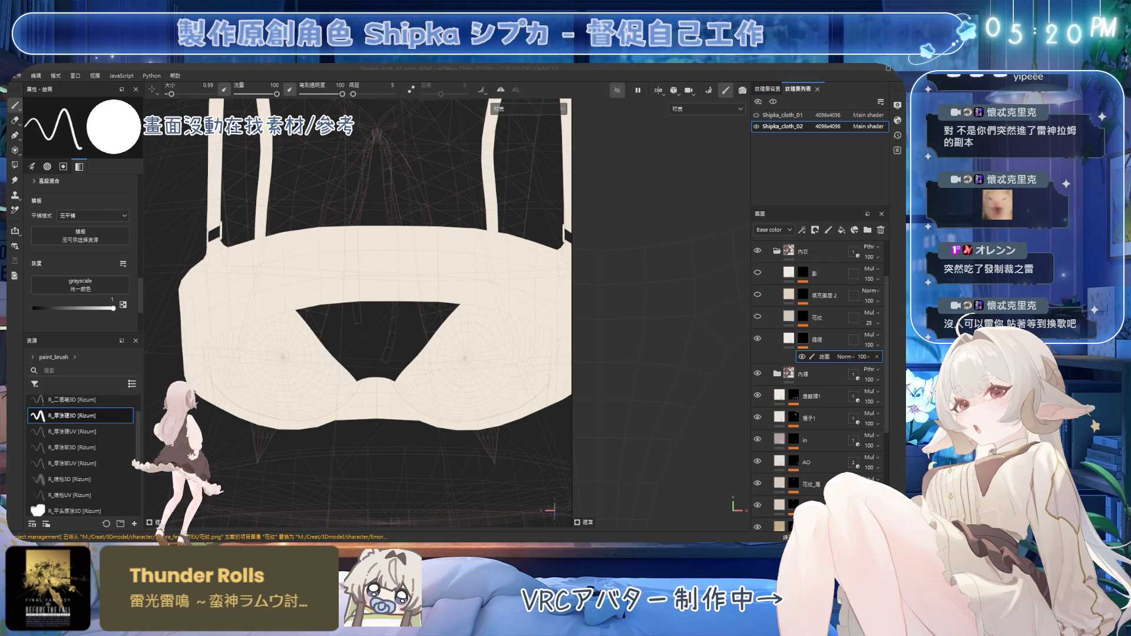
Paint further seam lines toward the band's centre, smudge them, and save the project
{"action": "mouse_move", "coordinate": [454, 248]}
{"action": "left_mouse_down", "text": "alt"}
{"action": "mouse_move", "coordinate": [411, 260]}
{"action": "mouse_move", "coordinate": [433, 235]}
{"action": "left_mouse_up", "text": "alt"}
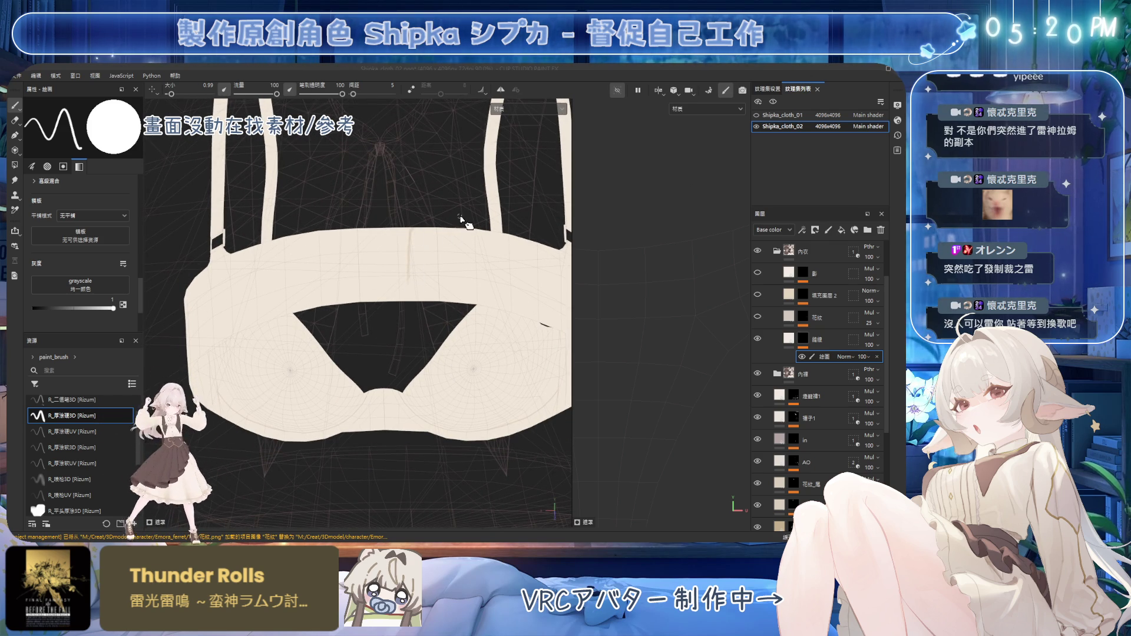
{"action": "left_click_drag", "start_coordinate": [447, 239], "coordinate": [440, 239], "text": "alt"}
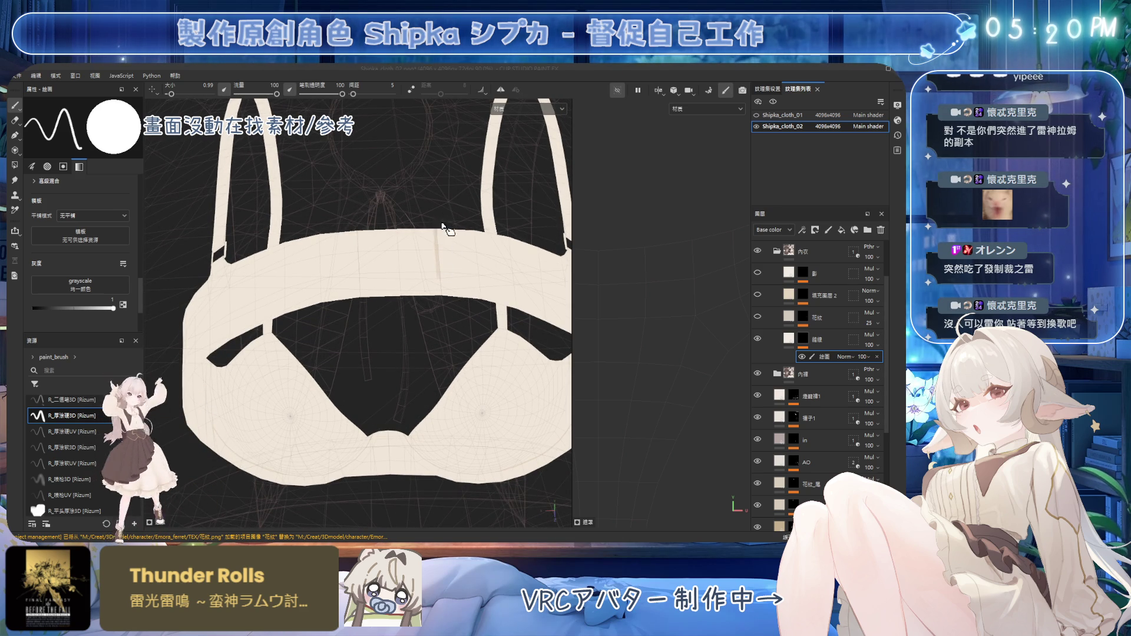
{"action": "mouse_move", "coordinate": [441, 276]}
{"action": "left_mouse_down", "text": "alt"}
{"action": "mouse_move", "coordinate": [447, 195]}
{"action": "mouse_move", "coordinate": [430, 227]}
{"action": "left_mouse_up", "text": "alt"}
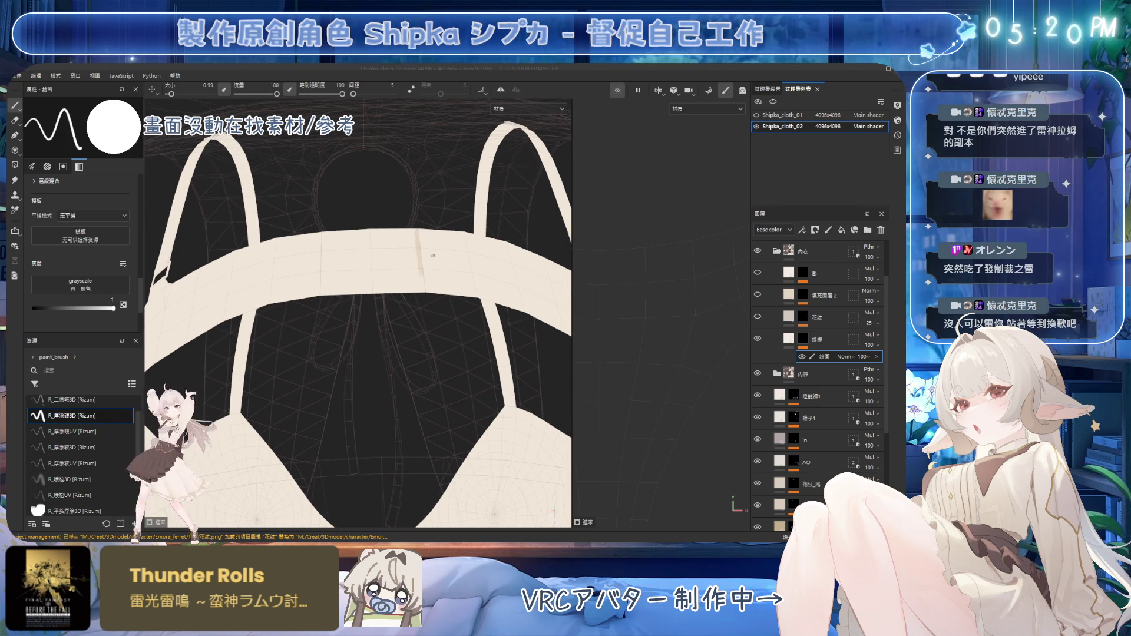
{"action": "left_click_drag", "start_coordinate": [430, 227], "coordinate": [367, 252], "text": "alt"}
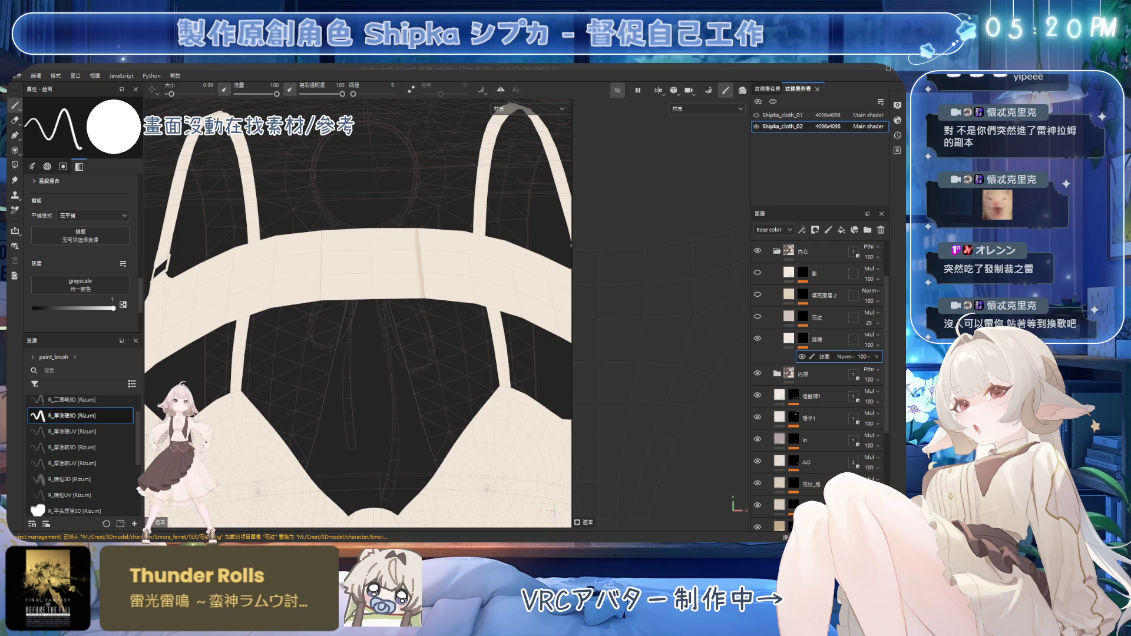
{"action": "left_click_drag", "start_coordinate": [367, 251], "coordinate": [323, 226], "text": "alt"}
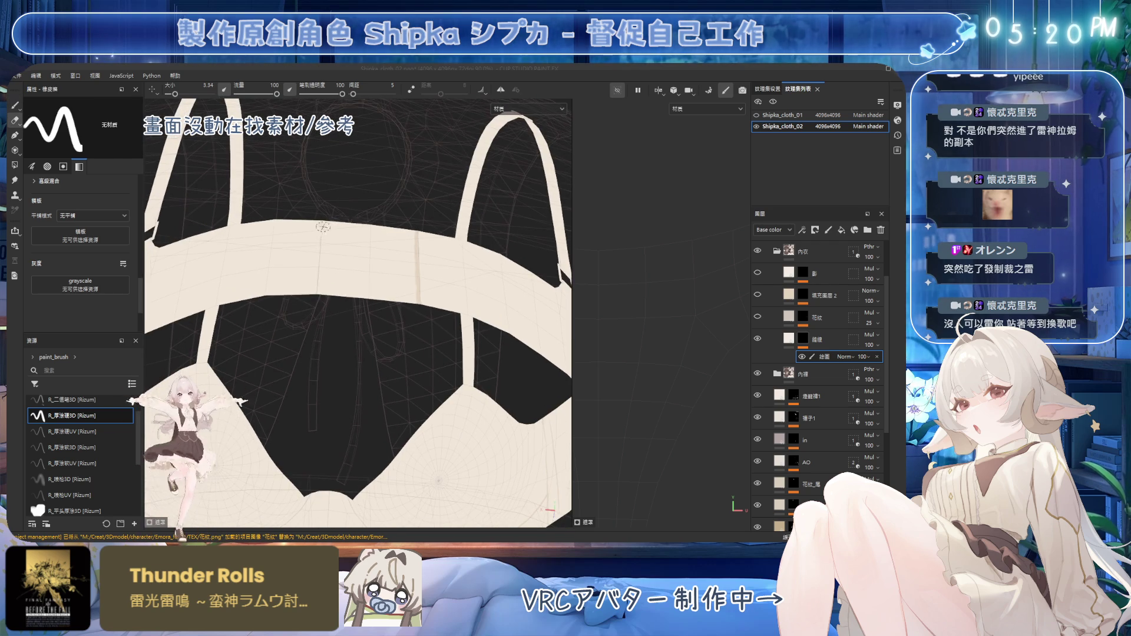
{"action": "scroll", "coordinate": [434, 242], "scroll_direction": "down", "scroll_amount": 2}
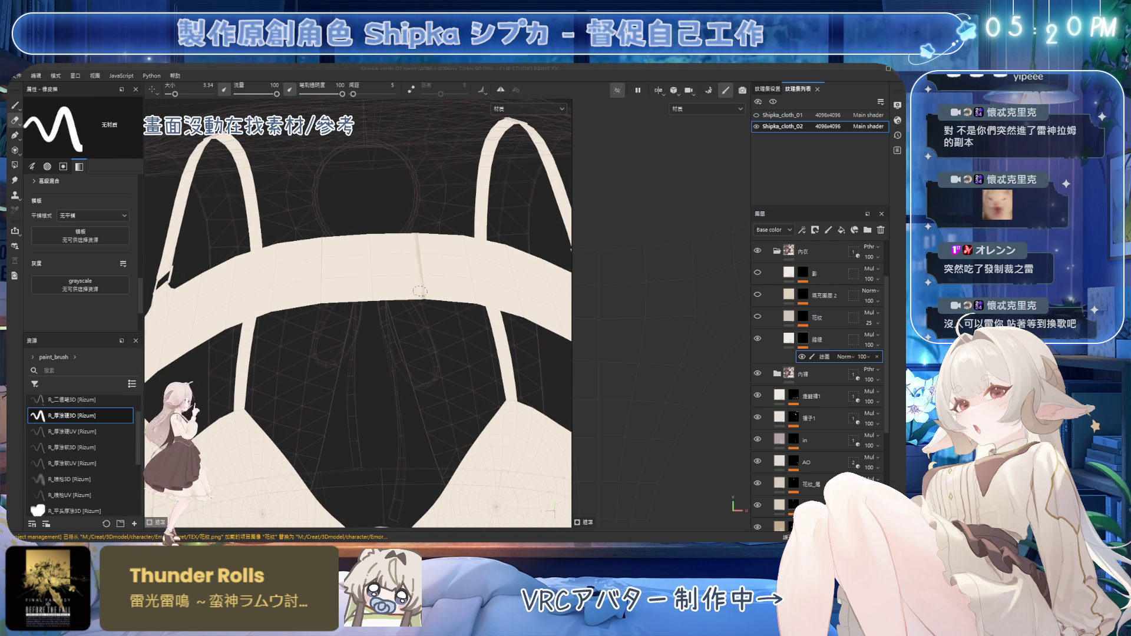
{"action": "key", "text": "1"}
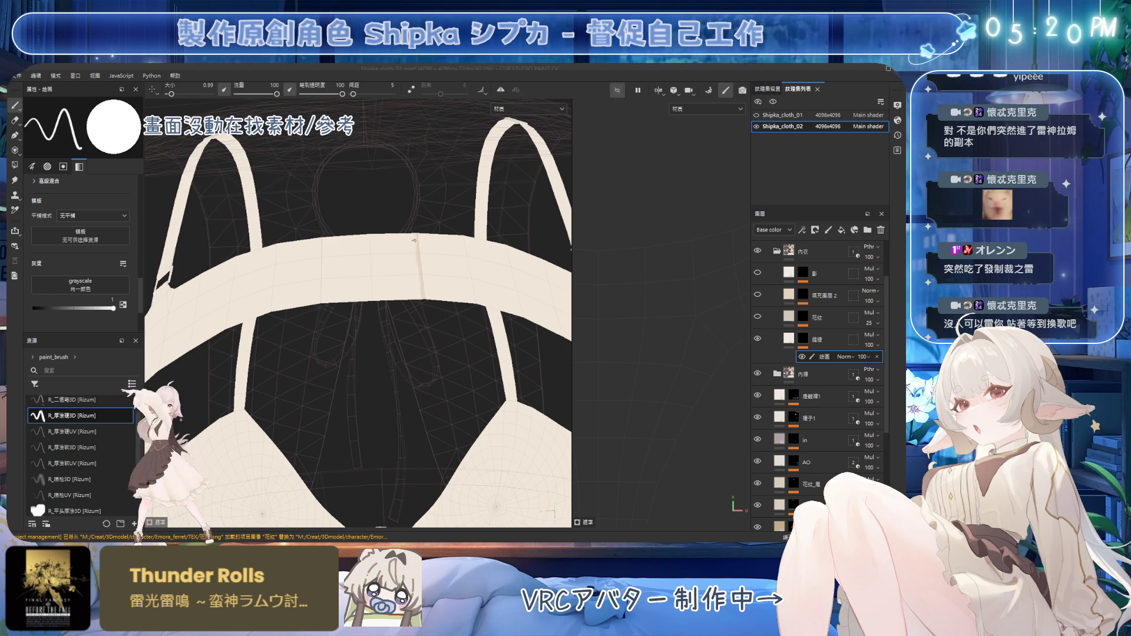
{"action": "key", "text": "5"}
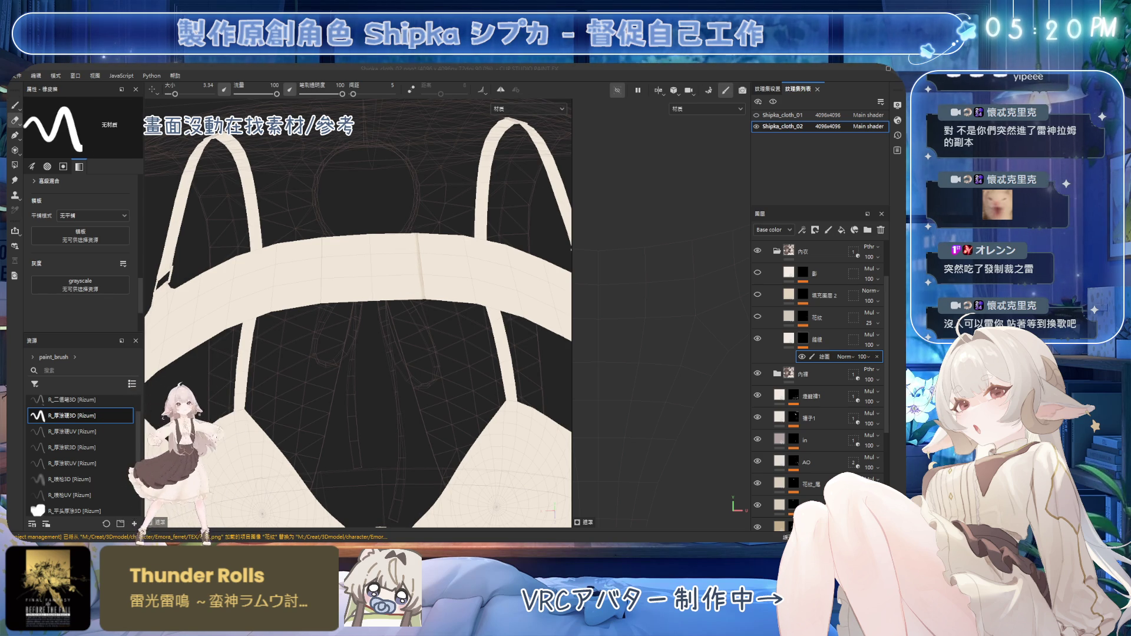
{"action": "key", "text": "ctrl+s"}
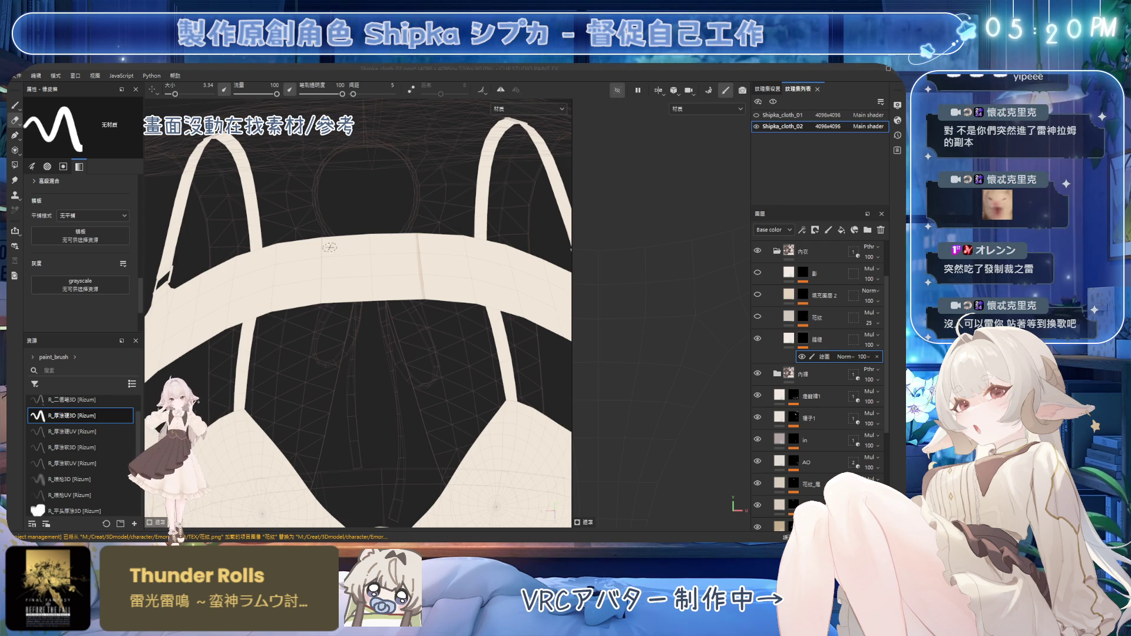
{"action": "scroll", "coordinate": [319, 248], "scroll_direction": "down", "scroll_amount": 1}
Fix strokes along the underband with eraser and brush, then frame the whole top
{"action": "key", "text": "e"}
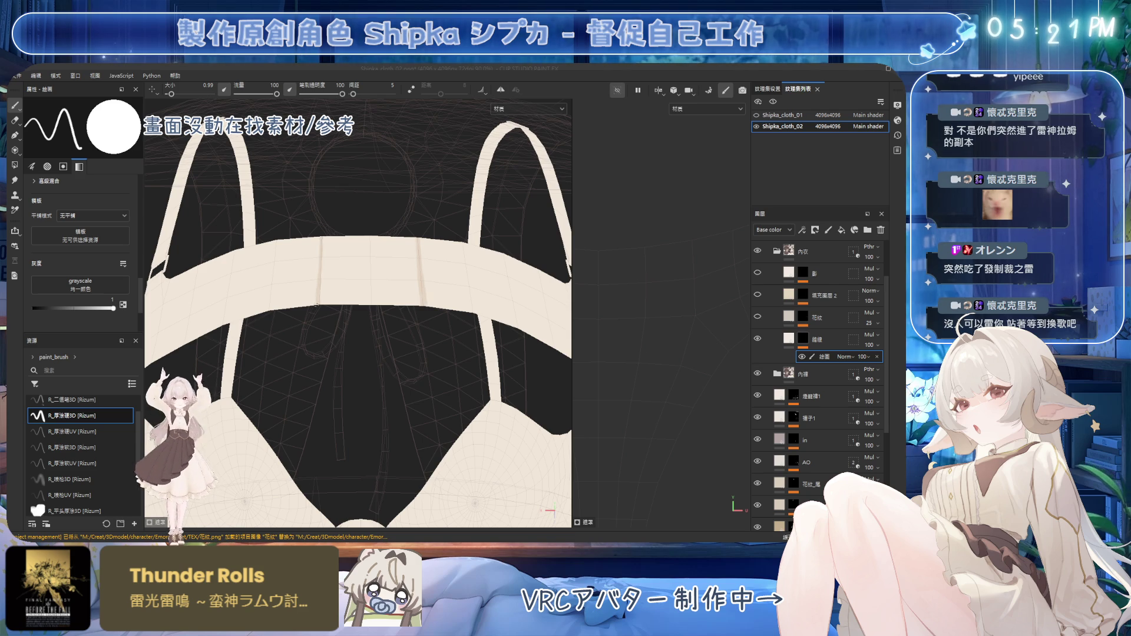
{"action": "left_click_drag", "start_coordinate": [429, 221], "coordinate": [429, 246], "text": "alt"}
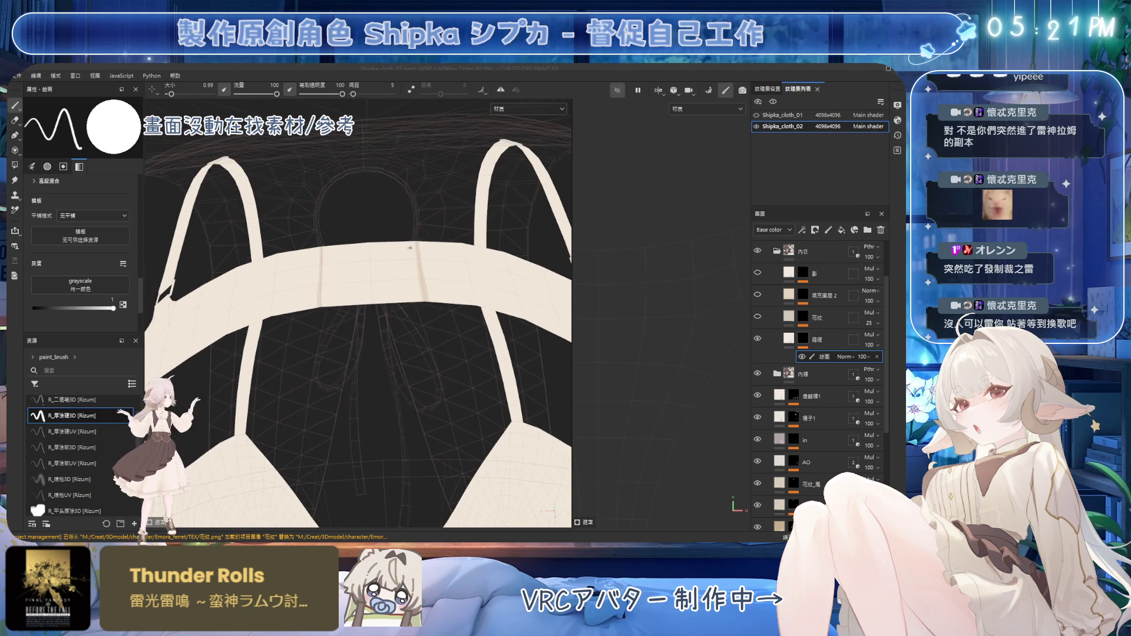
{"action": "key", "text": "2"}
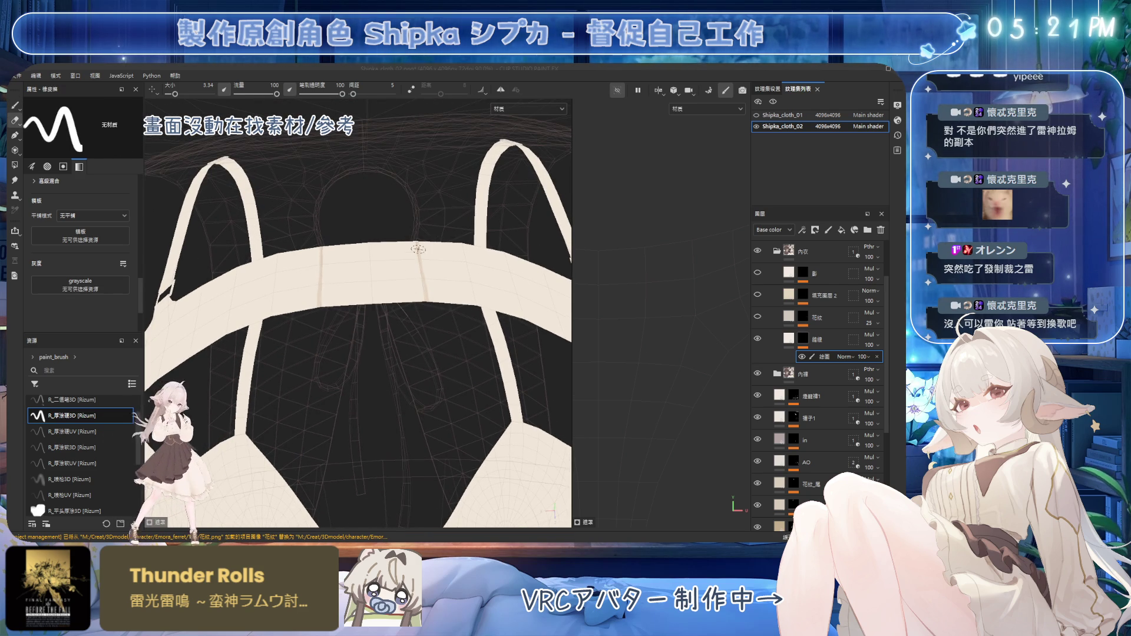
{"action": "key", "text": "1"}
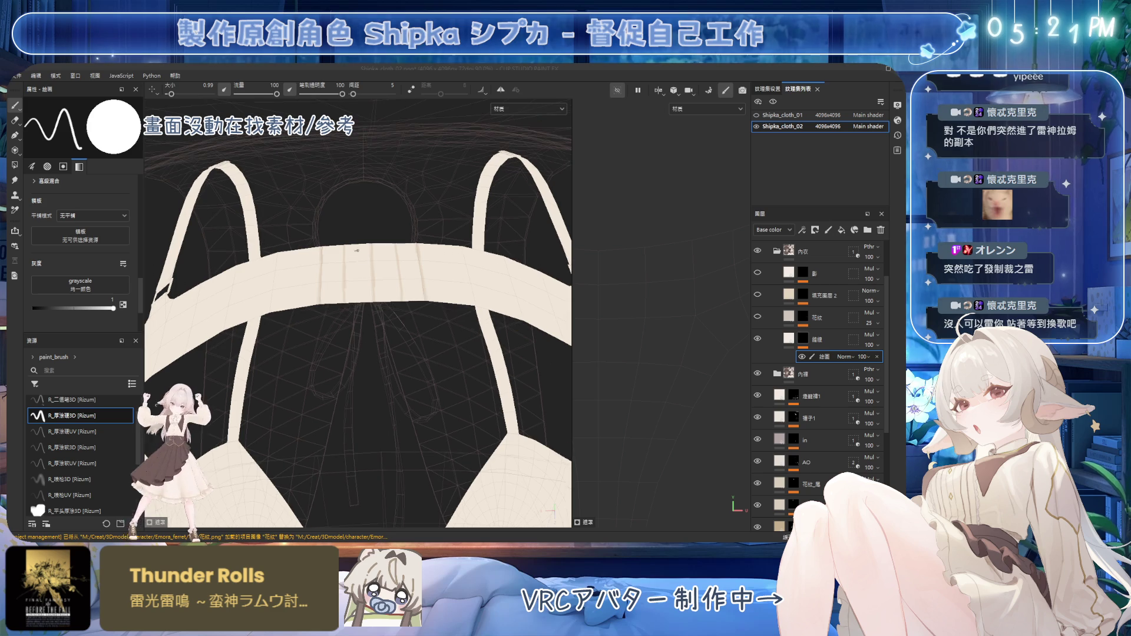
{"action": "key", "text": "2"}
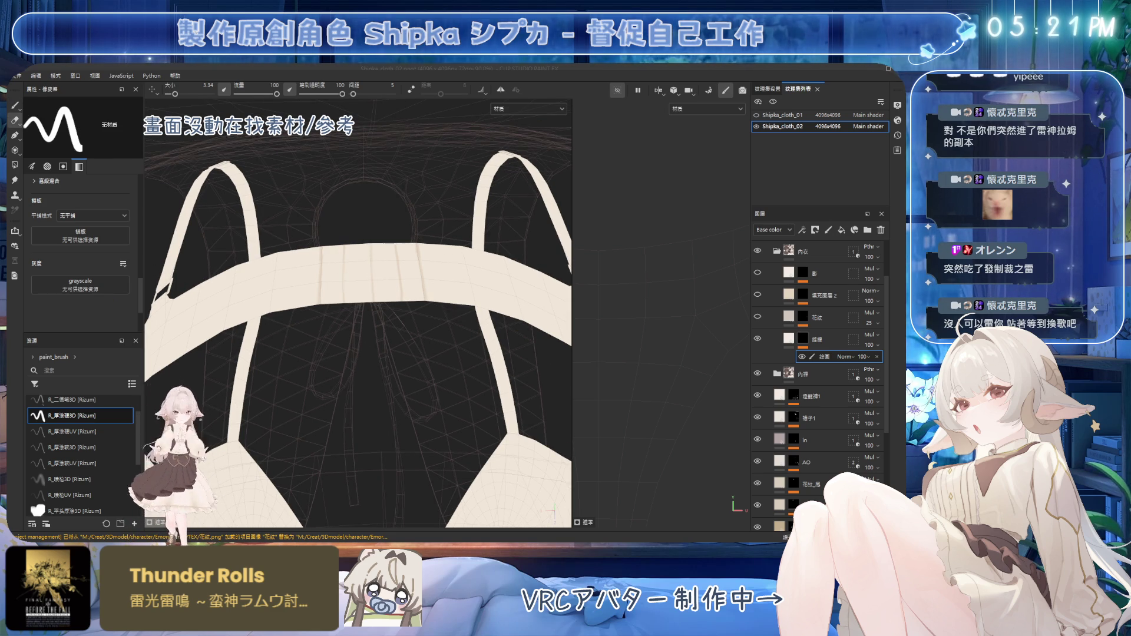
{"action": "key", "text": "f"}
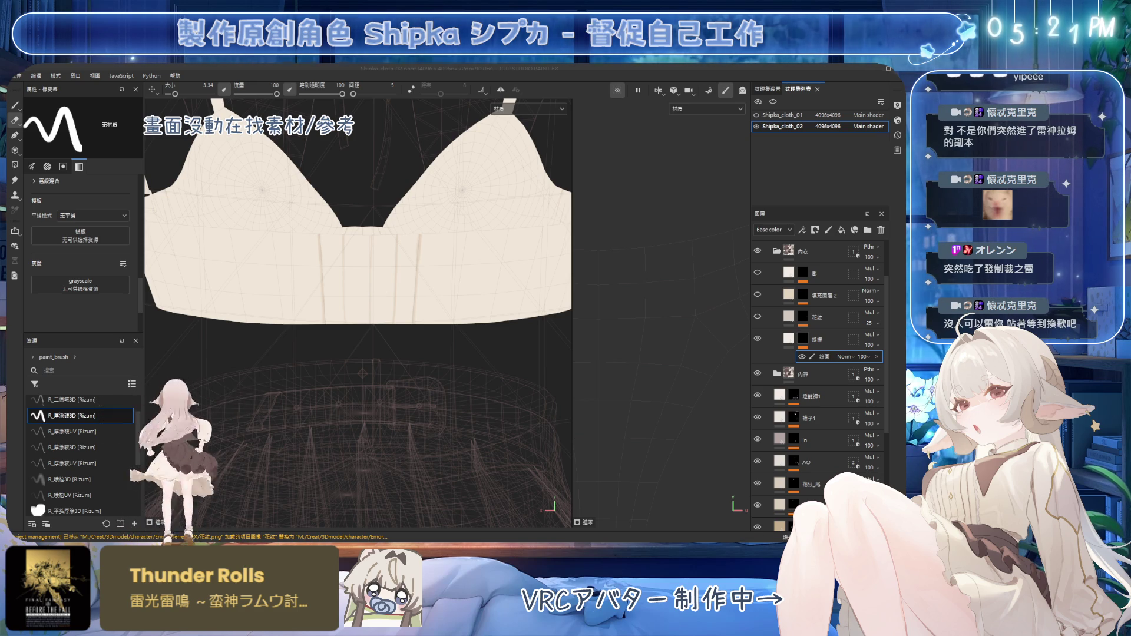
{"action": "scroll", "coordinate": [440, 240], "scroll_direction": "down", "scroll_amount": 2}
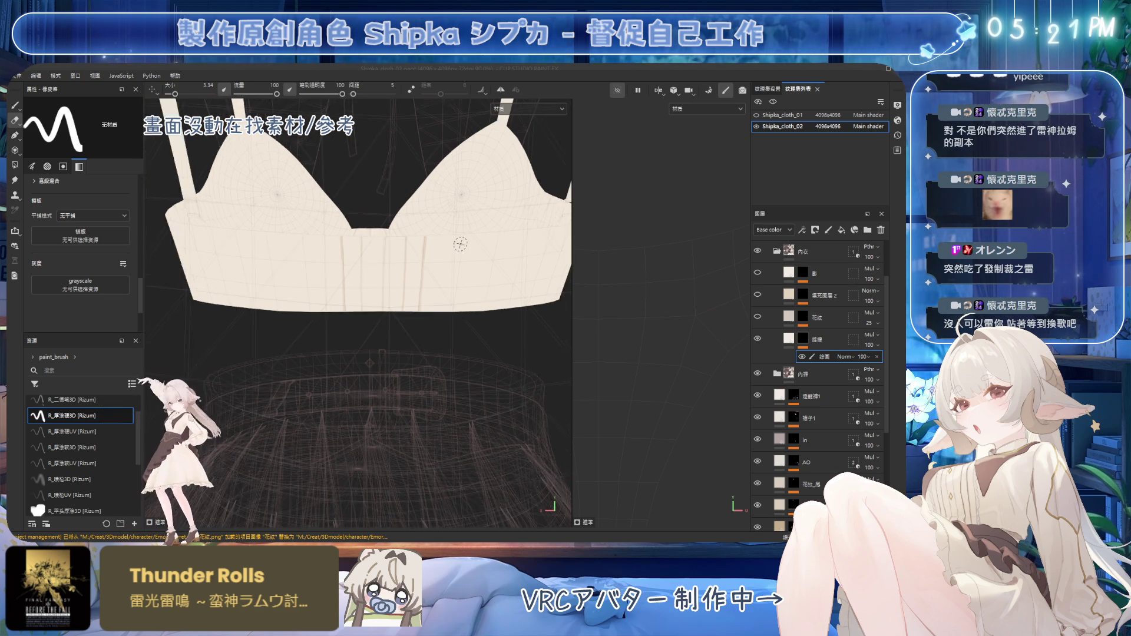
{"action": "scroll", "coordinate": [440, 240], "scroll_direction": "down", "scroll_amount": 2}
{"action": "scroll", "coordinate": [441, 240], "scroll_direction": "up", "scroll_amount": 2}
{"action": "scroll", "coordinate": [441, 240], "scroll_direction": "up", "scroll_amount": 2}
{"action": "scroll", "coordinate": [440, 240], "scroll_direction": "up", "scroll_amount": 1}
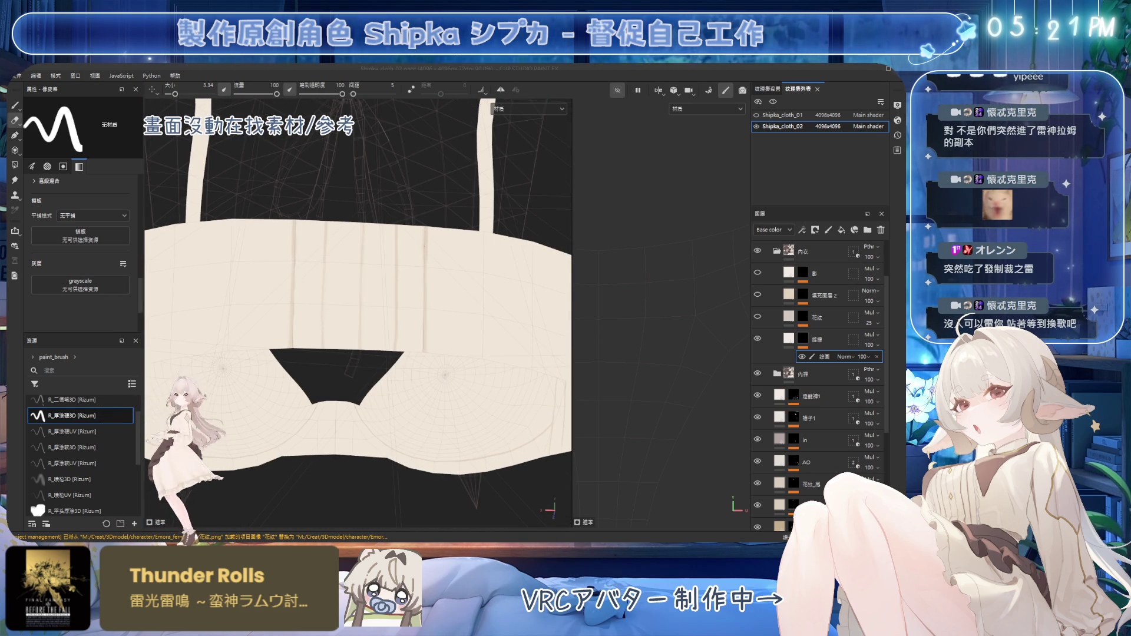
Clean up the seam strokes along the band's lower edge with paint and eraser
{"action": "left_click_drag", "start_coordinate": [444, 263], "coordinate": [444, 292], "text": "alt"}
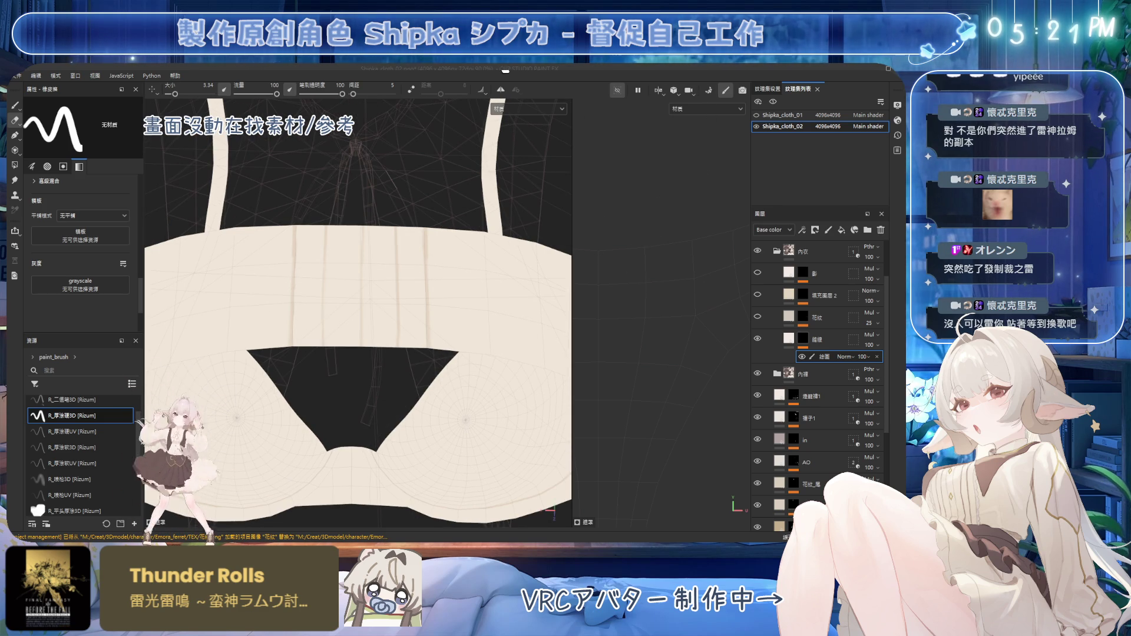
{"action": "left_click_drag", "start_coordinate": [347, 200], "coordinate": [422, 246], "text": "alt"}
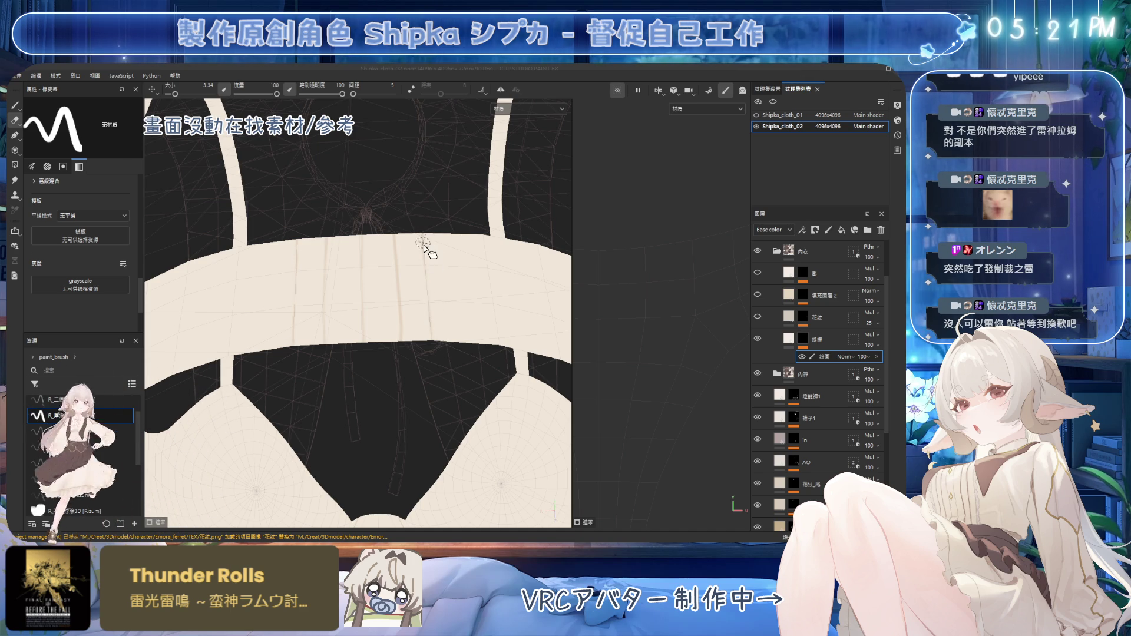
{"action": "key", "text": "1"}
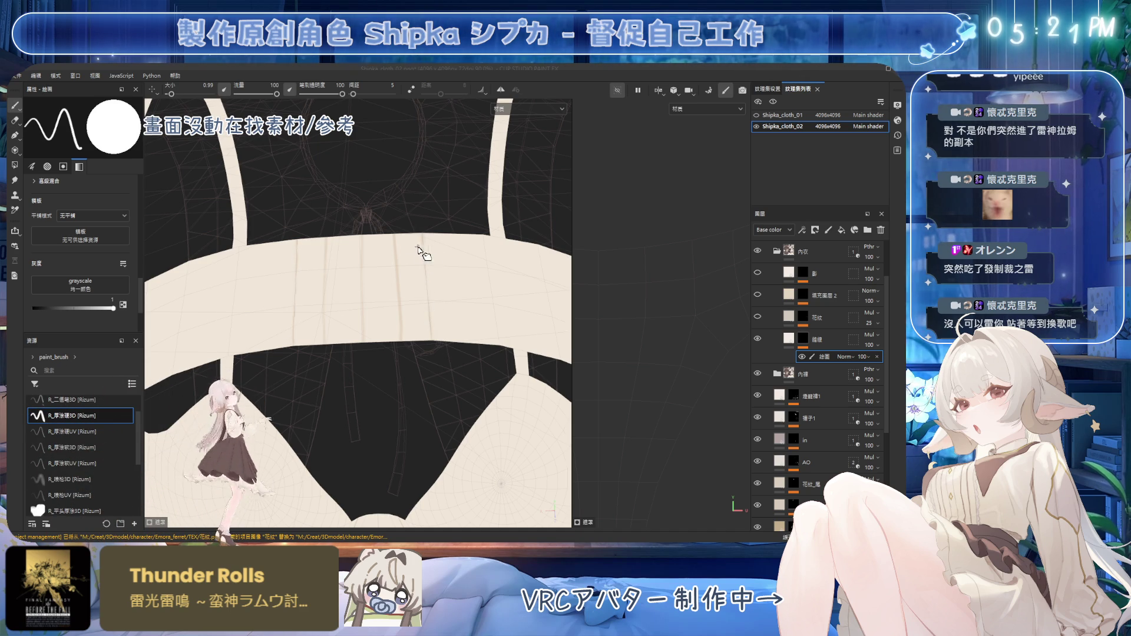
{"action": "scroll", "coordinate": [423, 245], "scroll_direction": "up", "scroll_amount": 3}
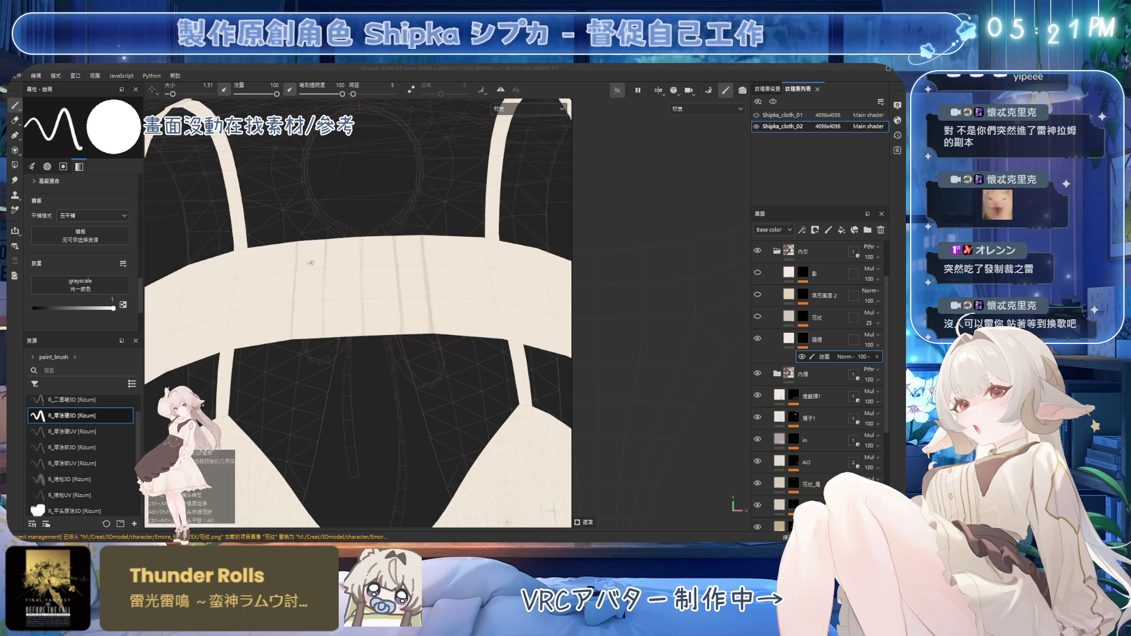
{"action": "scroll", "coordinate": [293, 251], "scroll_direction": "down", "scroll_amount": 1}
{"action": "scroll", "coordinate": [292, 251], "scroll_direction": "down", "scroll_amount": 1}
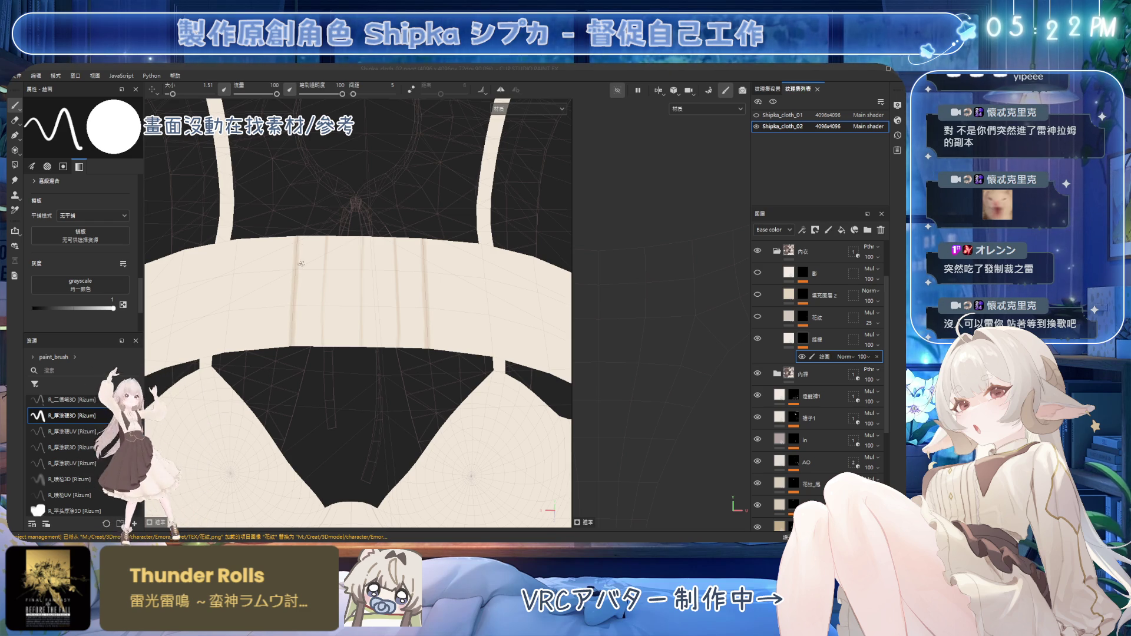
{"action": "key", "text": "2"}
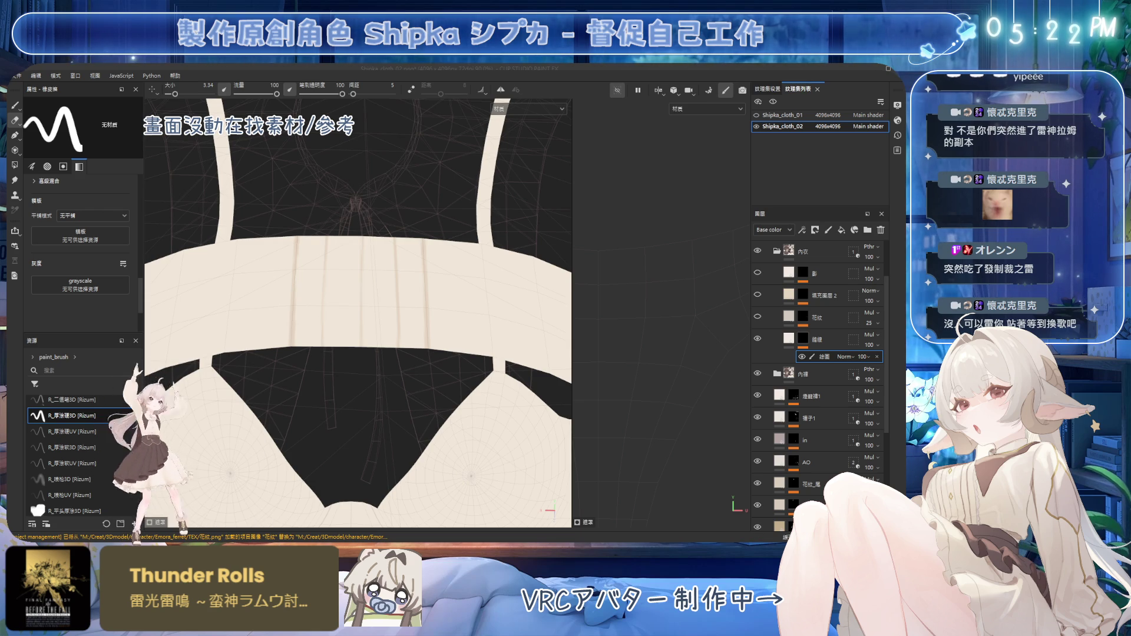
Refine the underband seams from above, then pull back to view the whole bra
{"action": "mouse_move", "coordinate": [430, 292]}
{"action": "left_mouse_down", "text": "alt"}
{"action": "mouse_move", "coordinate": [430, 363]}
{"action": "mouse_move", "coordinate": [337, 177]}
{"action": "mouse_move", "coordinate": [336, 212]}
{"action": "left_mouse_up", "text": "alt"}
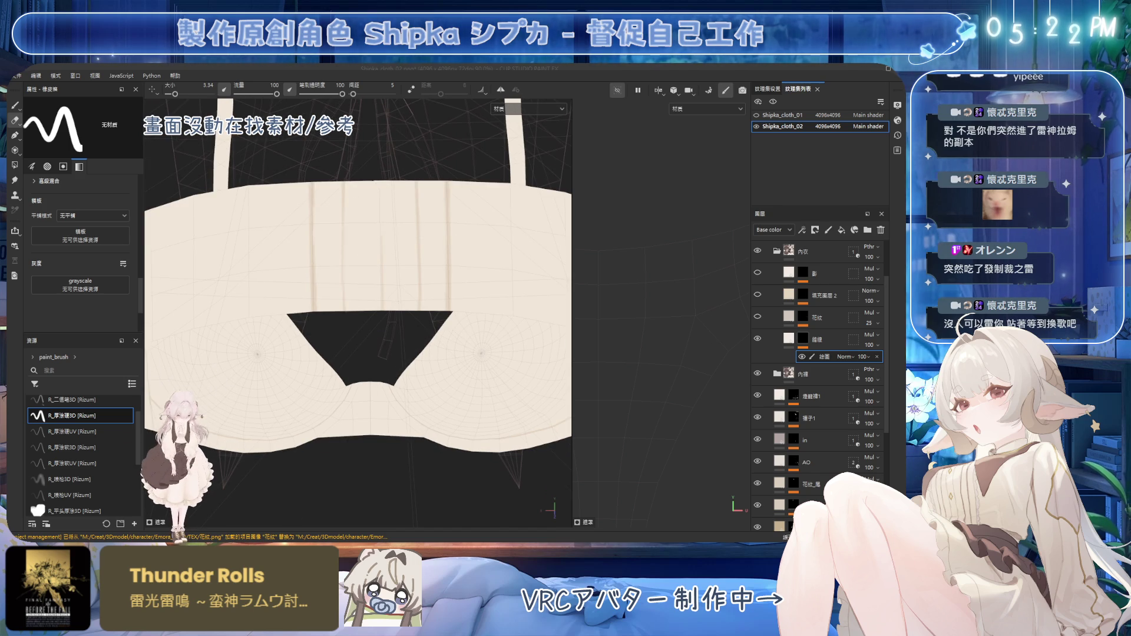
{"action": "key", "text": "1"}
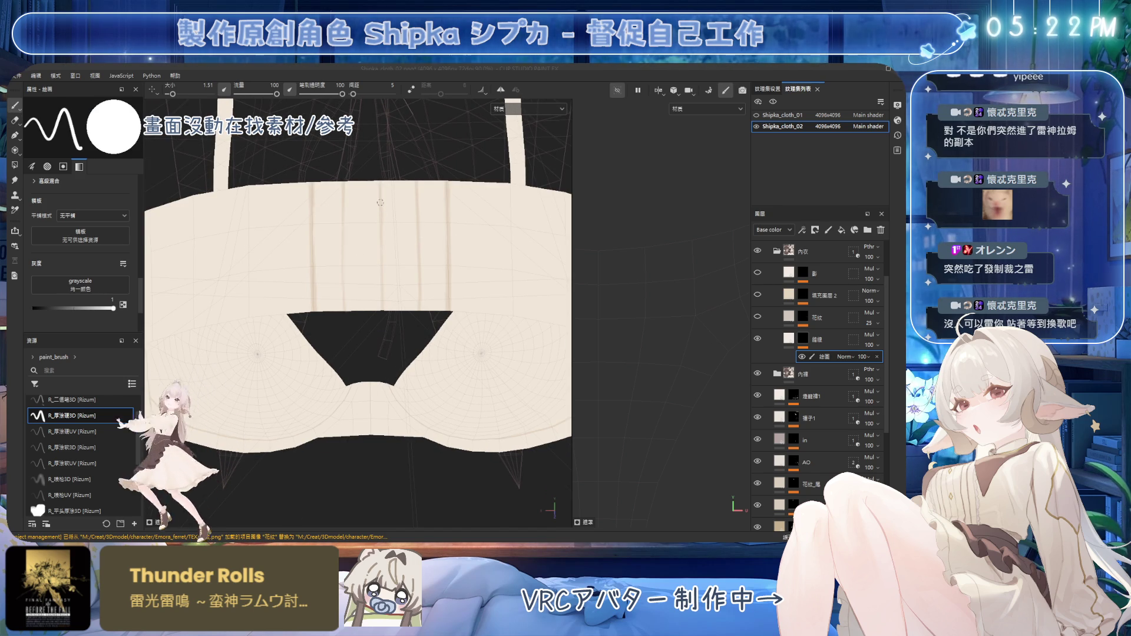
{"action": "left_click_drag", "start_coordinate": [381, 185], "coordinate": [381, 245], "text": "alt"}
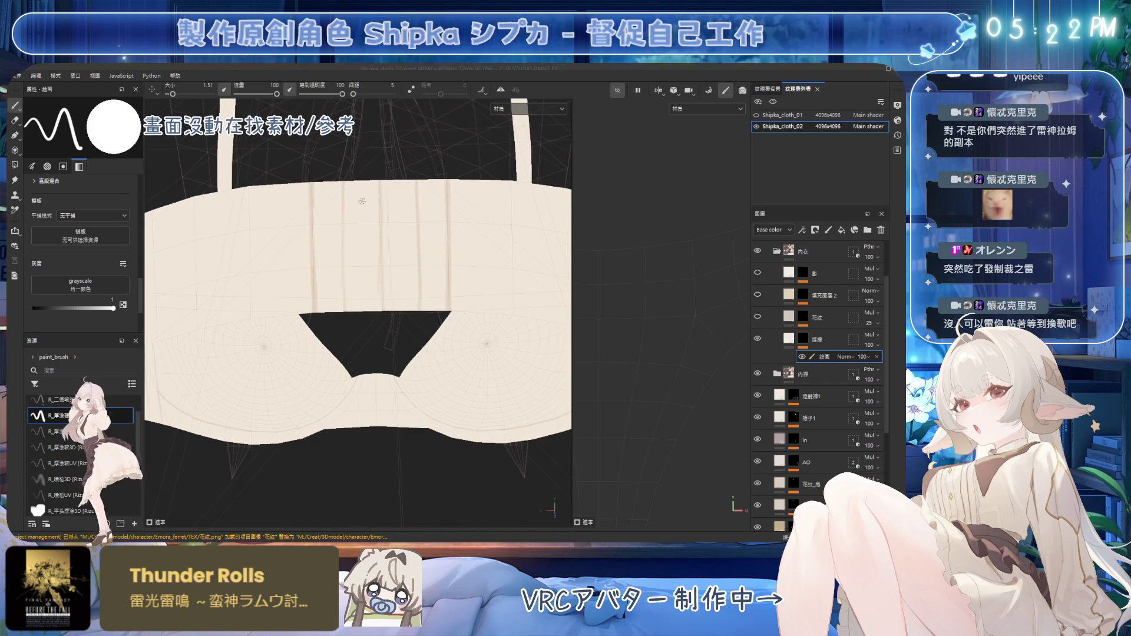
{"action": "right_click_drag", "start_coordinate": [381, 245], "coordinate": [449, 337], "text": "alt"}
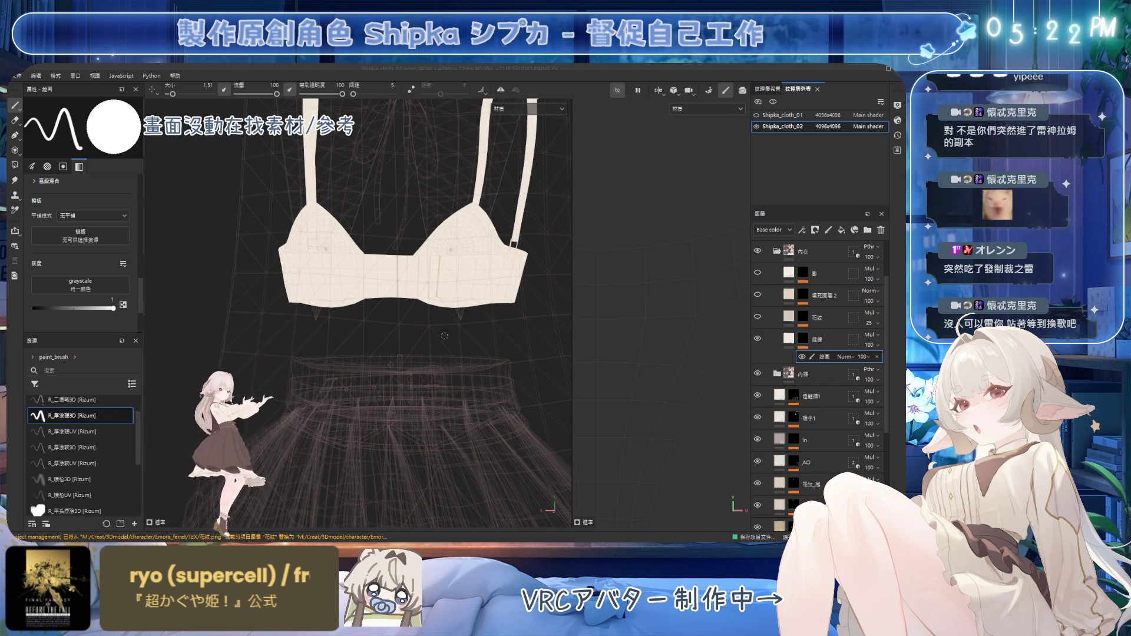
{"action": "scroll", "coordinate": [440, 268], "scroll_direction": "up", "scroll_amount": 5}
{"action": "left_click_drag", "start_coordinate": [440, 268], "coordinate": [449, 208], "text": "alt"}
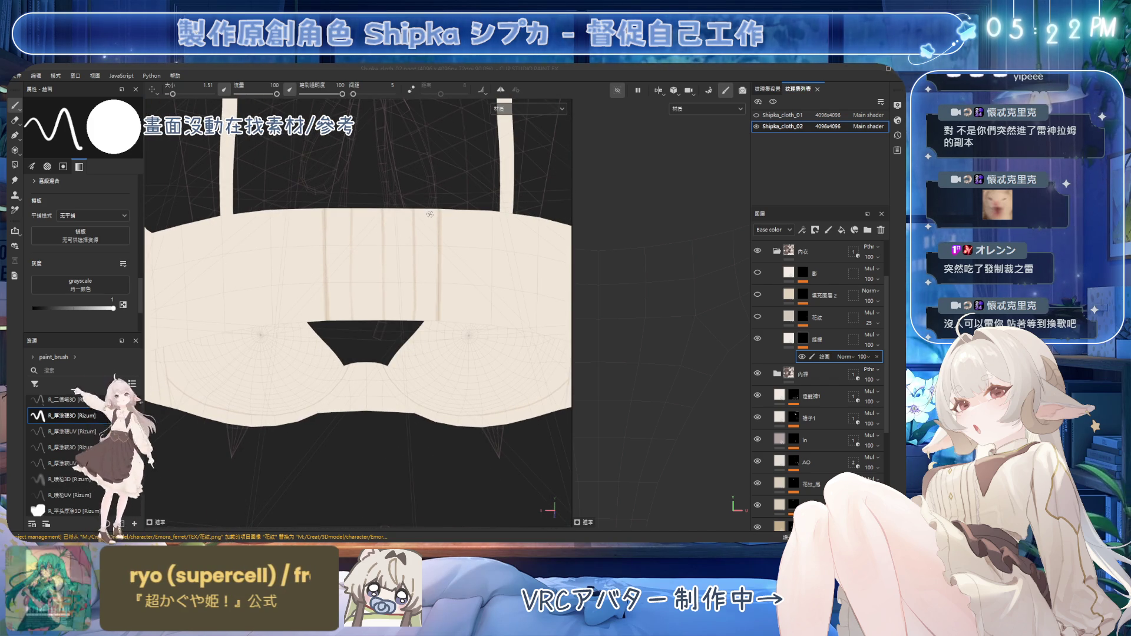
{"action": "left_click_drag", "start_coordinate": [450, 207], "coordinate": [403, 209], "text": "alt"}
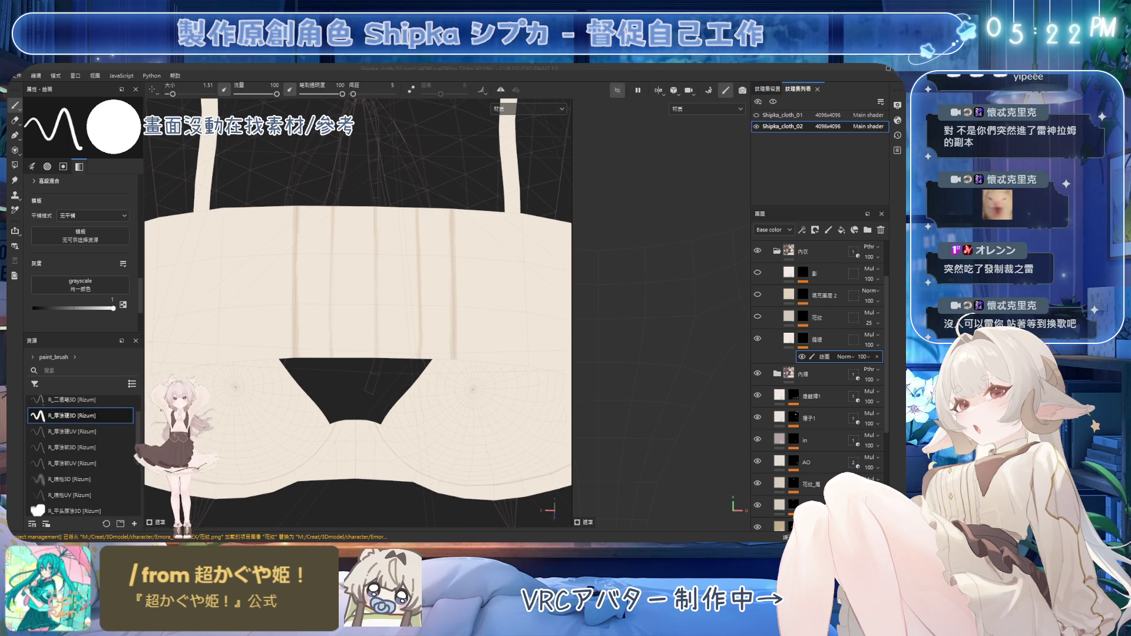
{"action": "left_click_drag", "start_coordinate": [418, 241], "coordinate": [312, 214], "text": "alt"}
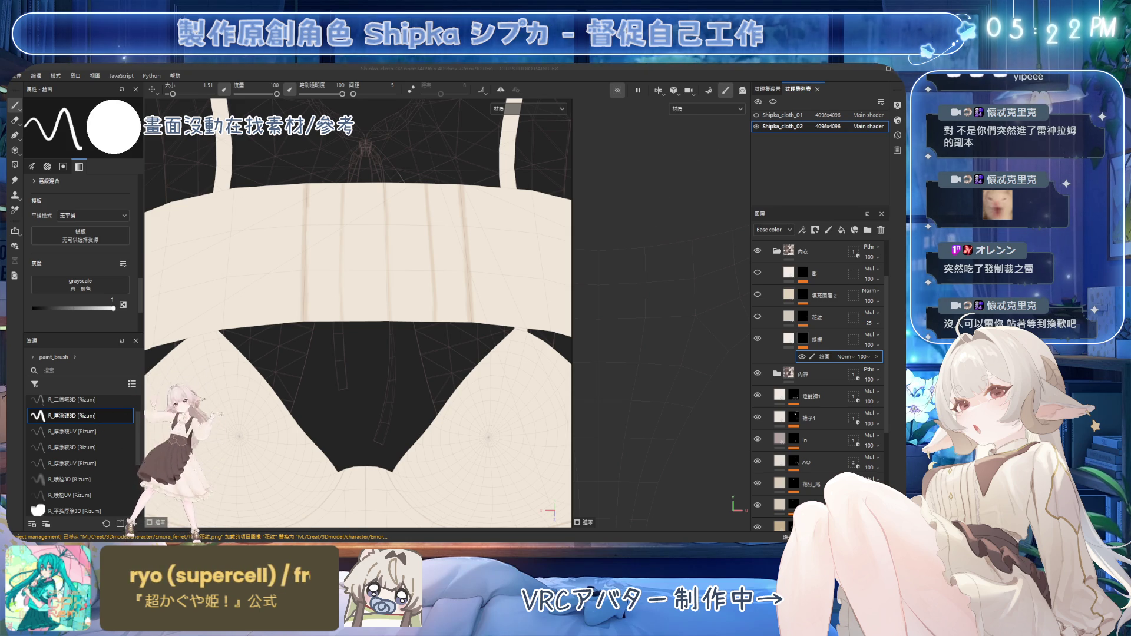
{"action": "scroll", "coordinate": [411, 230], "scroll_direction": "down", "scroll_amount": 3}
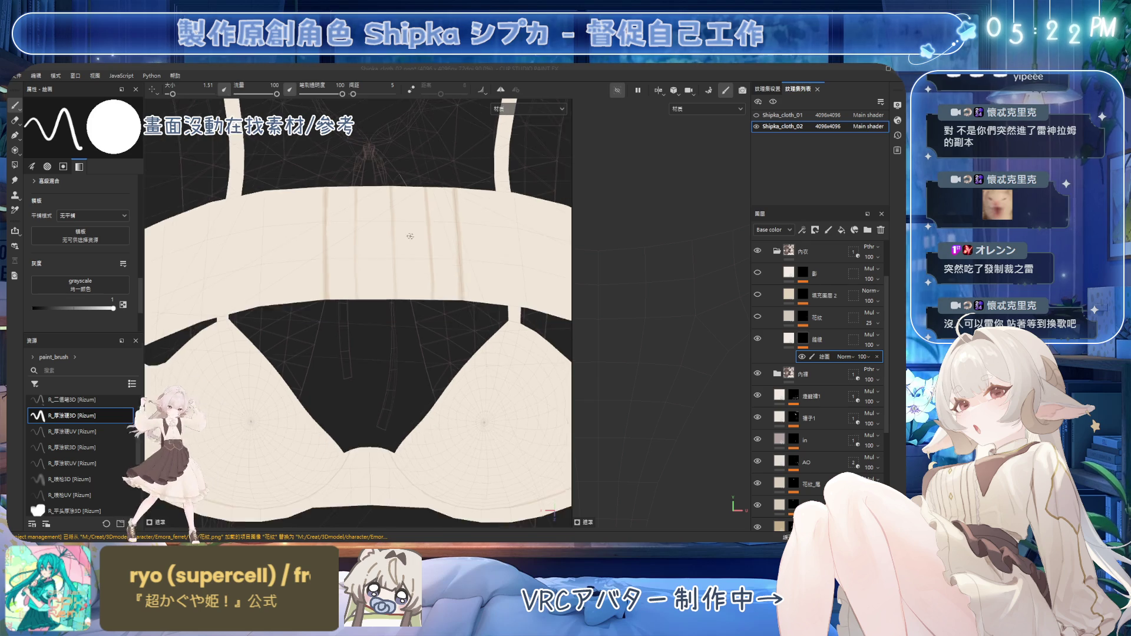
{"action": "left_click_drag", "start_coordinate": [410, 230], "coordinate": [424, 251], "text": "alt"}
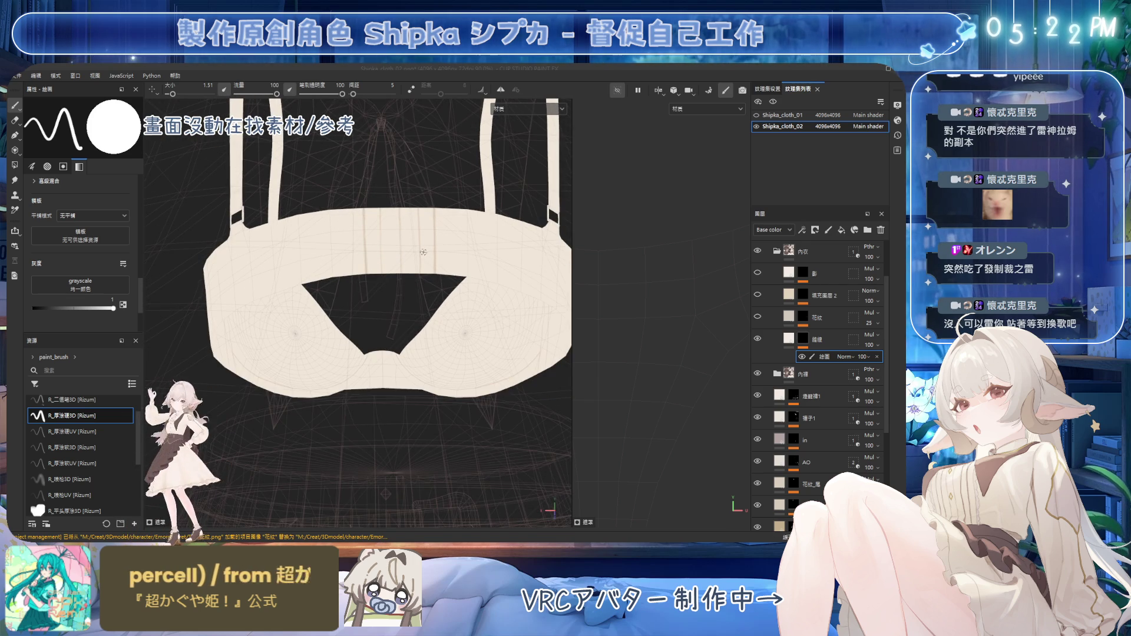
Inspect the fill layers in the 內衣 and 內褲 groups and their material settings
{"action": "left_click", "coordinate": [787, 299]}
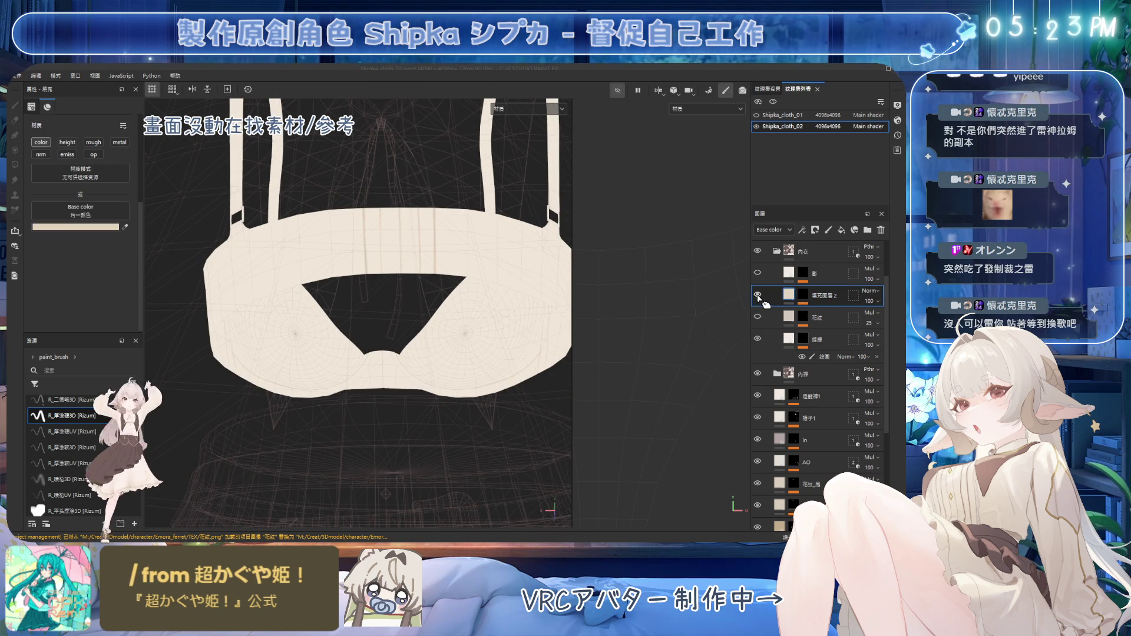
{"action": "left_click", "coordinate": [802, 295]}
{"action": "scroll", "coordinate": [664, 290], "scroll_direction": "down", "scroll_amount": 5}
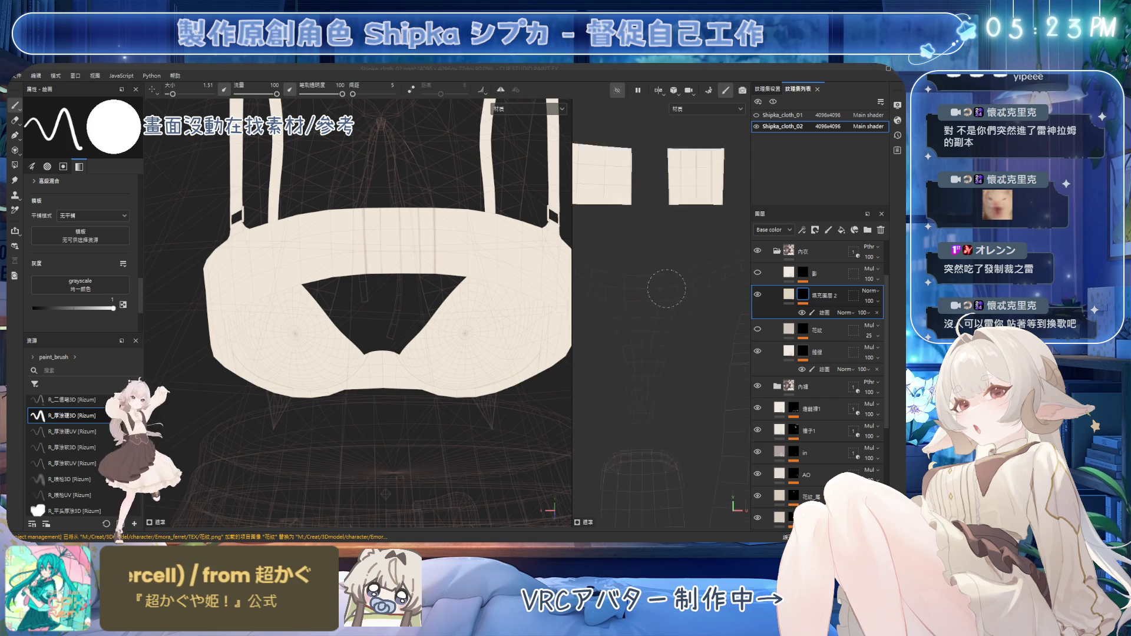
{"action": "scroll", "coordinate": [684, 301], "scroll_direction": "down", "scroll_amount": 4}
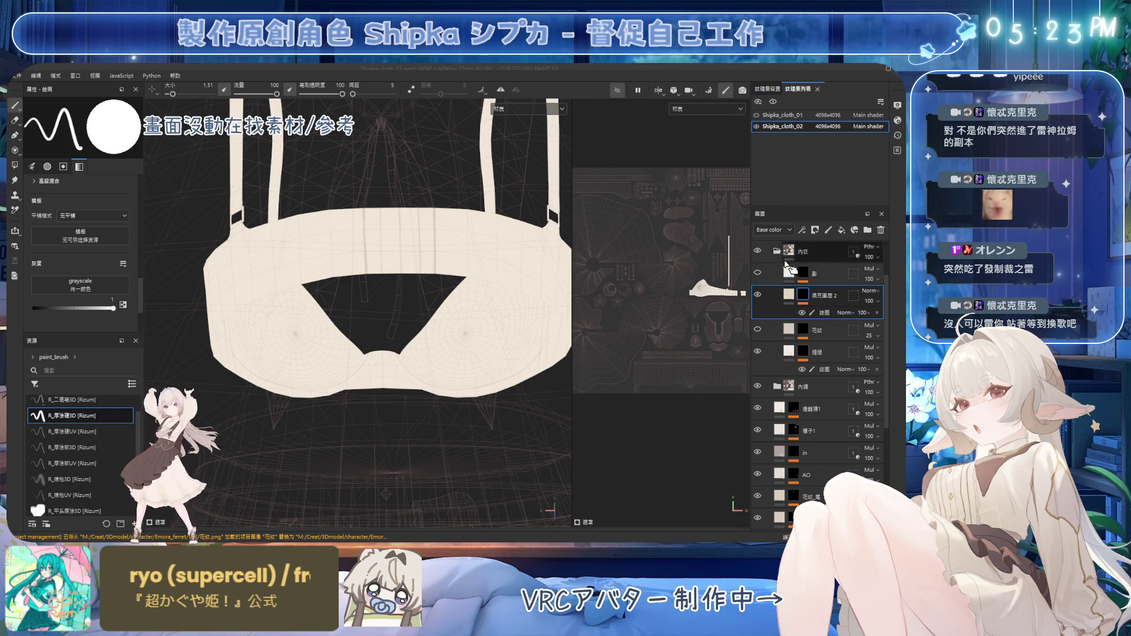
{"action": "left_click", "coordinate": [777, 251]}
{"action": "left_click", "coordinate": [777, 272]}
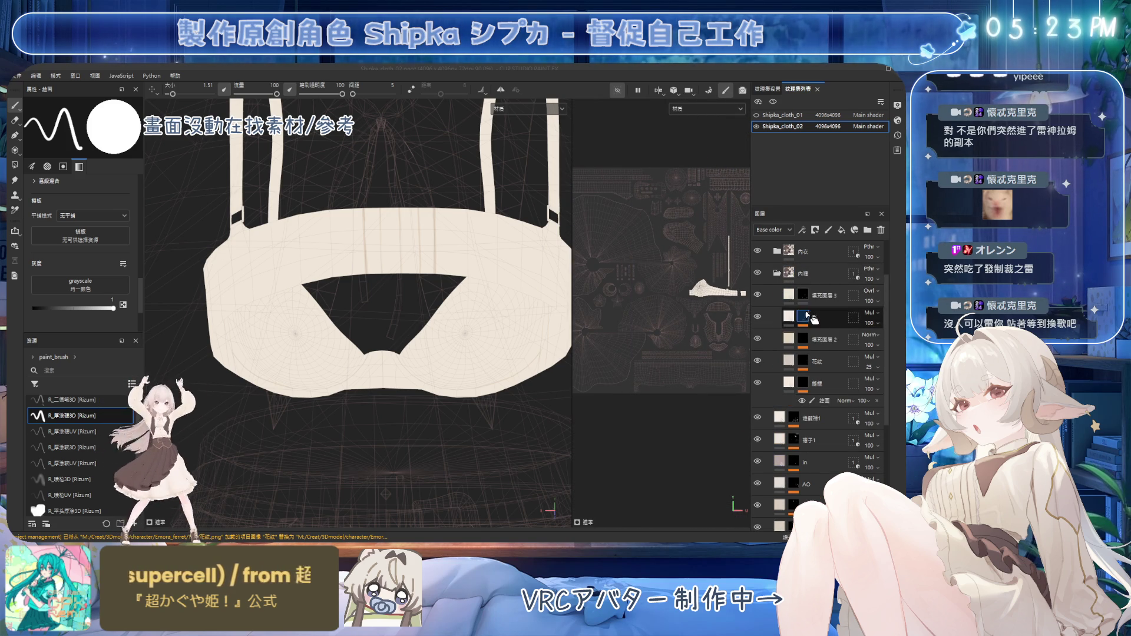
{"action": "left_click", "coordinate": [803, 339], "text": "alt"}
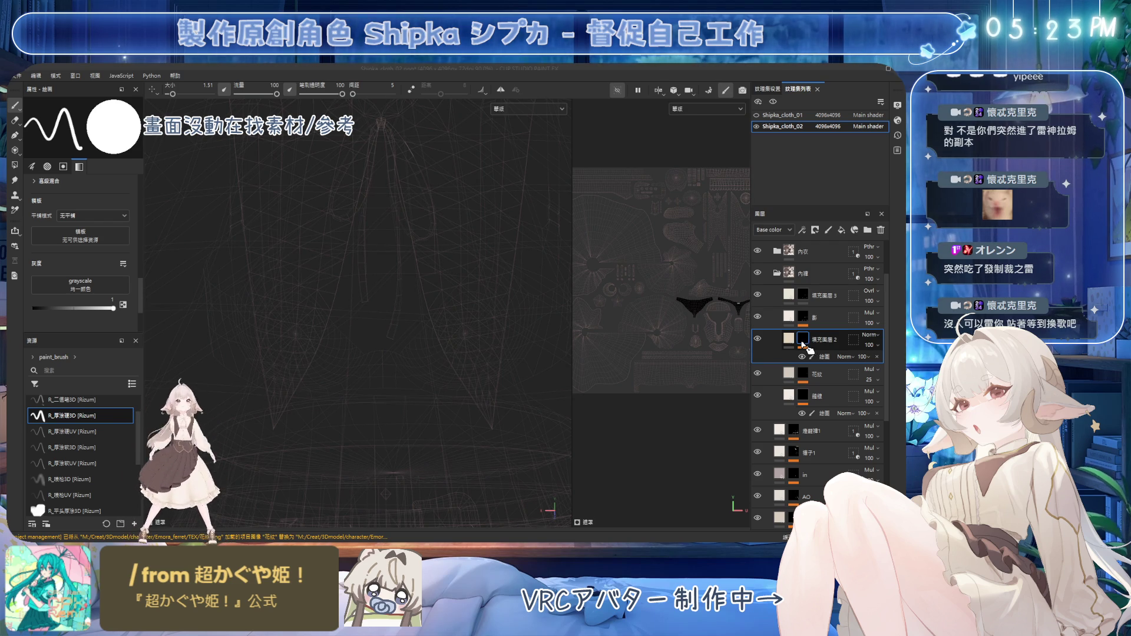
{"action": "left_click", "coordinate": [788, 339]}
{"action": "left_click", "coordinate": [796, 290]}
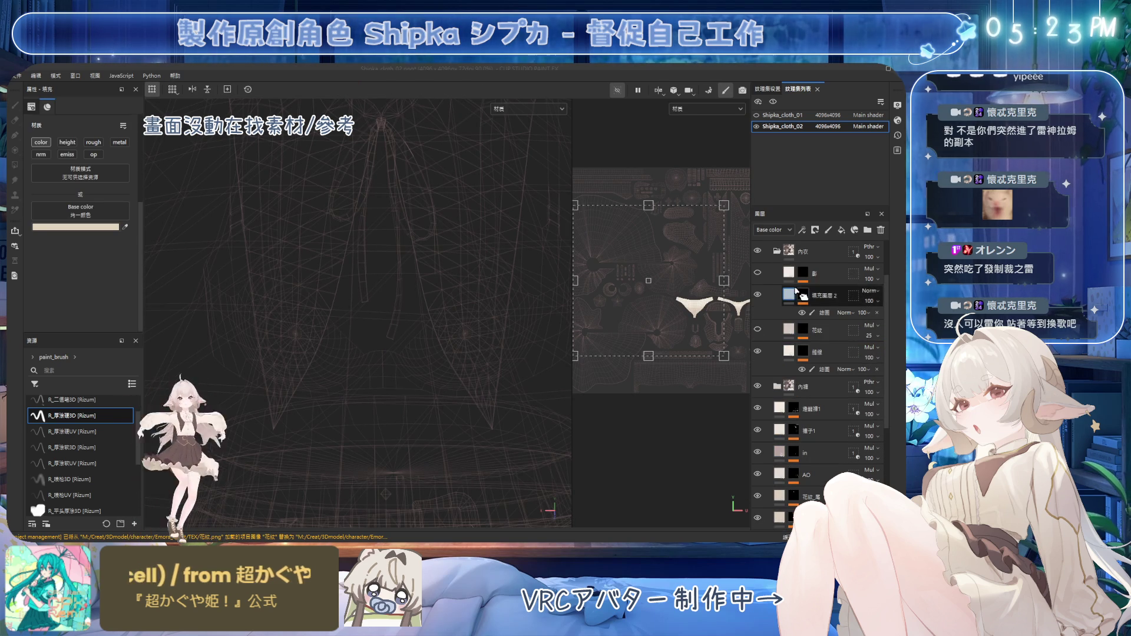
Rename the second stacked fill layer to 金屬 and add a paint layer inside it
{"action": "left_click", "coordinate": [803, 296]}
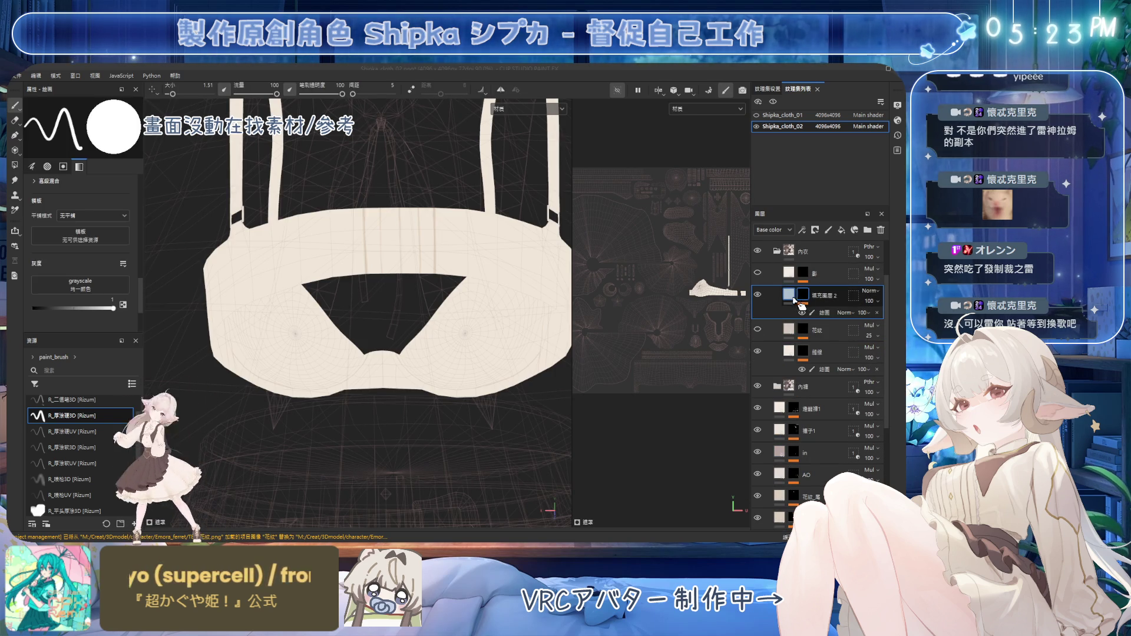
{"action": "double_click", "coordinate": [825, 295]}
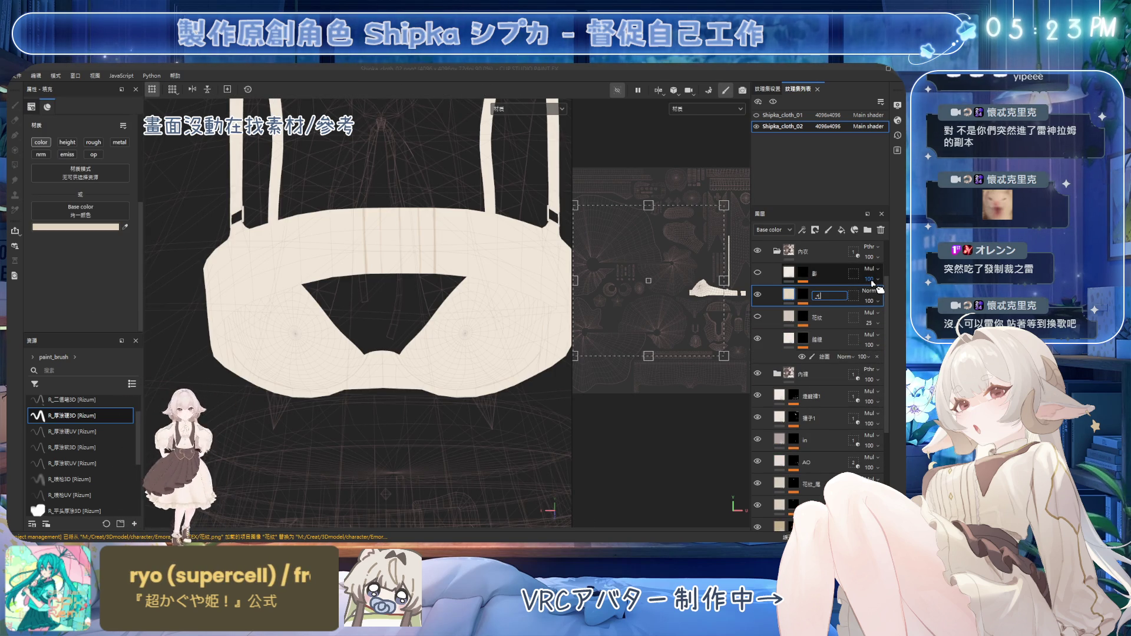
{"action": "type", "text": "畫"}
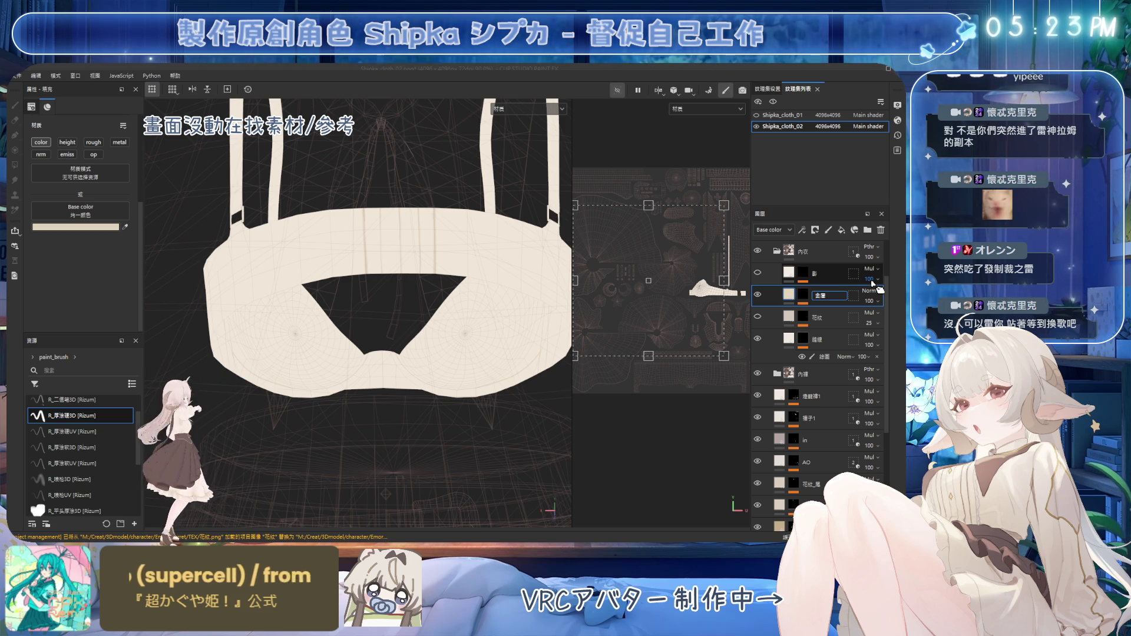
{"action": "left_click", "coordinate": [790, 296]}
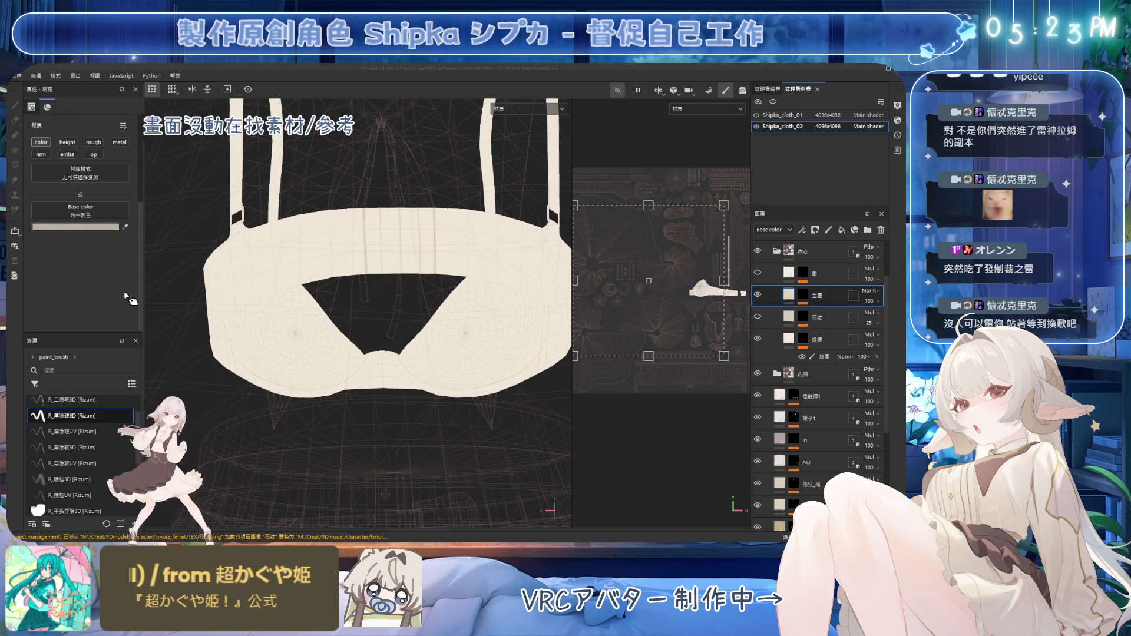
{"action": "left_click", "coordinate": [796, 298]}
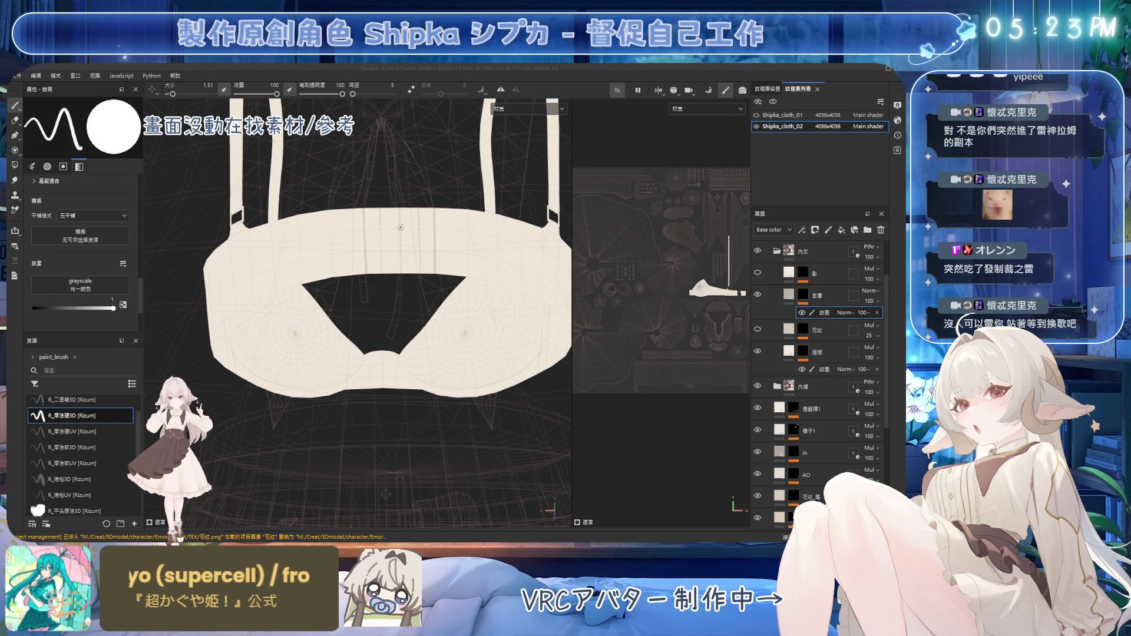
Paint the first hook-and-eye closure marks on the underband, removing the right-hand ones
{"action": "left_click_drag", "start_coordinate": [400, 228], "coordinate": [416, 276], "text": "alt"}
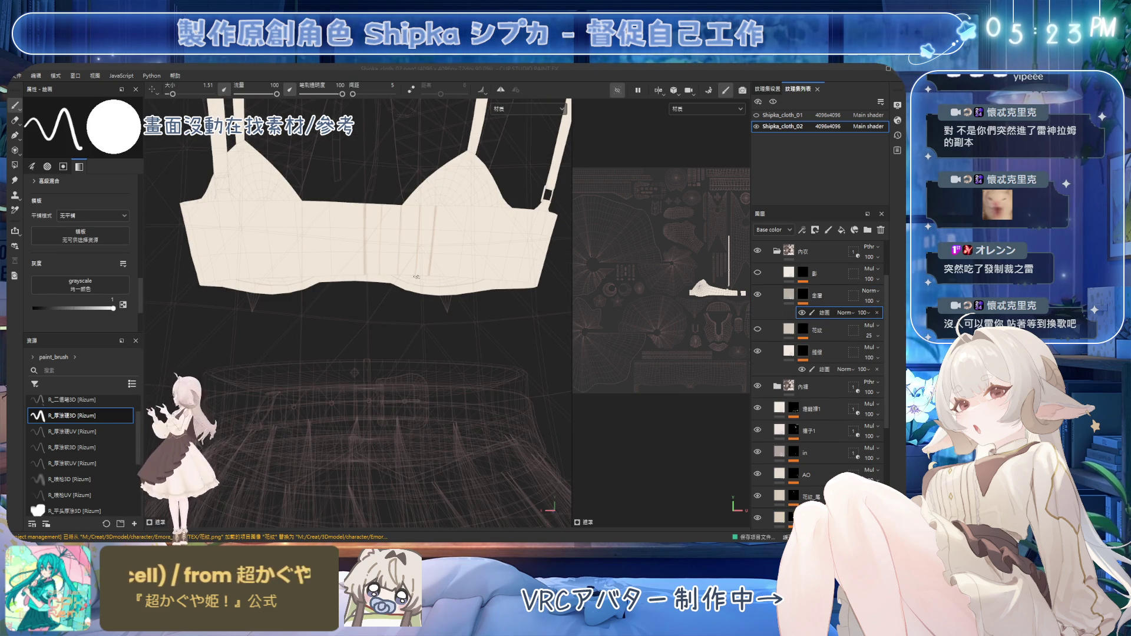
{"action": "left_click_drag", "start_coordinate": [441, 262], "coordinate": [434, 142], "text": "alt"}
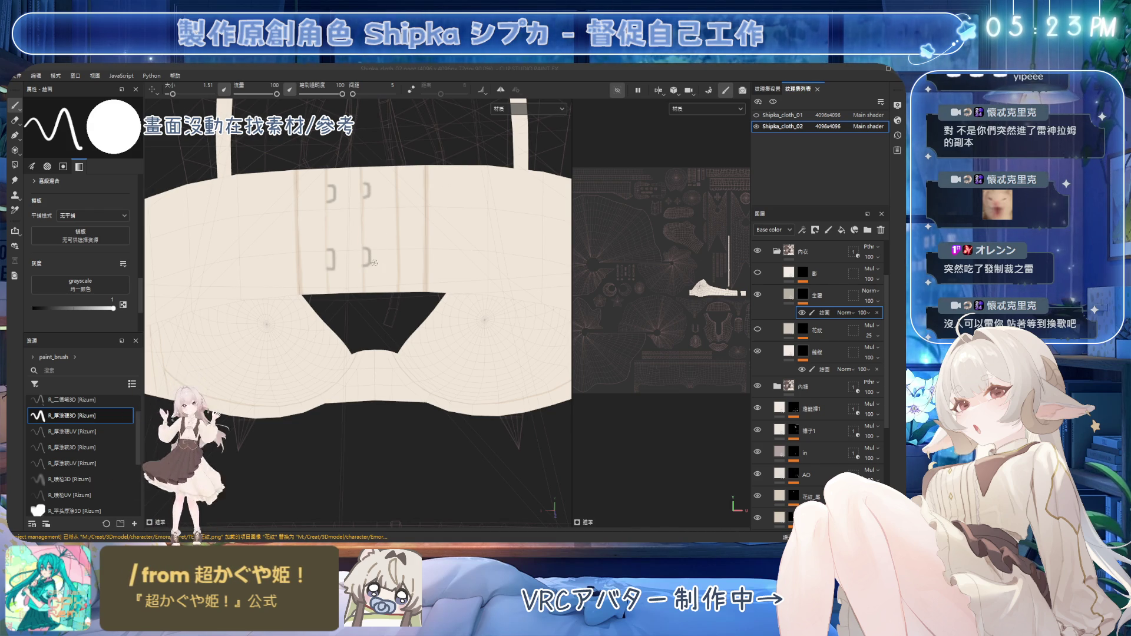
{"action": "left_click_drag", "start_coordinate": [365, 256], "coordinate": [363, 185]}
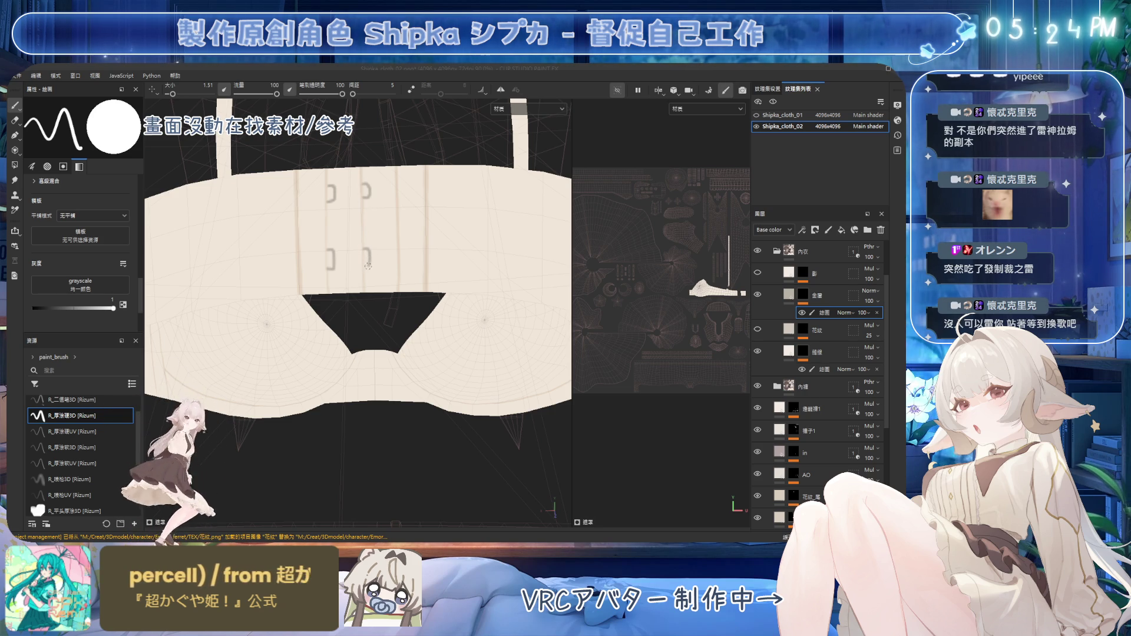
{"action": "key", "text": "5"}
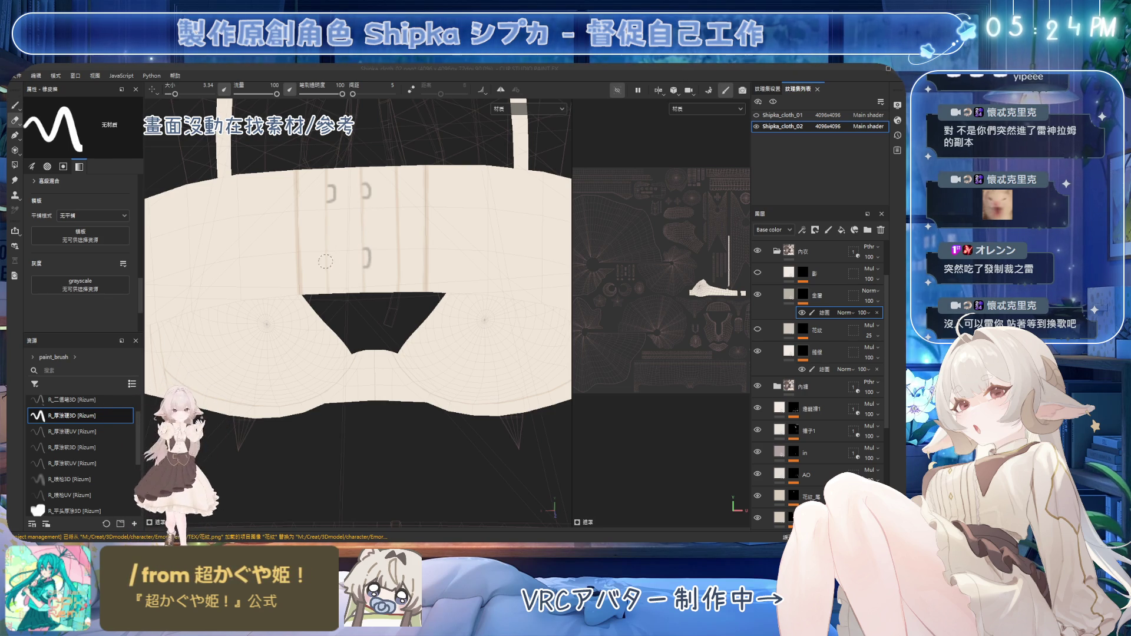
{"action": "key", "text": "1"}
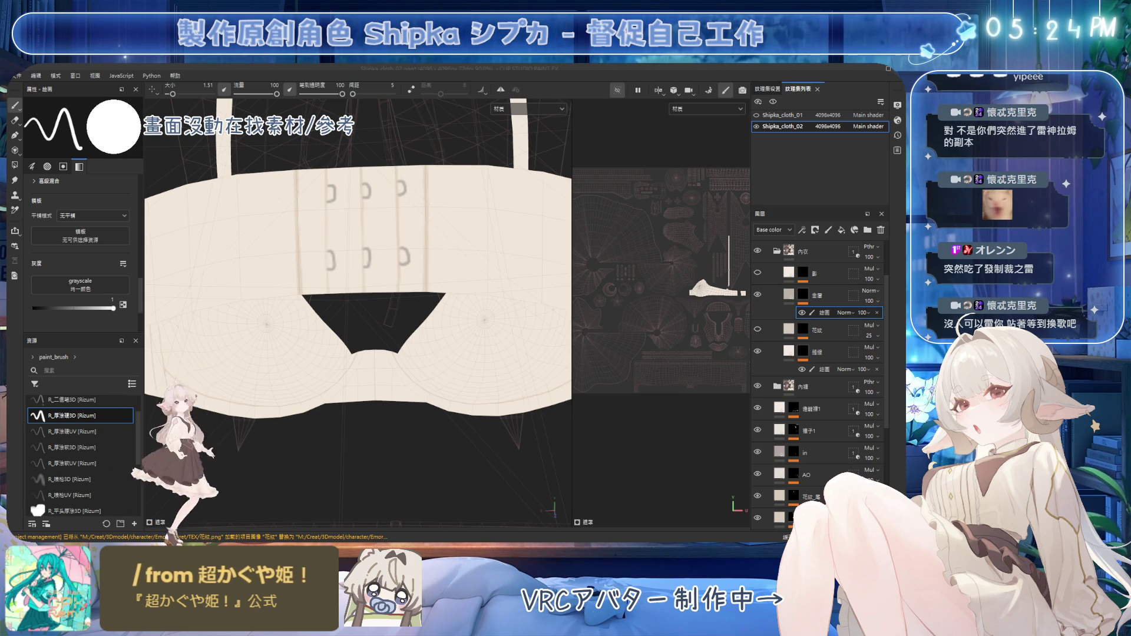
{"action": "scroll", "coordinate": [433, 202], "scroll_direction": "up", "scroll_amount": 2}
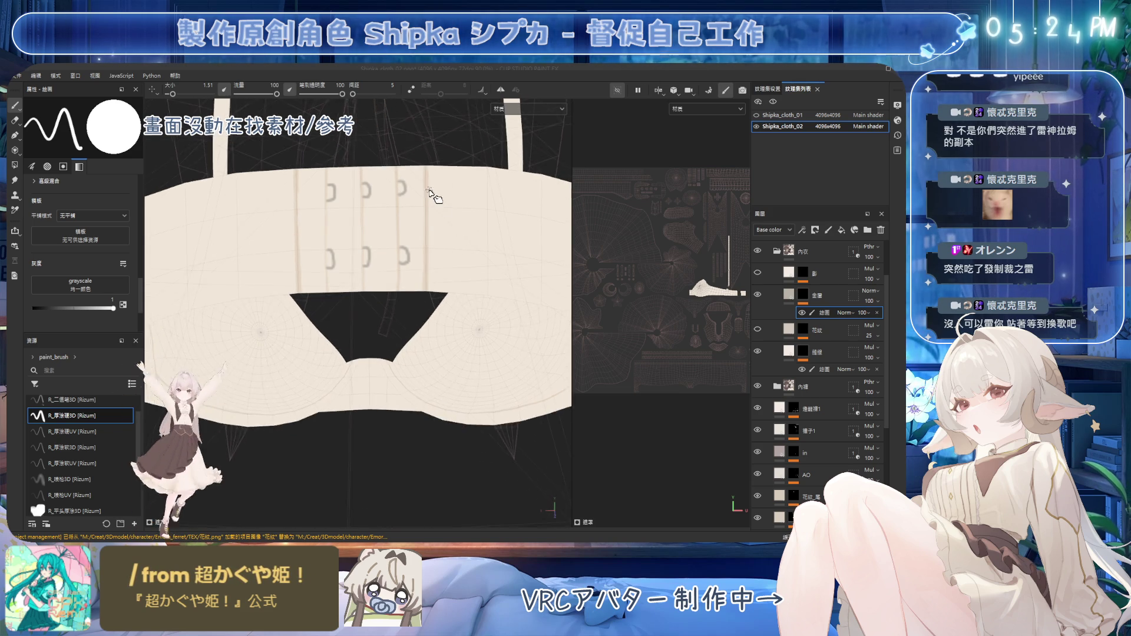
Add more closure marks and clean them up, selecting the layer beneath 花紋
{"action": "left_click_drag", "start_coordinate": [419, 202], "coordinate": [422, 192], "text": "alt"}
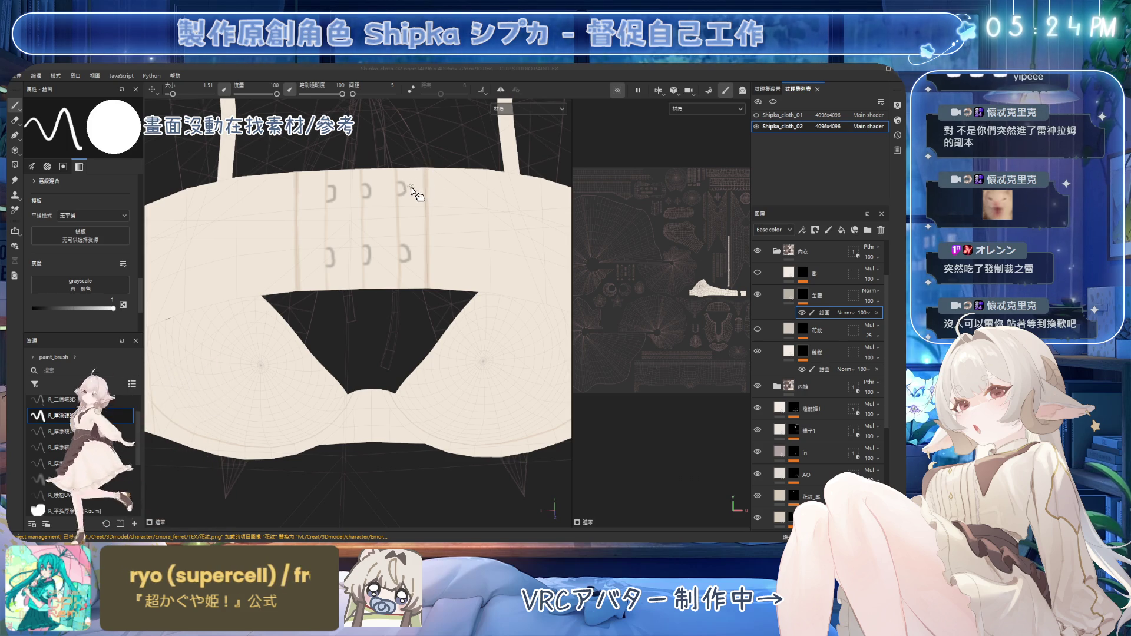
{"action": "key", "text": "2"}
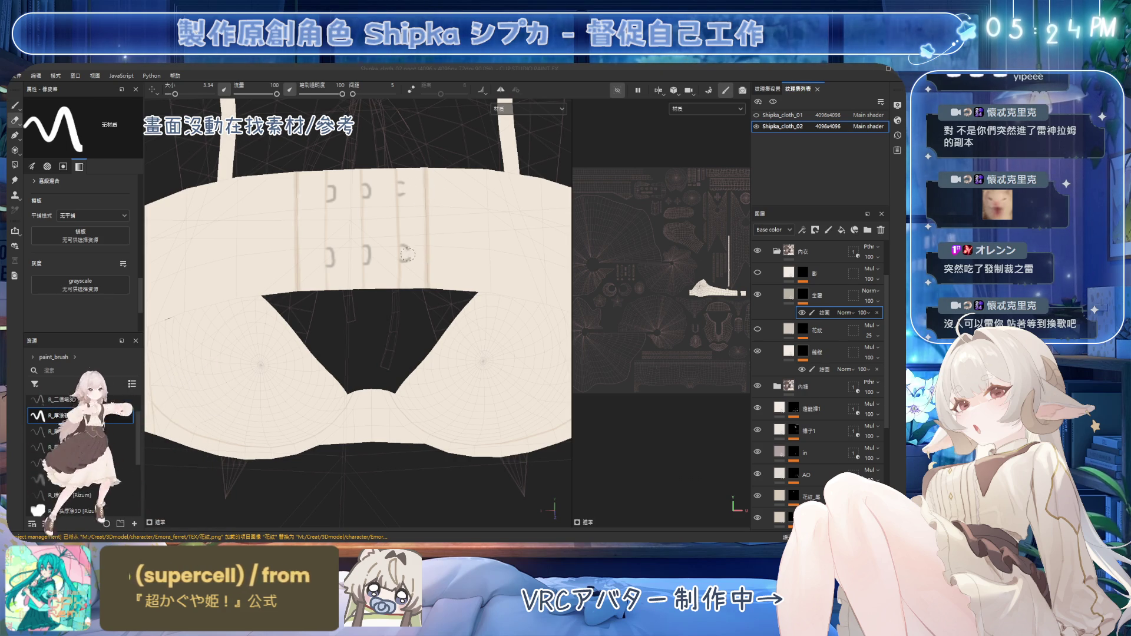
{"action": "key", "text": "1"}
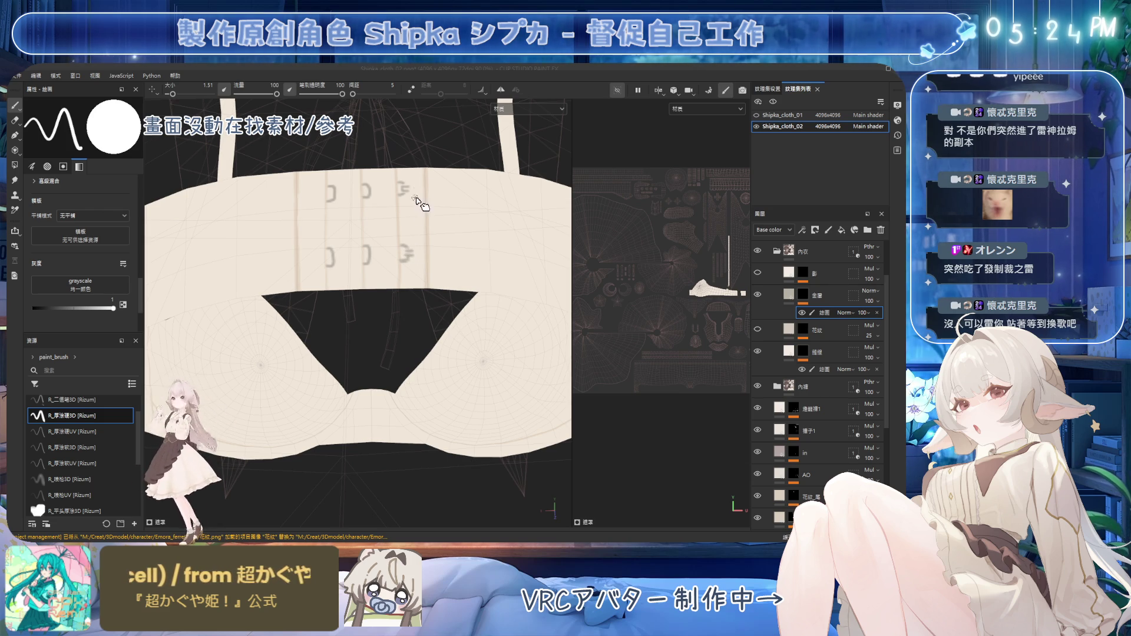
{"action": "left_click", "coordinate": [788, 329]}
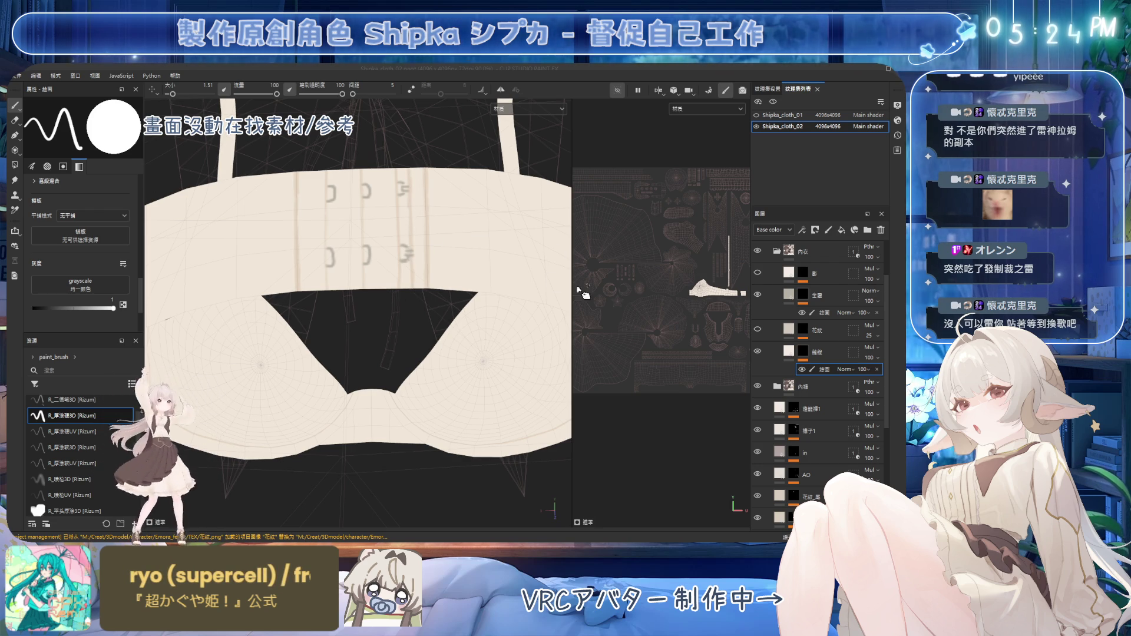
{"action": "key", "text": "2"}
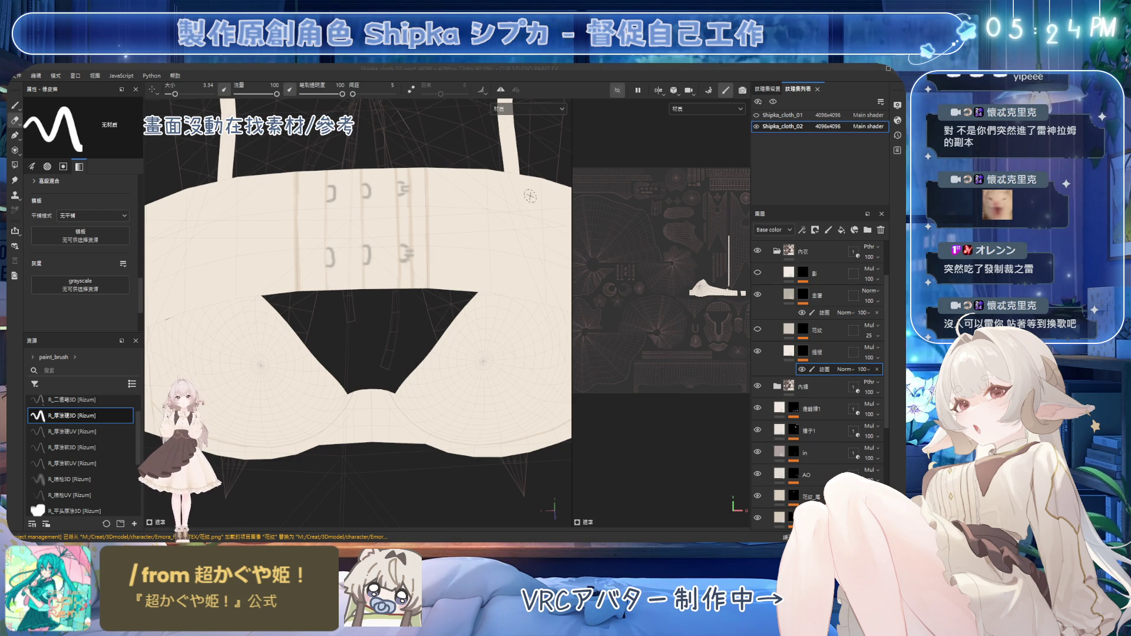
{"action": "scroll", "coordinate": [531, 196], "scroll_direction": "down", "scroll_amount": 2}
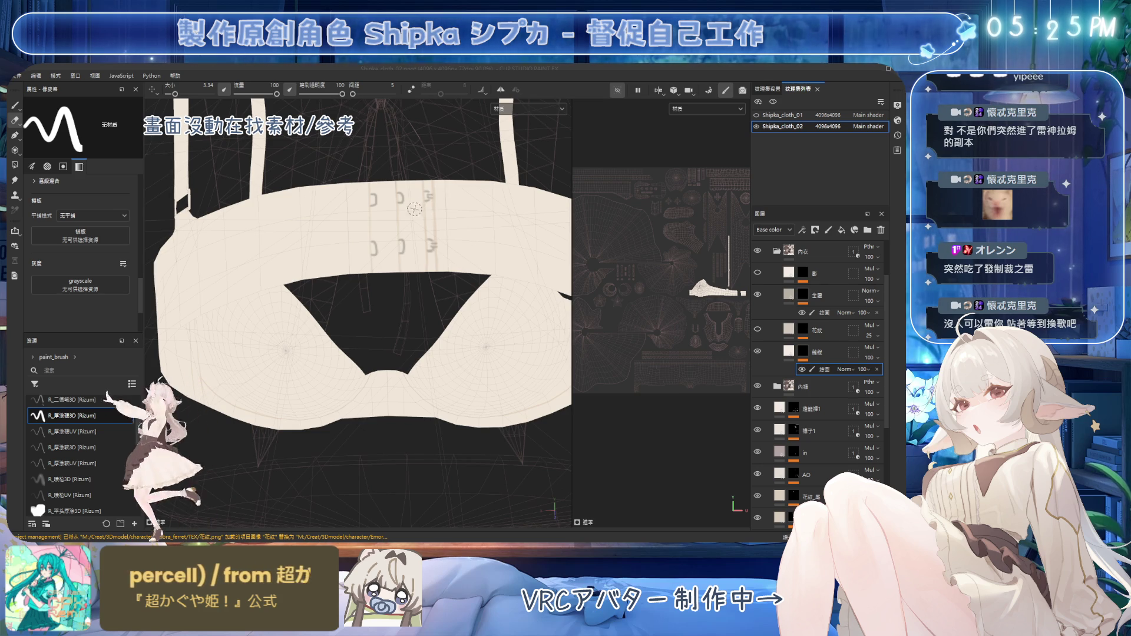
Touch up the closure marks with the smaller brush and eraser
{"action": "left_click_drag", "start_coordinate": [416, 209], "coordinate": [442, 232], "text": "alt"}
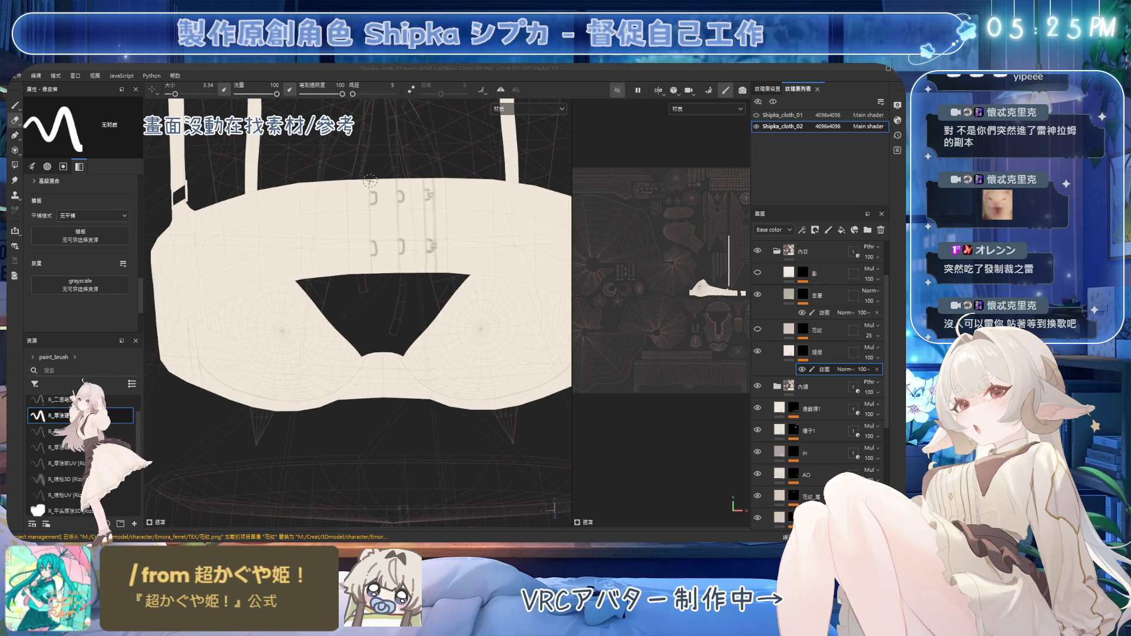
{"action": "right_click_drag", "start_coordinate": [382, 203], "coordinate": [372, 183], "text": "ctrl"}
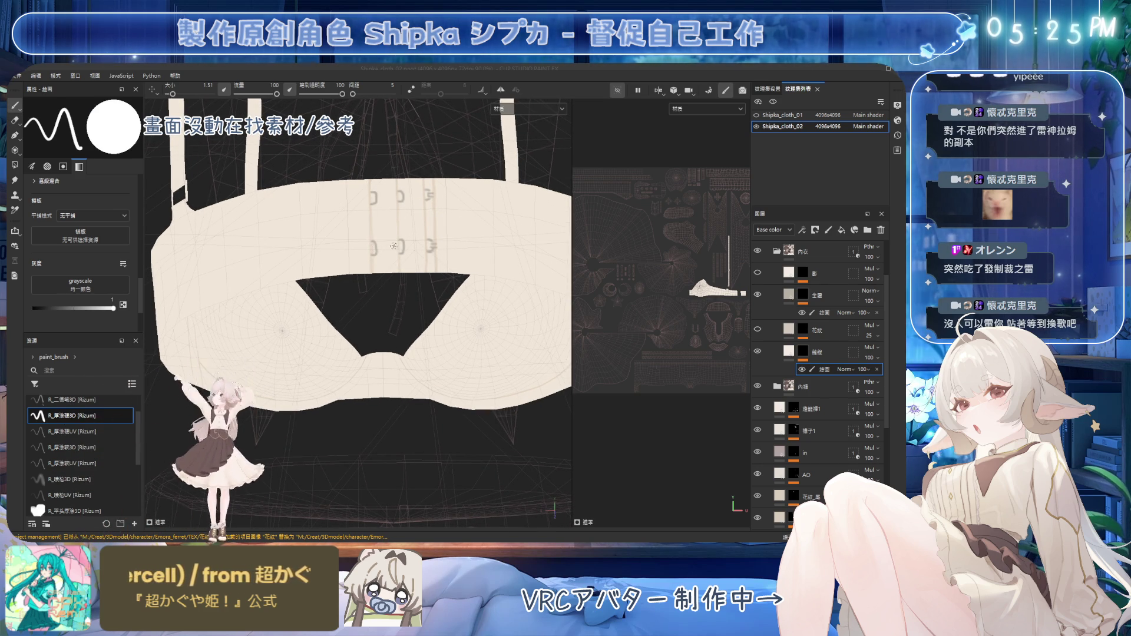
{"action": "scroll", "coordinate": [369, 277], "scroll_direction": "up", "scroll_amount": 3}
{"action": "key", "text": "5"}
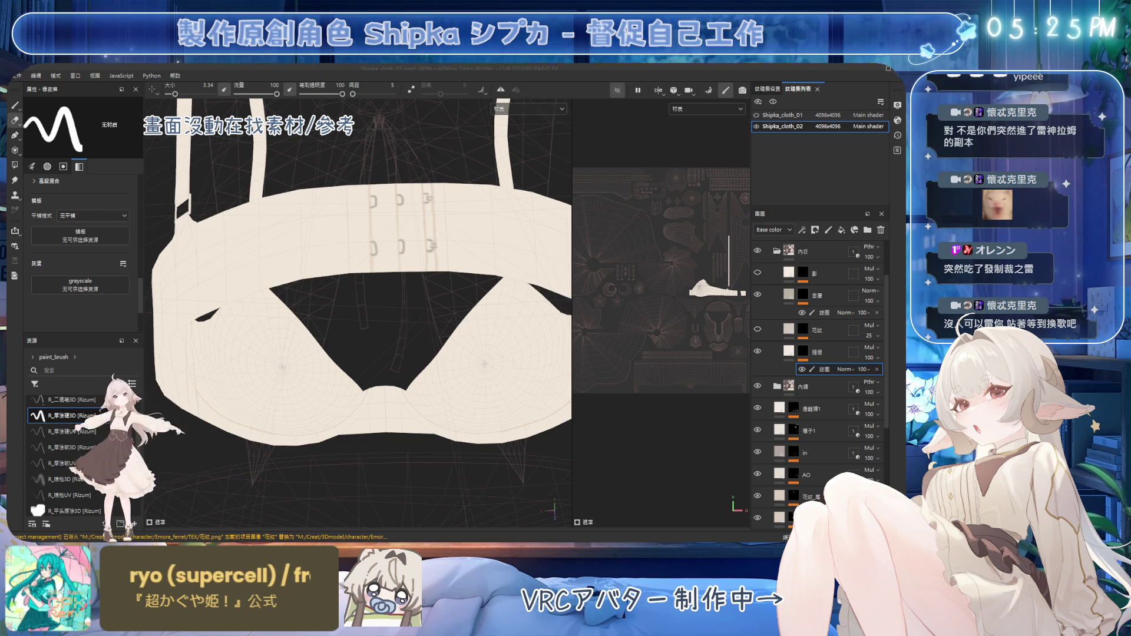
{"action": "key", "text": "1"}
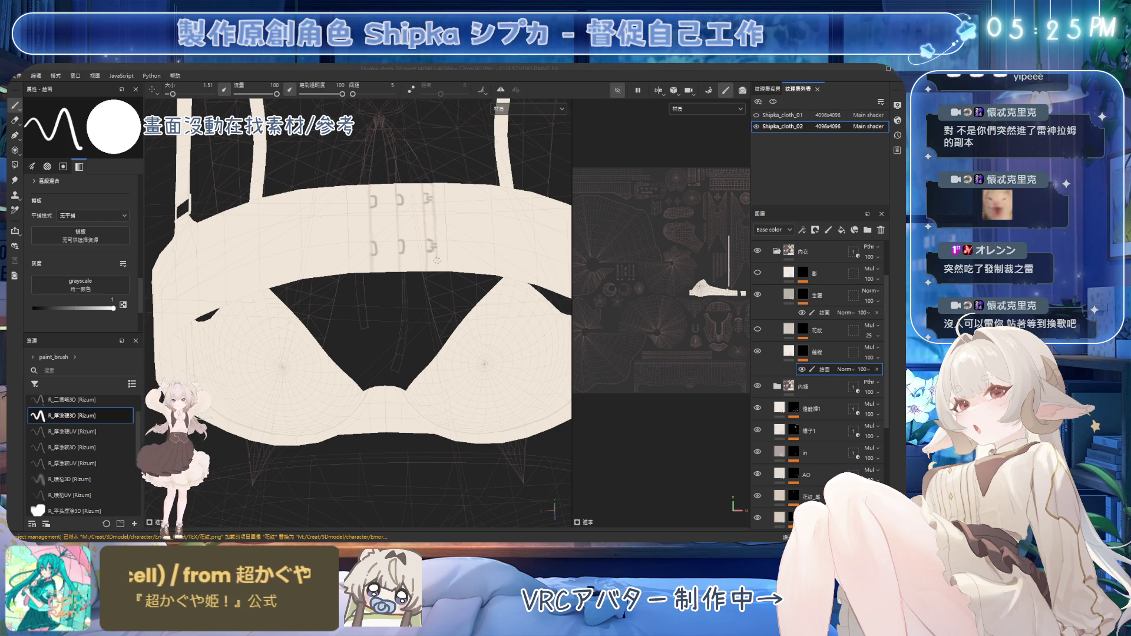
Delete the stray paint sublayer from the lower layer
{"action": "left_click_drag", "start_coordinate": [441, 269], "coordinate": [495, 284], "text": "alt"}
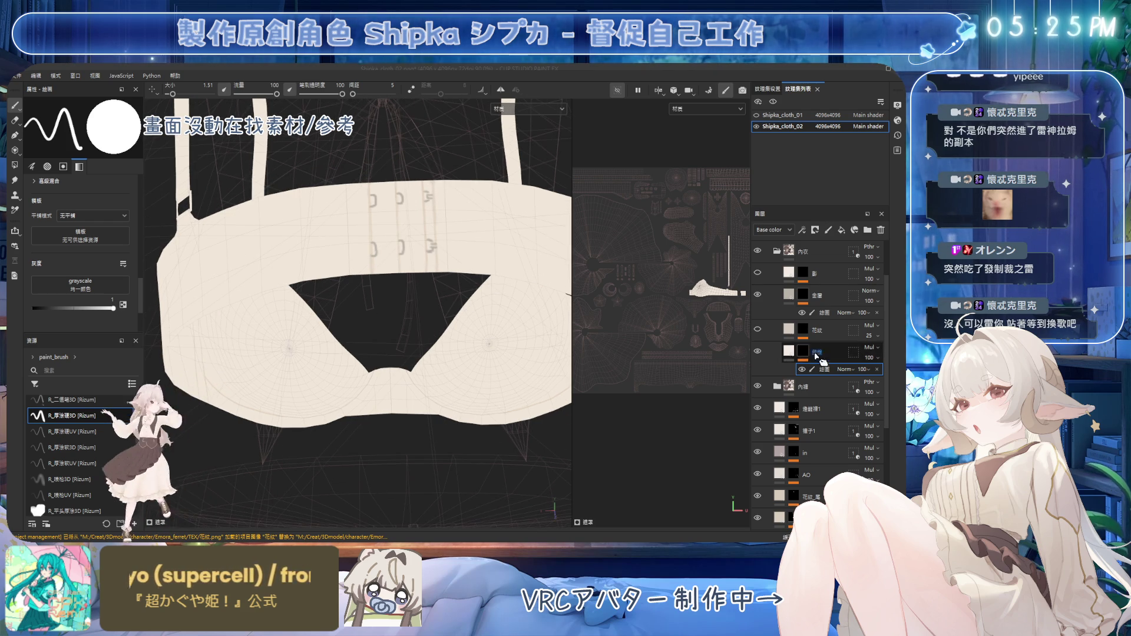
{"action": "left_click", "coordinate": [826, 314]}
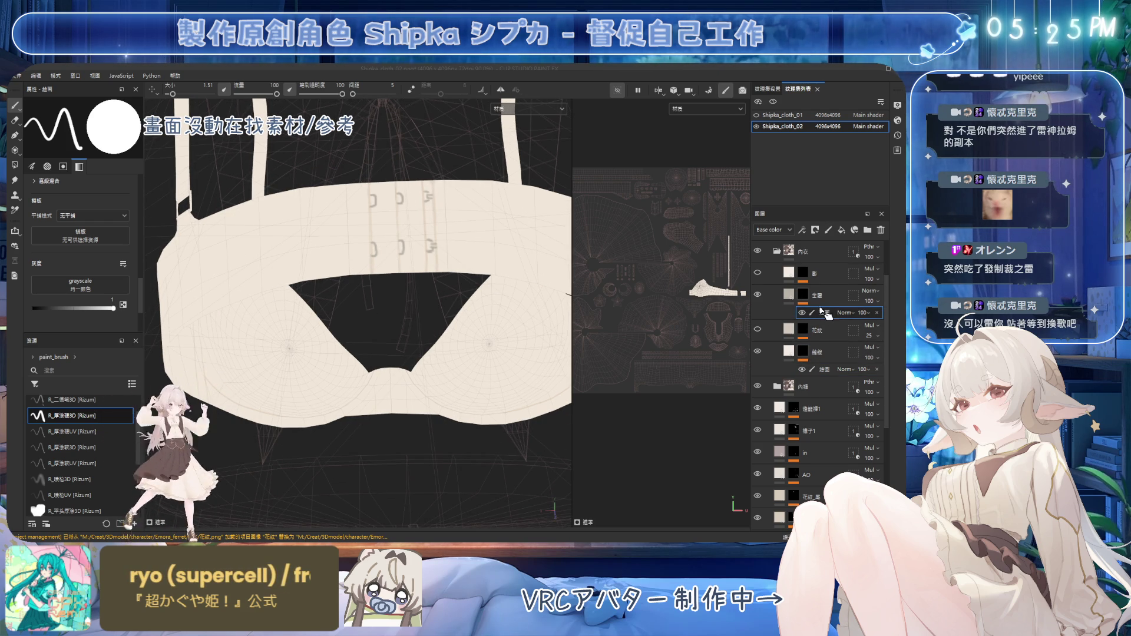
{"action": "key", "text": "Delete"}
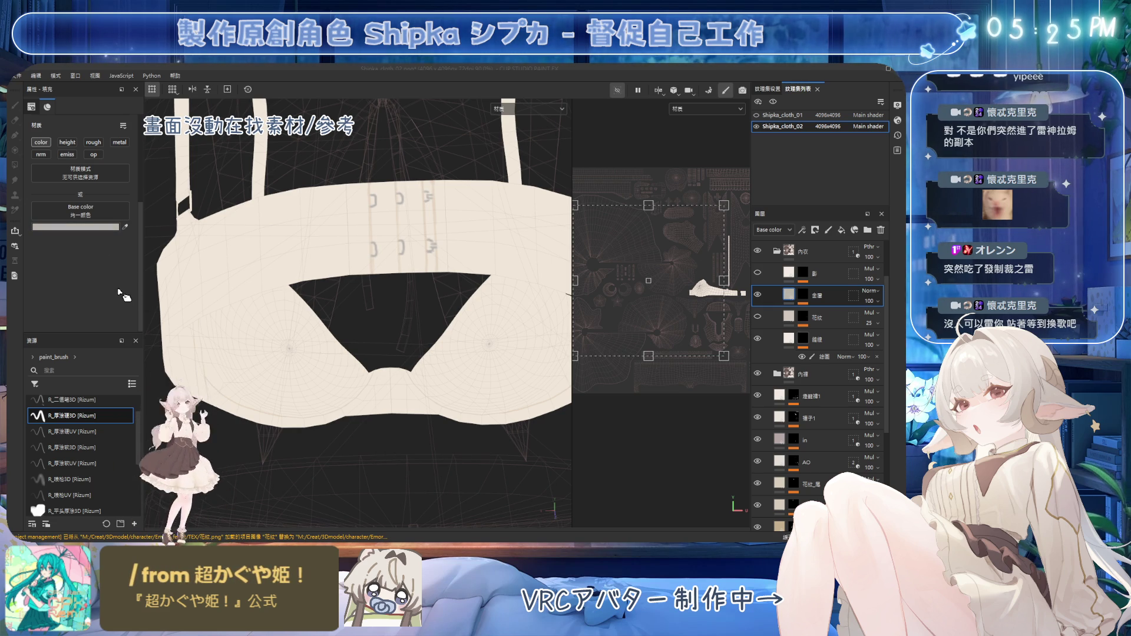
Sample a lighter base colour for the 金屬 closures from the garment
{"action": "left_click", "coordinate": [299, 235]}
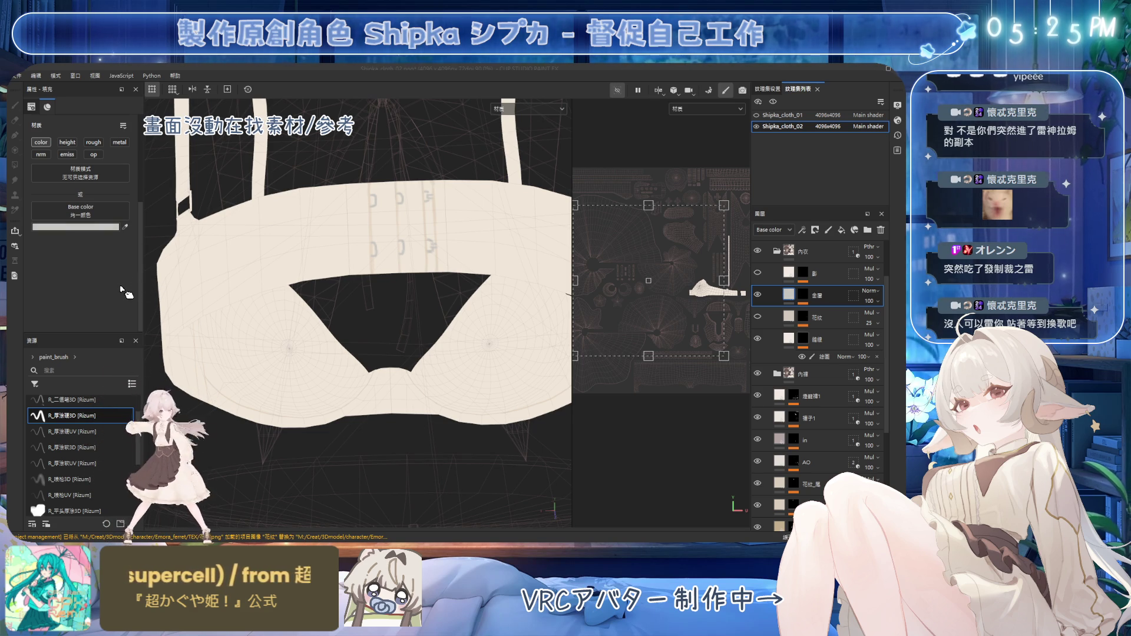
{"action": "scroll", "coordinate": [231, 239], "scroll_direction": "up", "scroll_amount": 2}
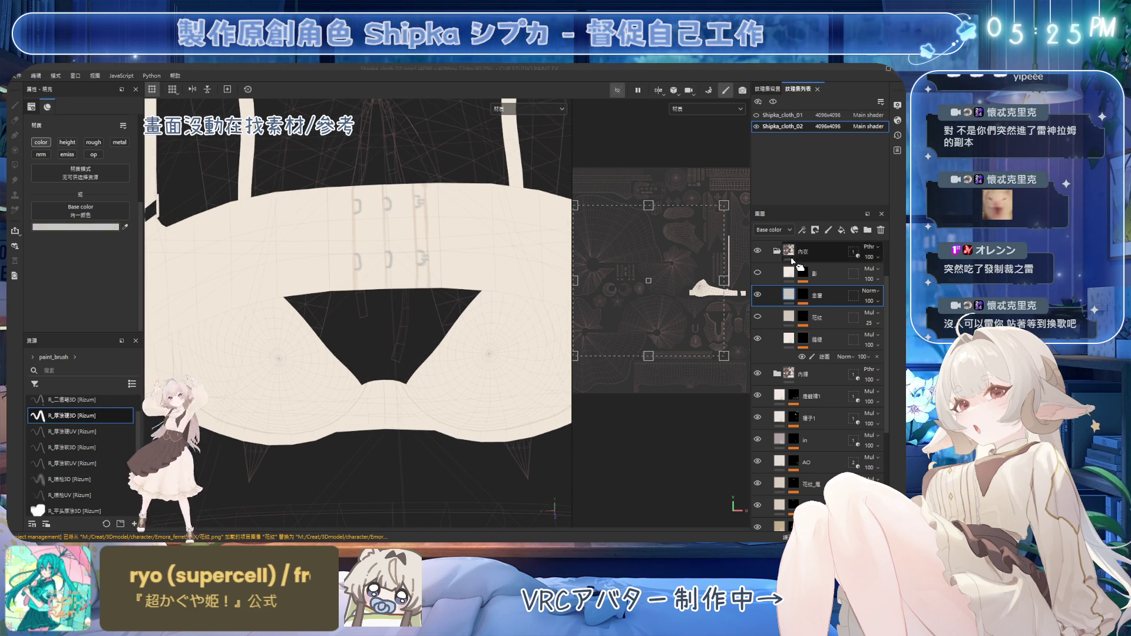
{"action": "mouse_move", "coordinate": [438, 230]}
{"action": "left_mouse_down", "text": "alt"}
{"action": "mouse_move", "coordinate": [437, 203]}
{"action": "mouse_move", "coordinate": [418, 202]}
{"action": "left_mouse_up", "text": "alt"}
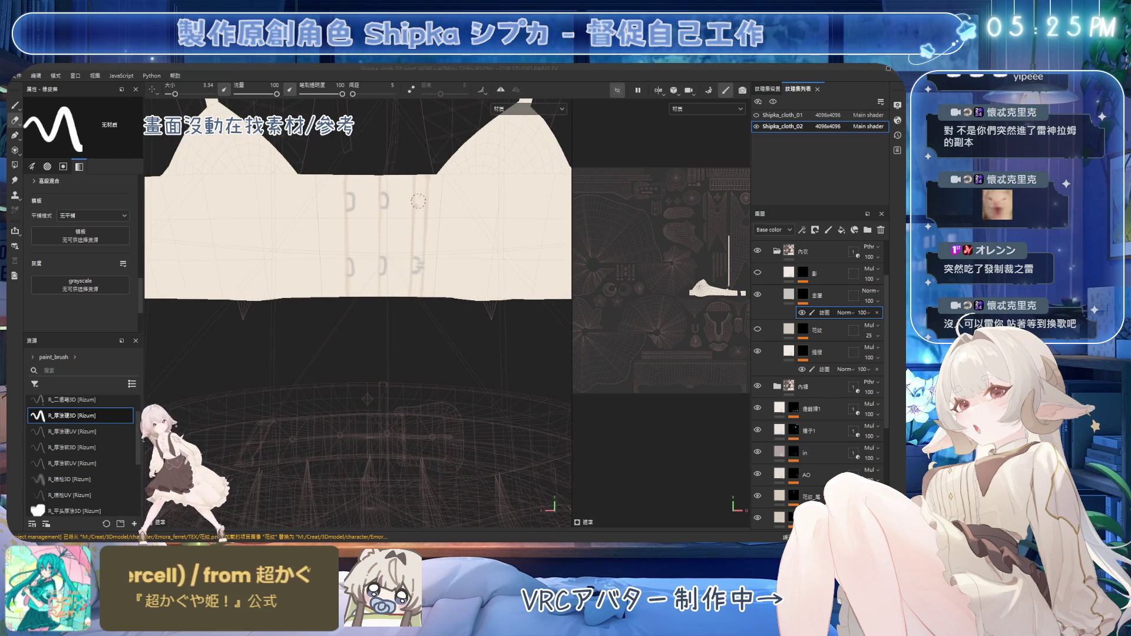
Alternate brush and eraser to clean the hook-and-eye strokes, then view the bra from the side
{"action": "key", "text": "1"}
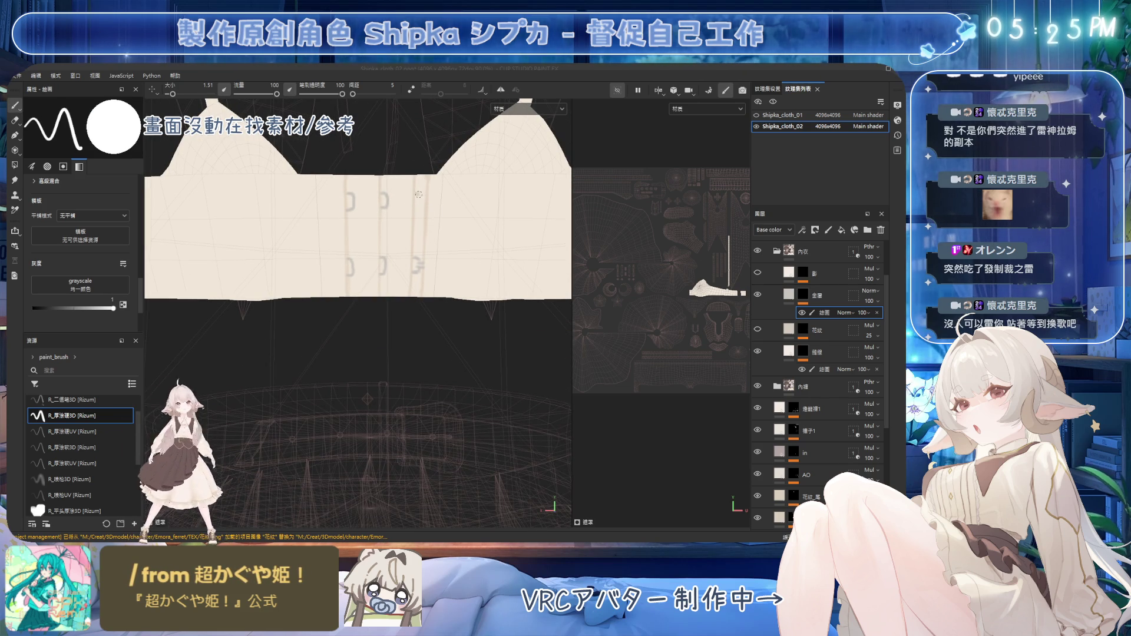
{"action": "key", "text": "2"}
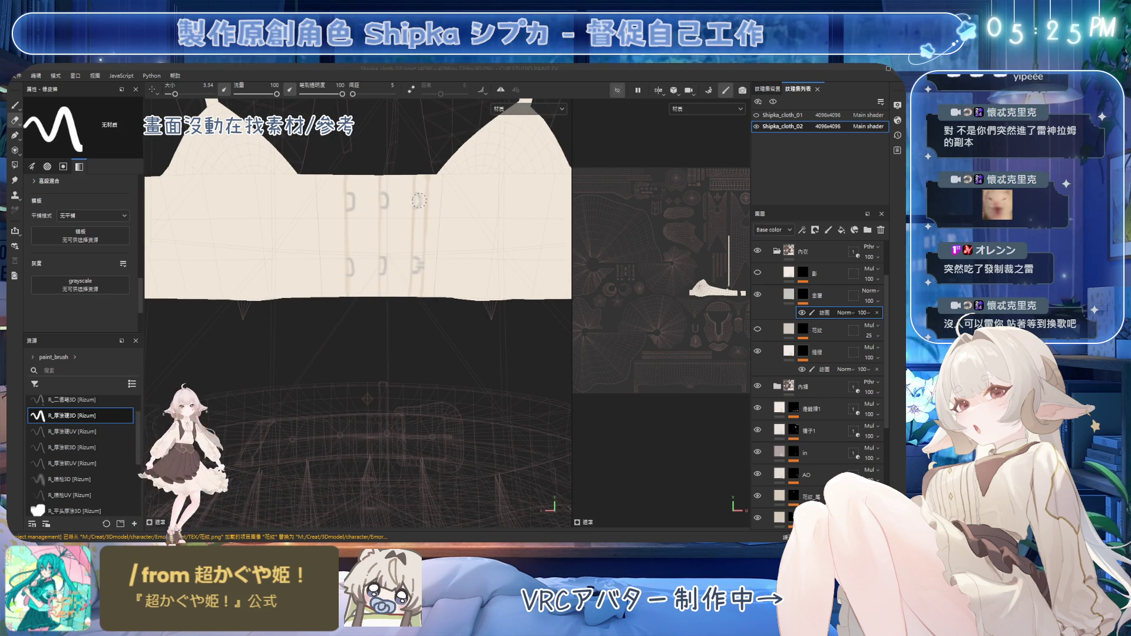
{"action": "key", "text": "1"}
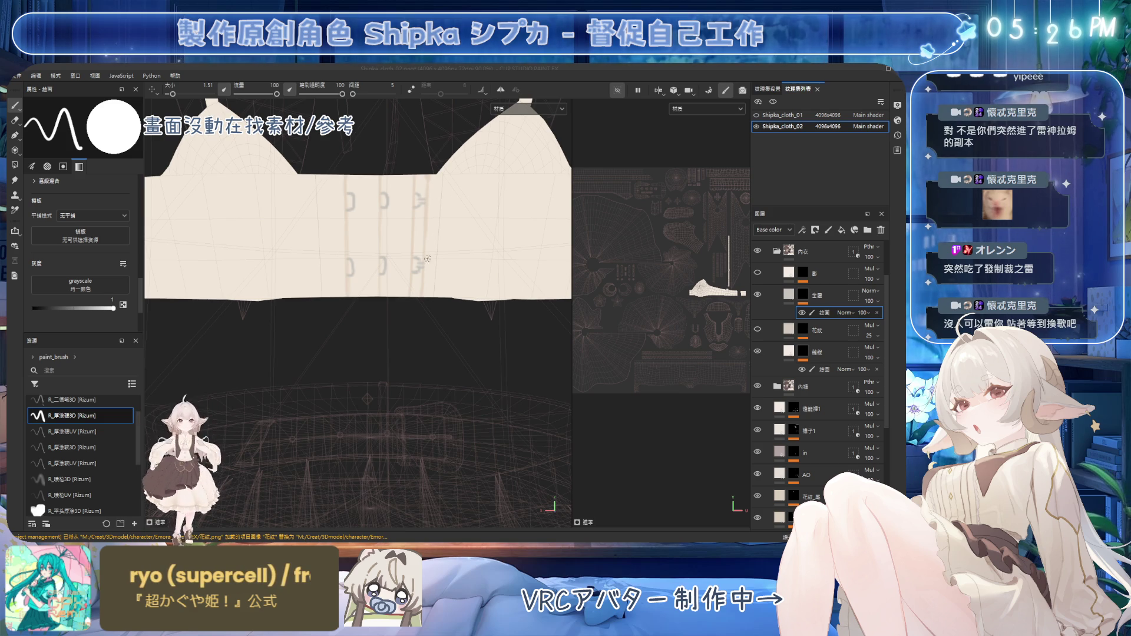
{"action": "key", "text": "2"}
{"action": "key", "text": "1"}
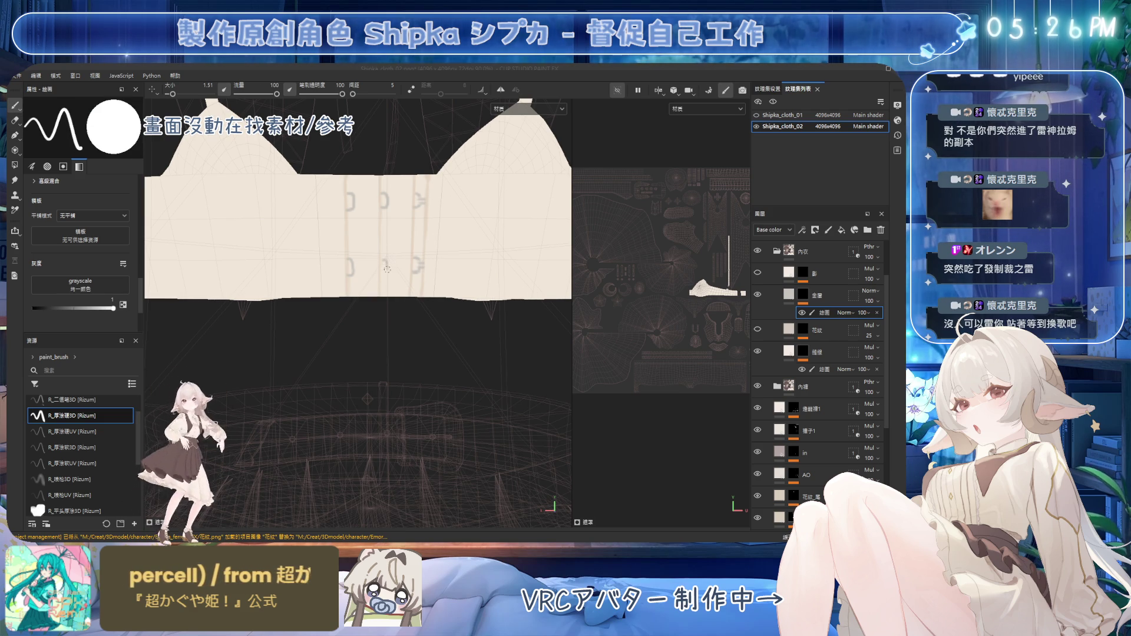
{"action": "key", "text": "2"}
{"action": "key", "text": "1"}
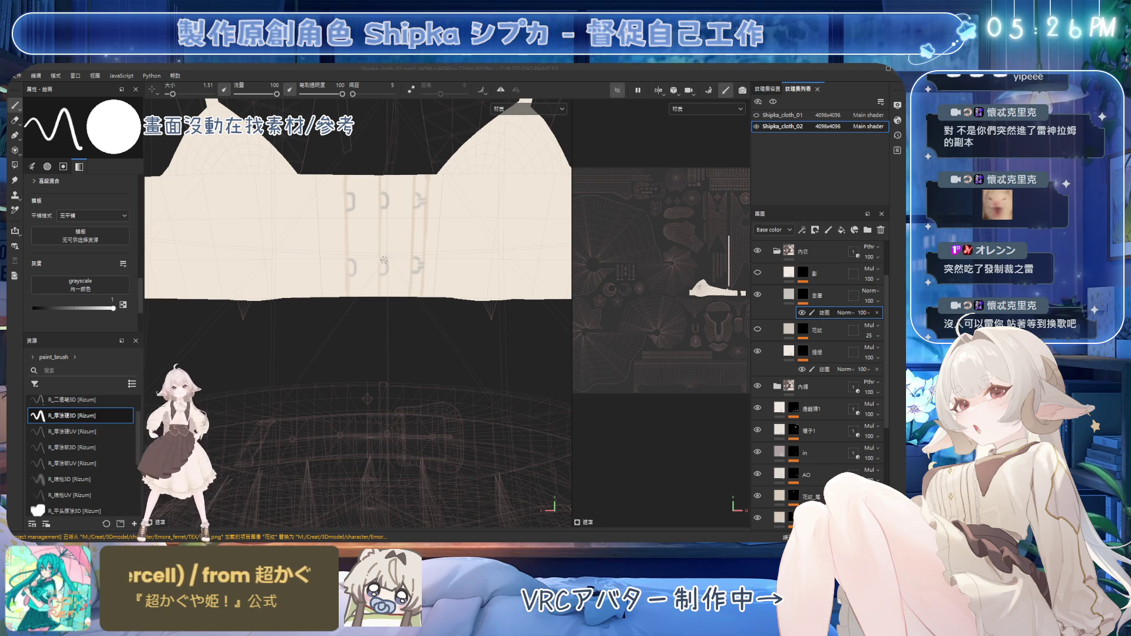
{"action": "key", "text": "2"}
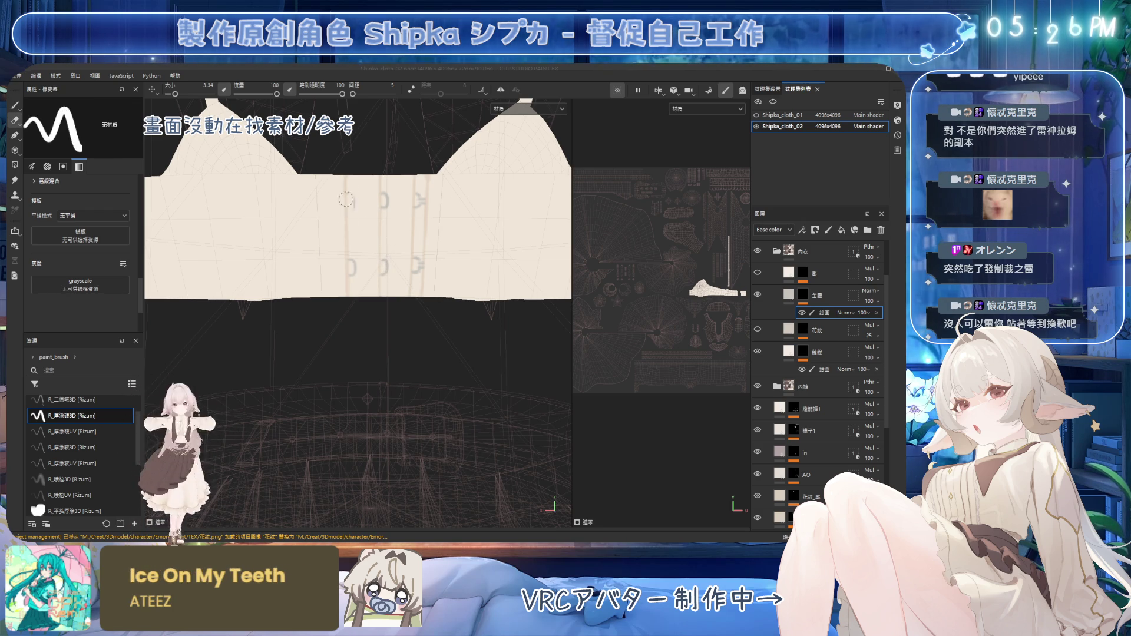
{"action": "key", "text": "1"}
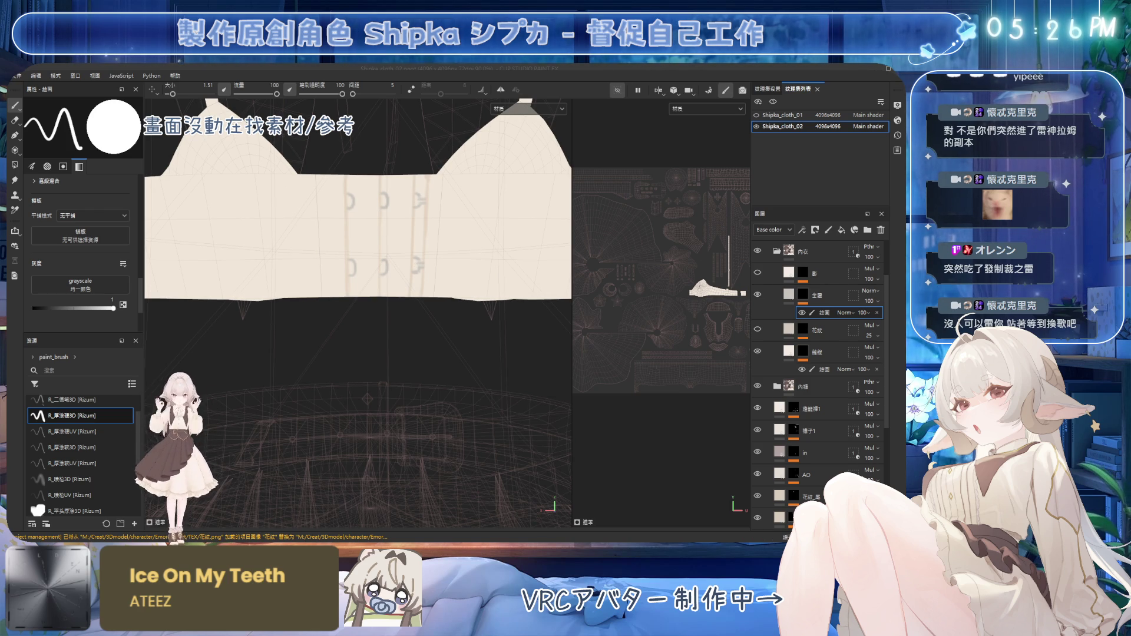
{"action": "mouse_move", "coordinate": [430, 350]}
{"action": "left_mouse_down", "text": "alt"}
{"action": "mouse_move", "coordinate": [314, 263]}
{"action": "mouse_move", "coordinate": [375, 240]}
{"action": "left_mouse_up", "text": "alt"}
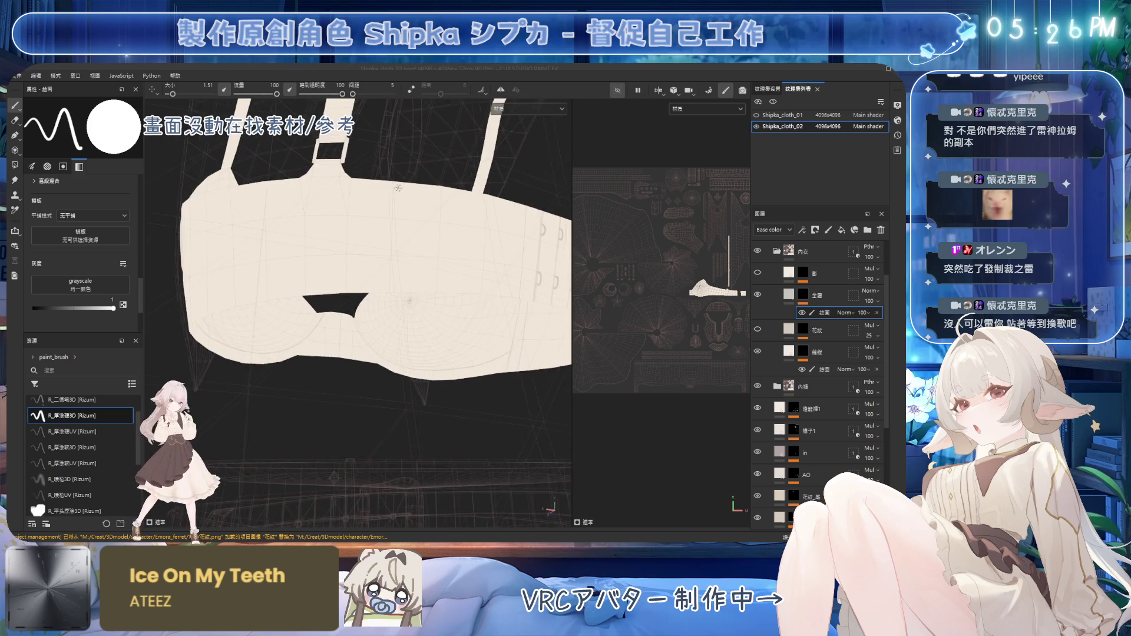
{"action": "scroll", "coordinate": [376, 240], "scroll_direction": "up", "scroll_amount": 2}
{"action": "scroll", "coordinate": [375, 240], "scroll_direction": "up", "scroll_amount": 2}
{"action": "scroll", "coordinate": [376, 240], "scroll_direction": "up", "scroll_amount": 2}
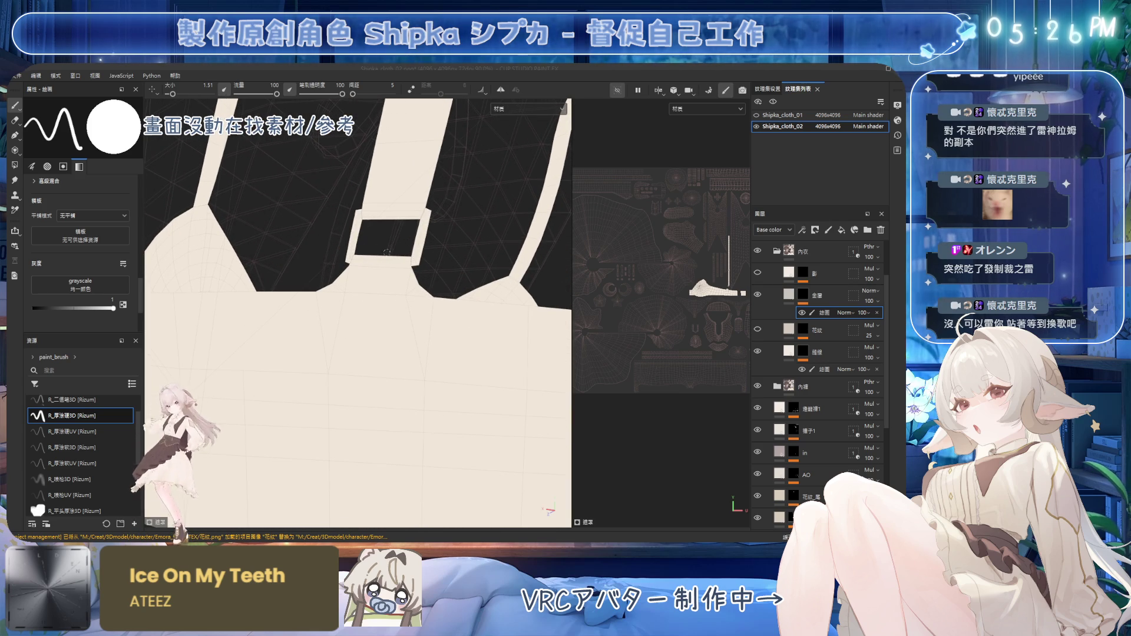
{"action": "scroll", "coordinate": [705, 316], "scroll_direction": "up", "scroll_amount": 2}
{"action": "scroll", "coordinate": [705, 315], "scroll_direction": "up", "scroll_amount": 2}
{"action": "scroll", "coordinate": [705, 316], "scroll_direction": "up", "scroll_amount": 2}
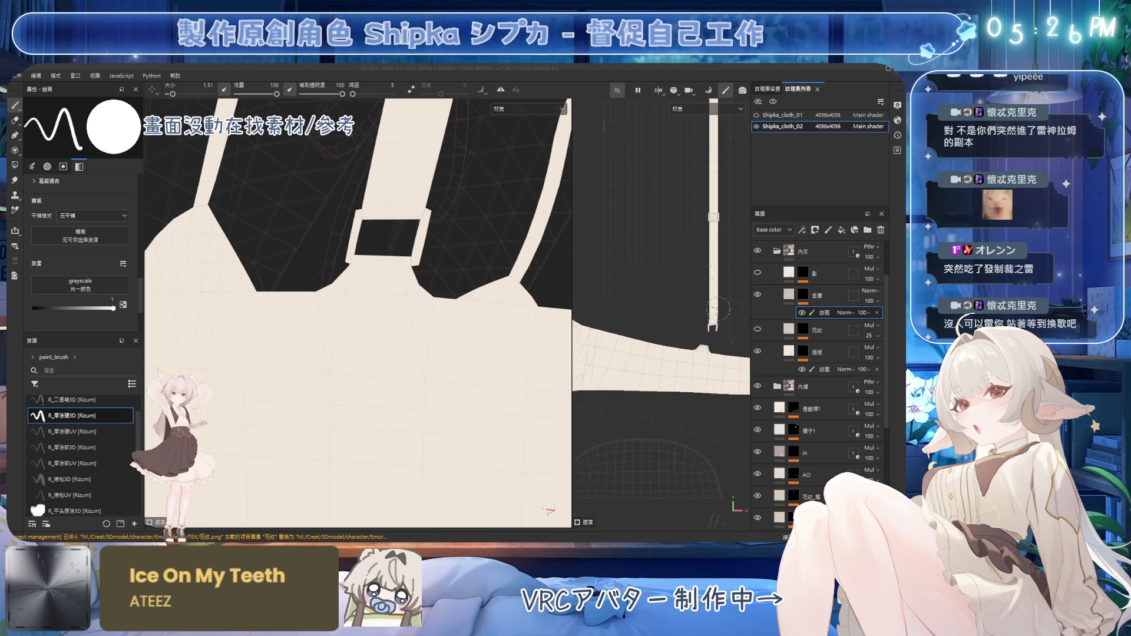
{"action": "scroll", "coordinate": [706, 315], "scroll_direction": "up", "scroll_amount": 2}
{"action": "scroll", "coordinate": [705, 315], "scroll_direction": "up", "scroll_amount": 2}
Frame the strap slider in the UV view and switch to the Geometry Fill tool
{"action": "middle_click_drag", "start_coordinate": [682, 298], "coordinate": [649, 326]}
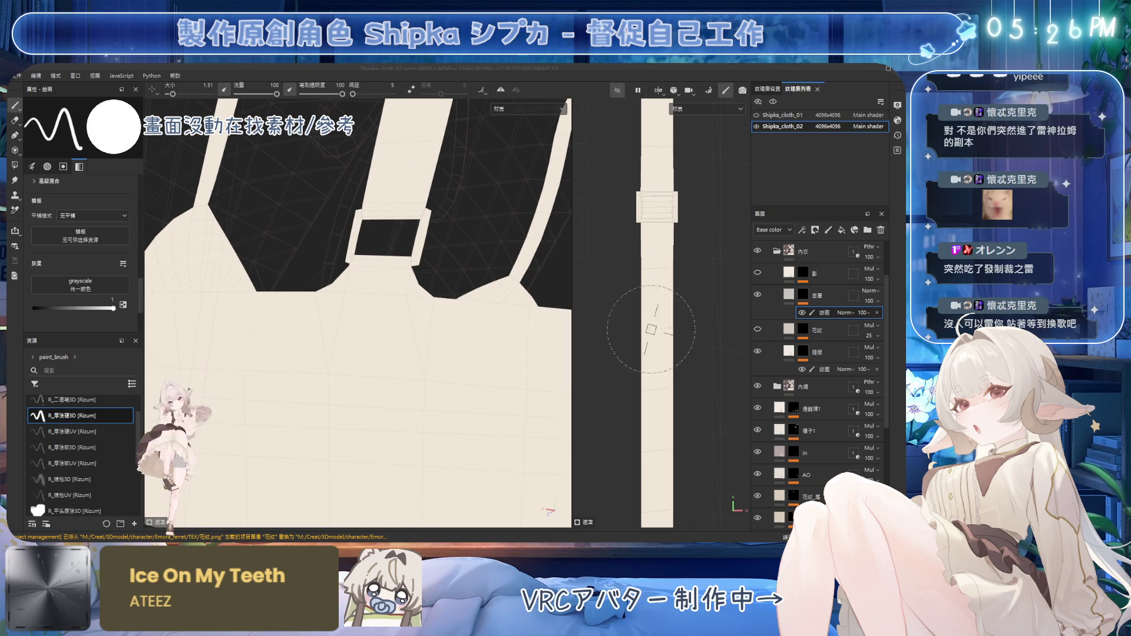
{"action": "scroll", "coordinate": [612, 323], "scroll_direction": "up", "scroll_amount": 2}
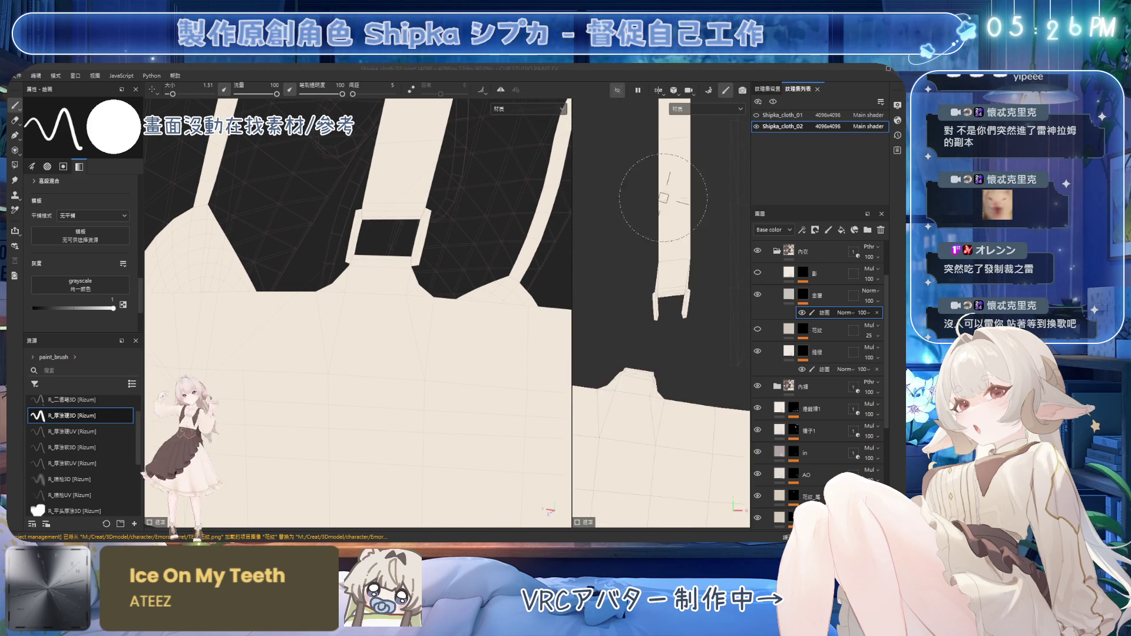
{"action": "scroll", "coordinate": [628, 325], "scroll_direction": "up", "scroll_amount": 1}
{"action": "scroll", "coordinate": [654, 327], "scroll_direction": "up", "scroll_amount": 1}
{"action": "middle_click_drag", "start_coordinate": [625, 326], "coordinate": [603, 308]}
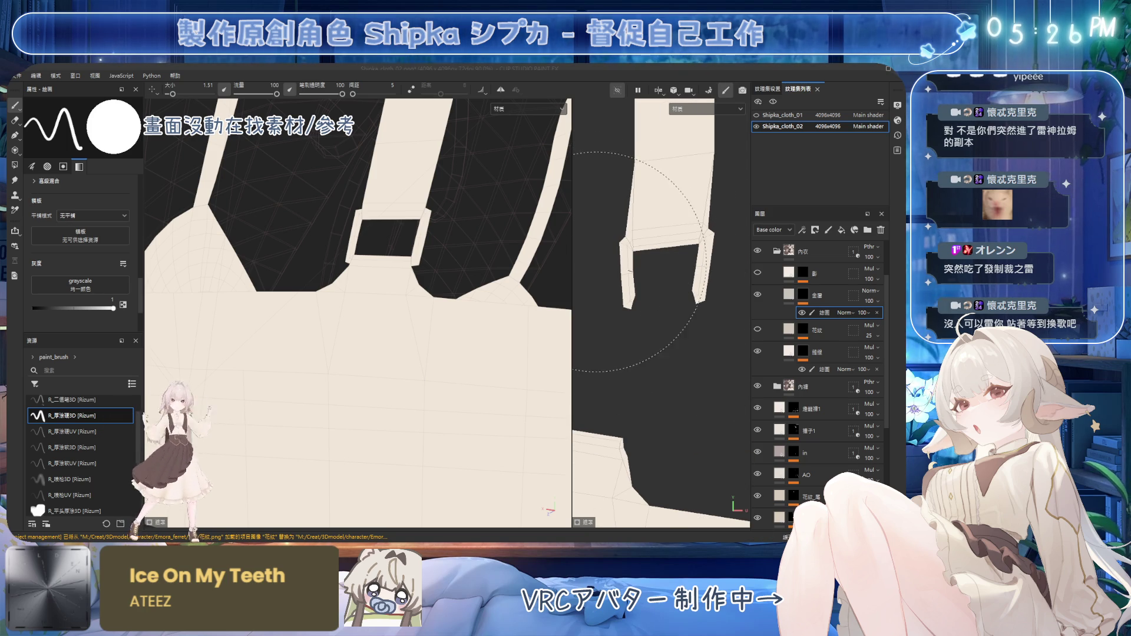
{"action": "left_click_drag", "start_coordinate": [572, 276], "coordinate": [483, 277]}
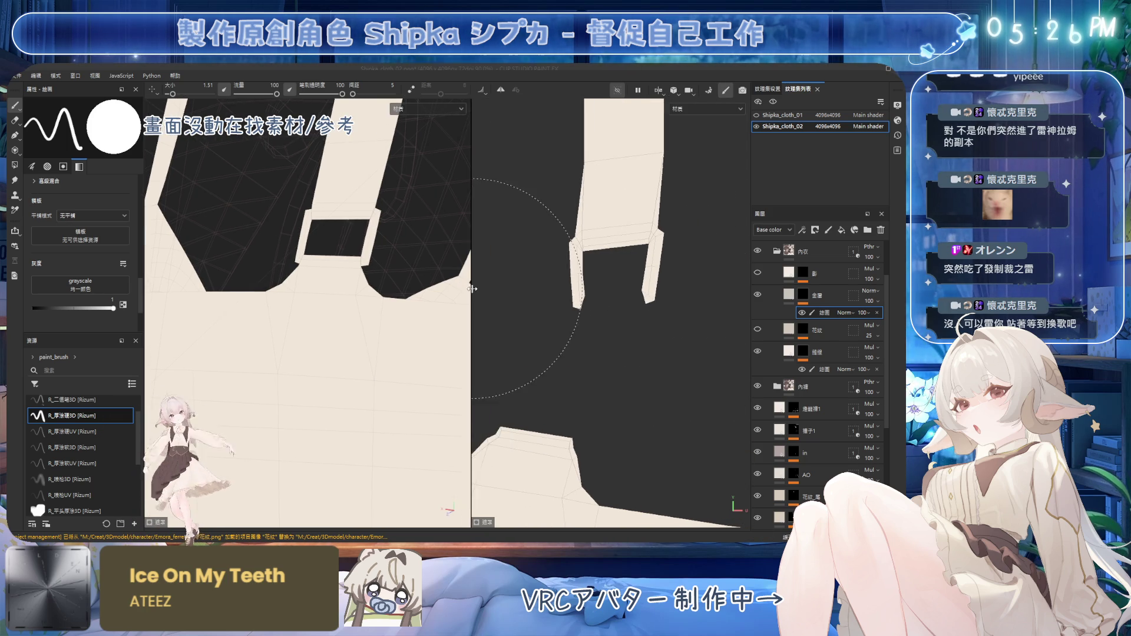
{"action": "left_click", "coordinate": [18, 165]}
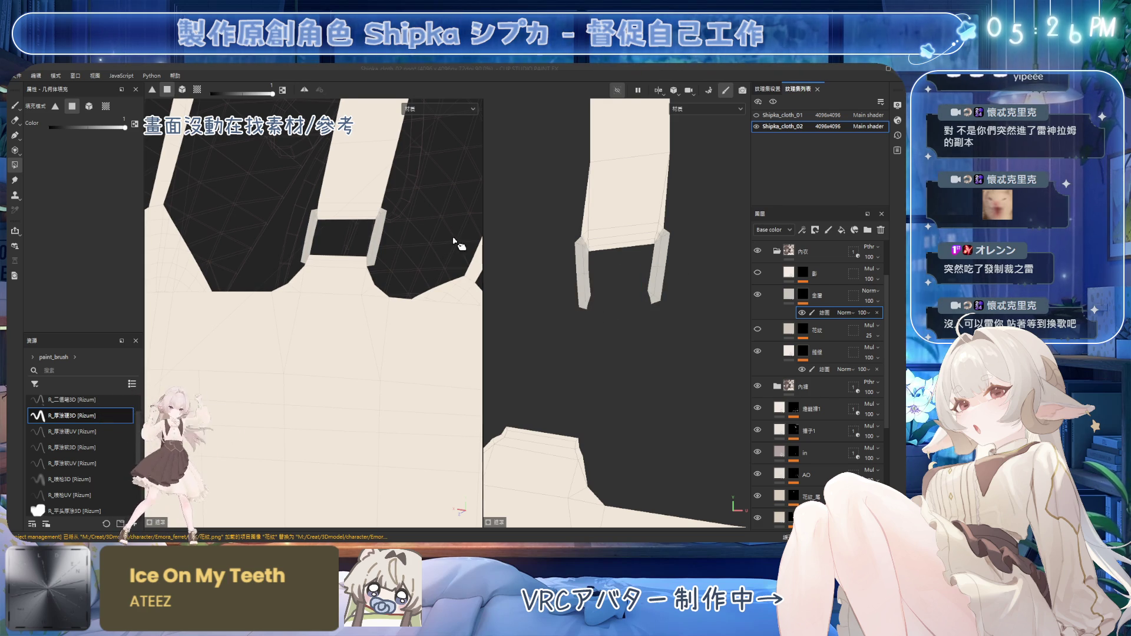
{"action": "scroll", "coordinate": [651, 254], "scroll_direction": "up", "scroll_amount": 2}
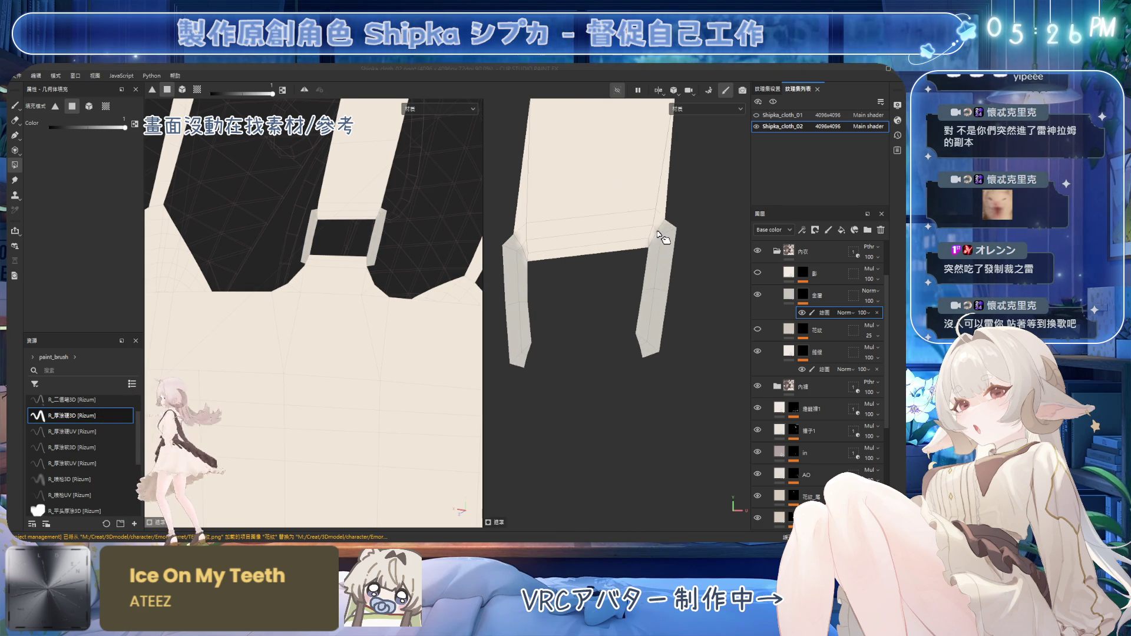
{"action": "scroll", "coordinate": [658, 238], "scroll_direction": "up", "scroll_amount": 2}
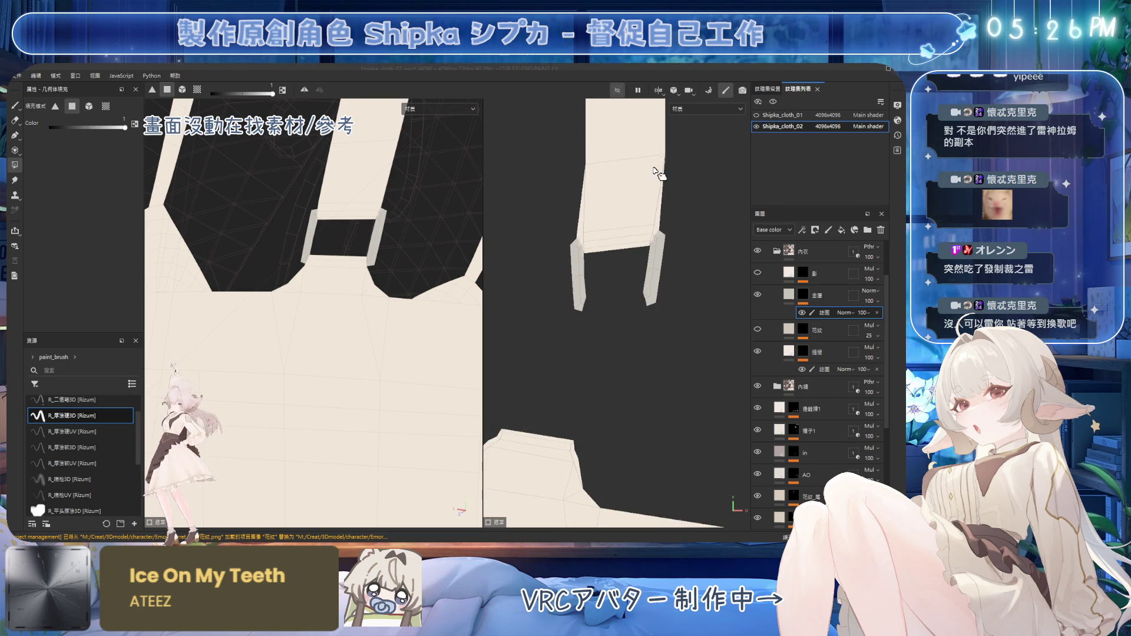
{"action": "scroll", "coordinate": [652, 177], "scroll_direction": "up", "scroll_amount": 2}
{"action": "scroll", "coordinate": [636, 353], "scroll_direction": "up", "scroll_amount": 2}
{"action": "scroll", "coordinate": [609, 354], "scroll_direction": "up", "scroll_amount": 1}
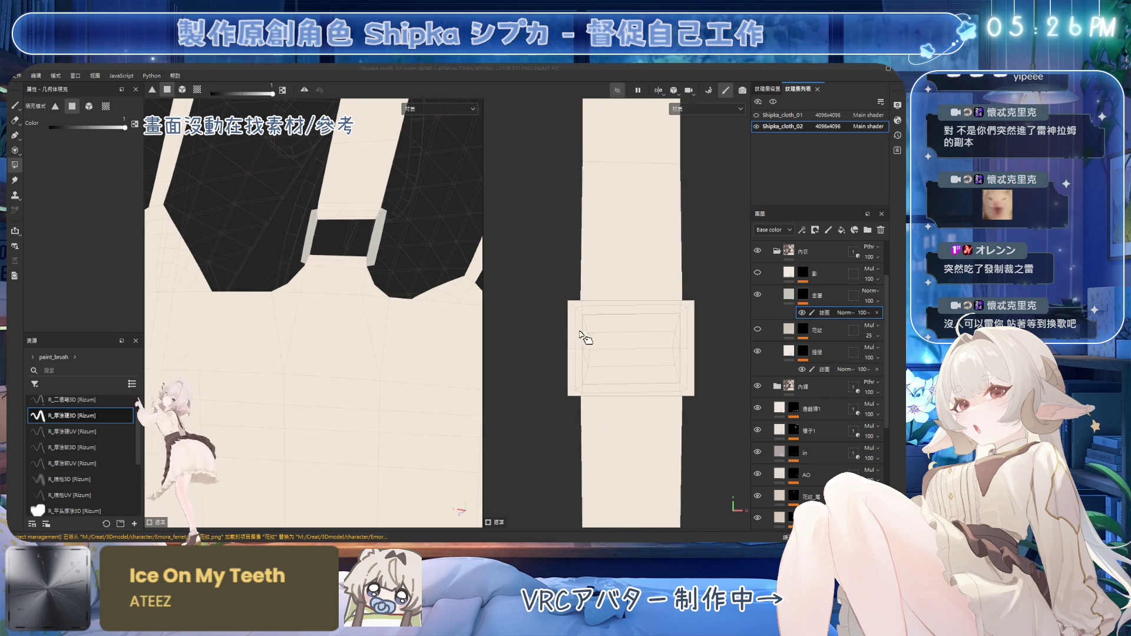
{"action": "scroll", "coordinate": [586, 331], "scroll_direction": "up", "scroll_amount": 1}
{"action": "scroll", "coordinate": [372, 208], "scroll_direction": "up", "scroll_amount": 2}
{"action": "scroll", "coordinate": [353, 301], "scroll_direction": "down", "scroll_amount": 2}
{"action": "scroll", "coordinate": [354, 354], "scroll_direction": "down", "scroll_amount": 2}
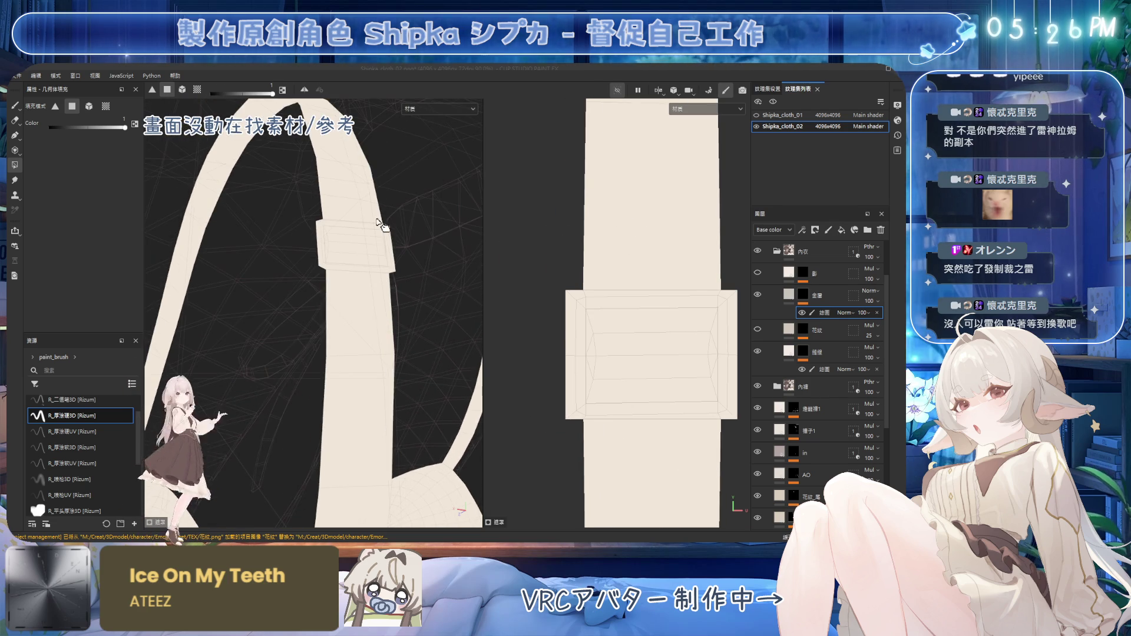
{"action": "scroll", "coordinate": [382, 234], "scroll_direction": "down", "scroll_amount": 2}
Fill the slider's left, bottom, top and remaining edge faces with grey in the UV view
{"action": "mouse_move", "coordinate": [380, 219]}
{"action": "left_mouse_down", "text": "alt"}
{"action": "mouse_move", "coordinate": [374, 182]}
{"action": "mouse_move", "coordinate": [368, 209]}
{"action": "left_mouse_up", "text": "alt"}
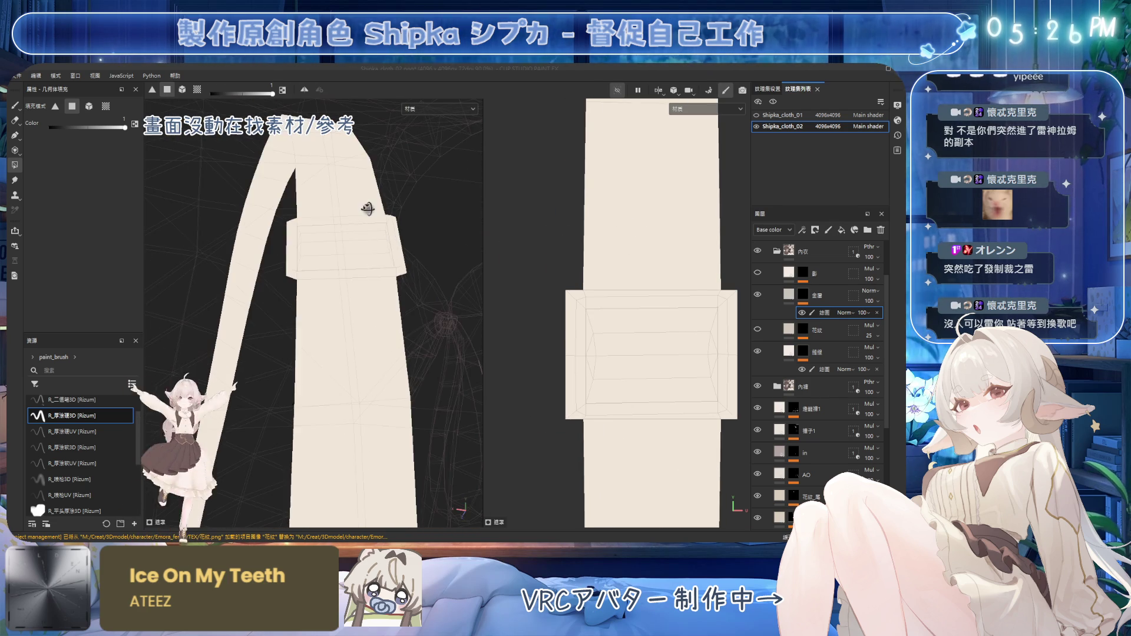
{"action": "left_click_drag", "start_coordinate": [573, 293], "coordinate": [576, 420]}
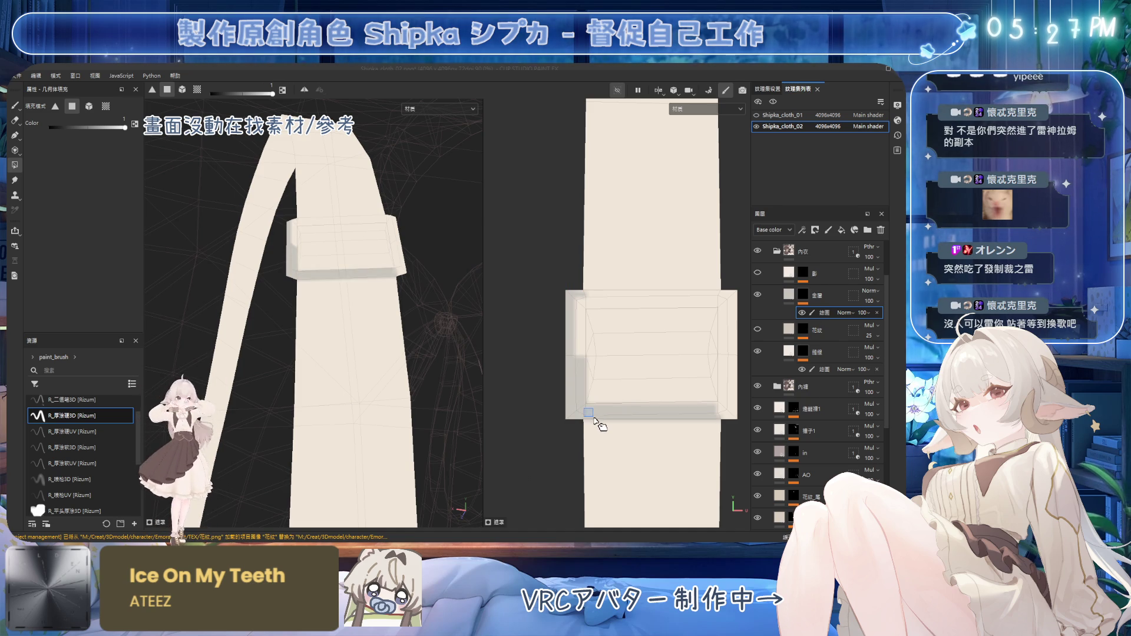
{"action": "mouse_move", "coordinate": [590, 412]}
{"action": "left_mouse_down"}
{"action": "mouse_move", "coordinate": [745, 423]}
{"action": "mouse_move", "coordinate": [732, 314]}
{"action": "left_mouse_up"}
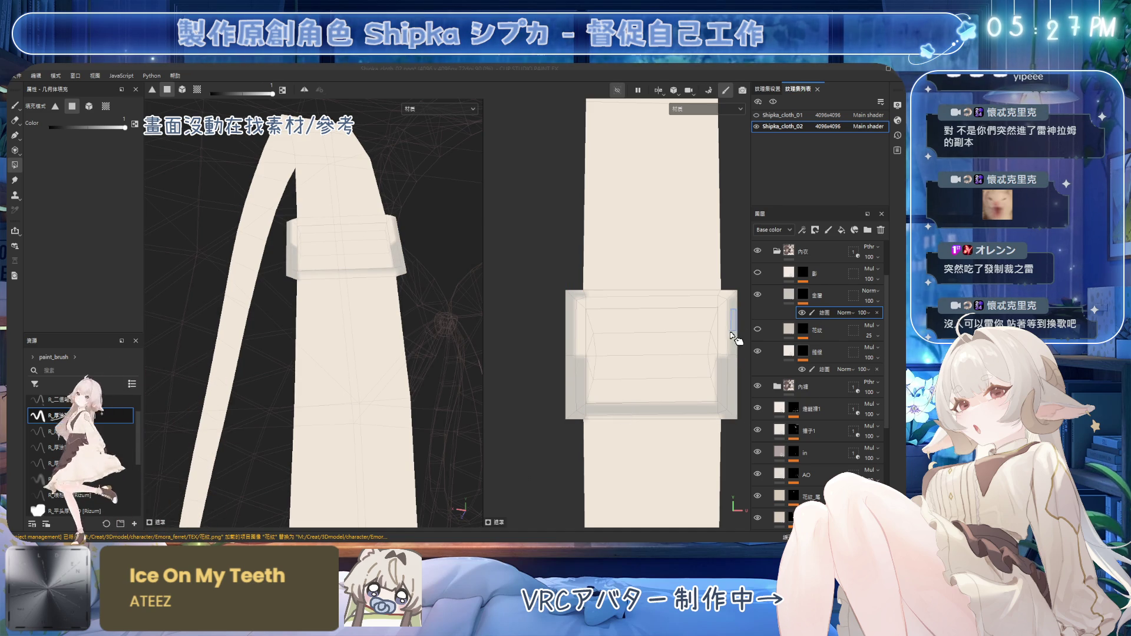
{"action": "left_click_drag", "start_coordinate": [731, 297], "coordinate": [581, 316]}
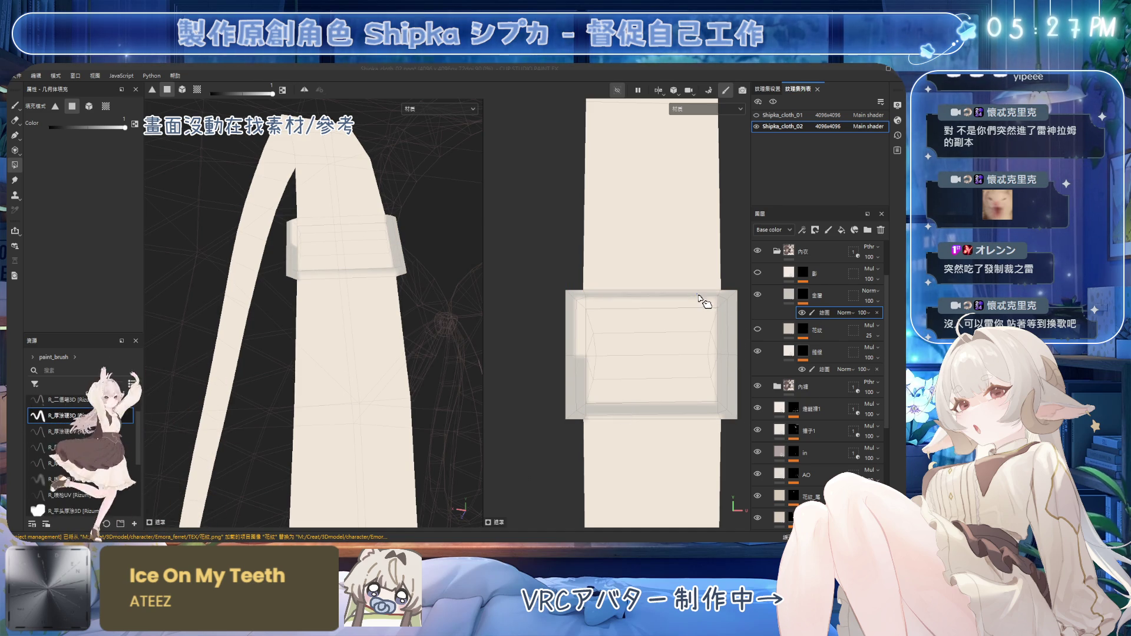
{"action": "mouse_move", "coordinate": [472, 345]}
{"action": "left_mouse_down", "text": "alt"}
{"action": "mouse_move", "coordinate": [411, 312]}
{"action": "mouse_move", "coordinate": [276, 320]}
{"action": "mouse_move", "coordinate": [301, 324]}
{"action": "mouse_move", "coordinate": [316, 303]}
{"action": "mouse_move", "coordinate": [343, 307]}
{"action": "mouse_move", "coordinate": [307, 282]}
{"action": "mouse_move", "coordinate": [366, 298]}
{"action": "mouse_move", "coordinate": [318, 341]}
{"action": "mouse_move", "coordinate": [294, 275]}
{"action": "left_mouse_up", "text": "alt"}
{"action": "left_click", "coordinate": [656, 420]}
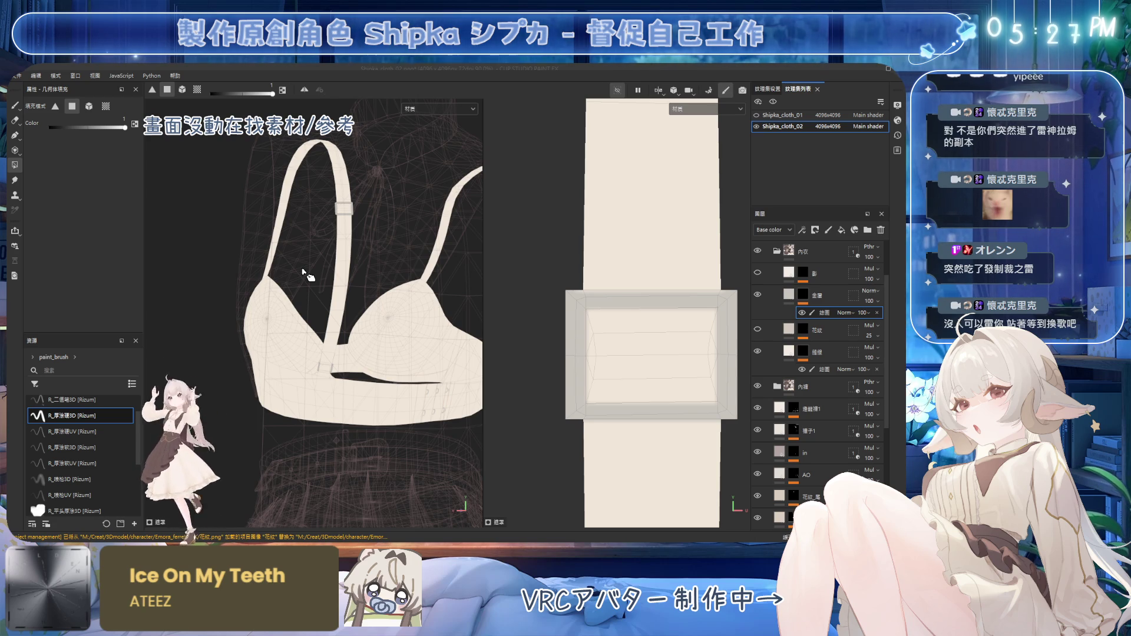
{"action": "mouse_move", "coordinate": [307, 264]}
{"action": "left_mouse_down", "text": "alt"}
{"action": "mouse_move", "coordinate": [305, 306]}
{"action": "mouse_move", "coordinate": [334, 277]}
{"action": "left_mouse_up", "text": "alt"}
{"action": "scroll", "coordinate": [657, 315], "scroll_direction": "down", "scroll_amount": 2}
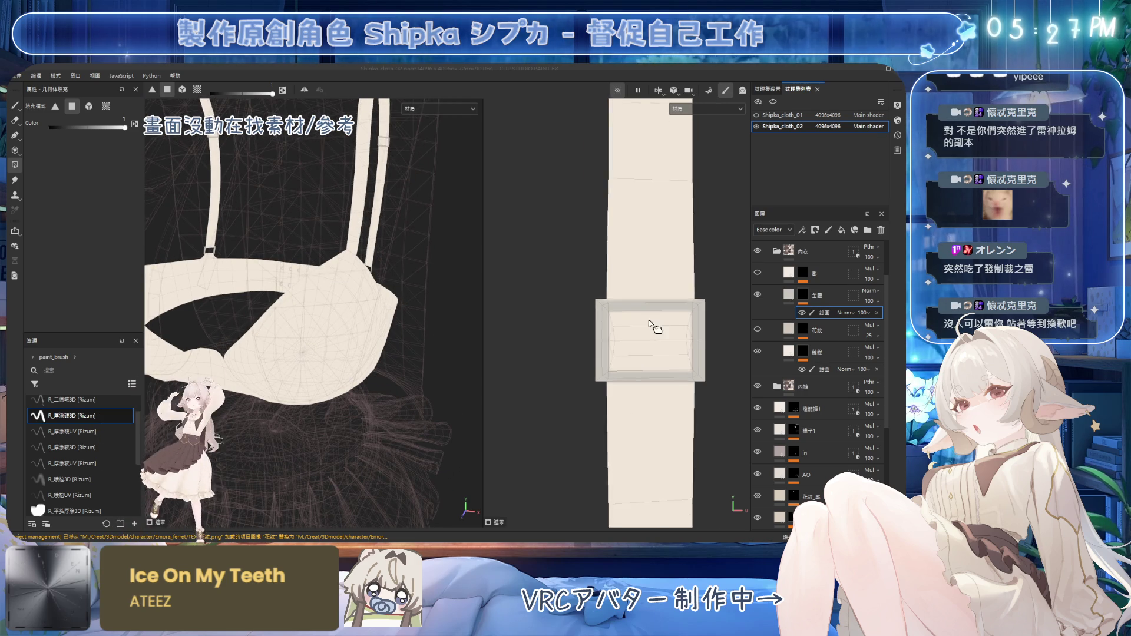
{"action": "scroll", "coordinate": [651, 324], "scroll_direction": "down", "scroll_amount": 2}
{"action": "scroll", "coordinate": [667, 334], "scroll_direction": "down", "scroll_amount": 2}
{"action": "scroll", "coordinate": [667, 332], "scroll_direction": "down", "scroll_amount": 2}
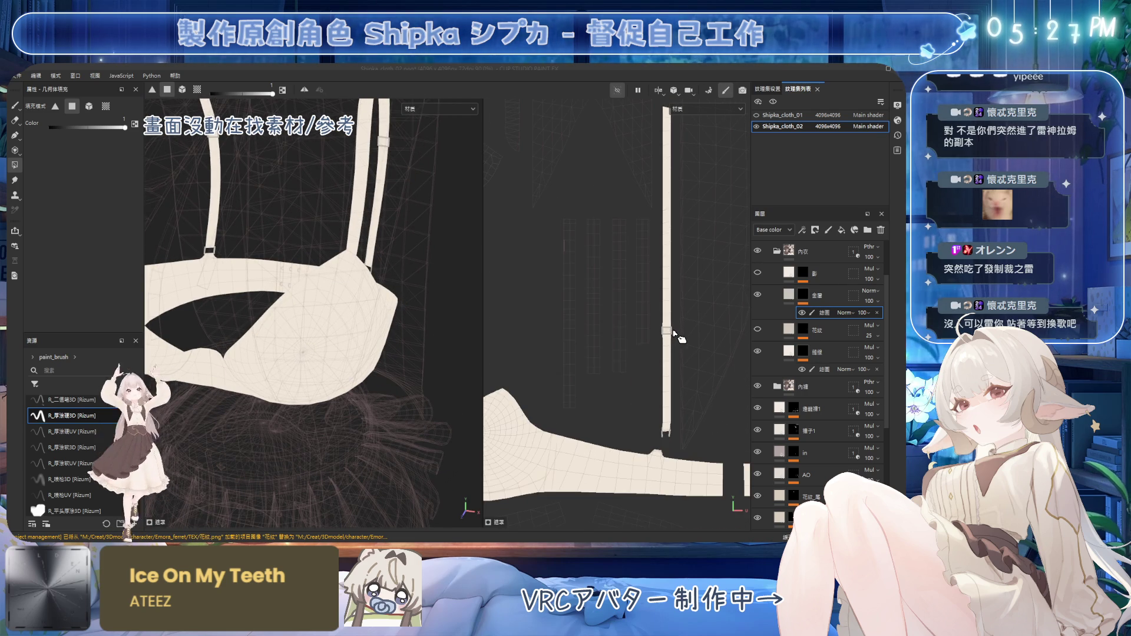
{"action": "mouse_move", "coordinate": [404, 309]}
{"action": "left_mouse_down", "text": "alt"}
{"action": "mouse_move", "coordinate": [412, 320]}
{"action": "mouse_move", "coordinate": [355, 284]}
{"action": "mouse_move", "coordinate": [375, 305]}
{"action": "left_mouse_up", "text": "alt"}
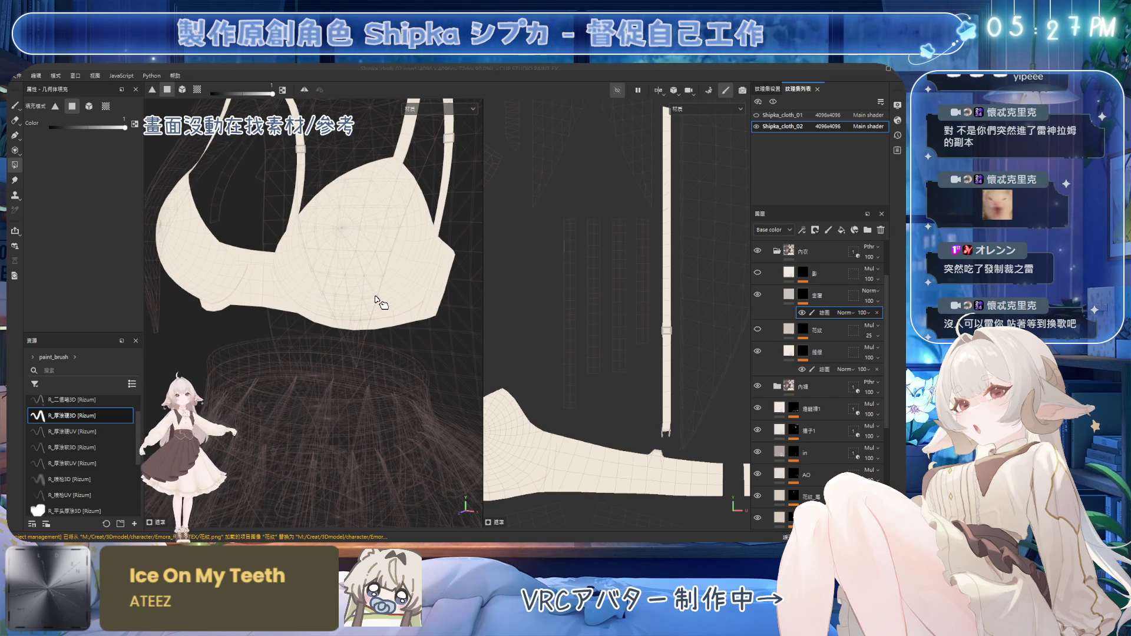